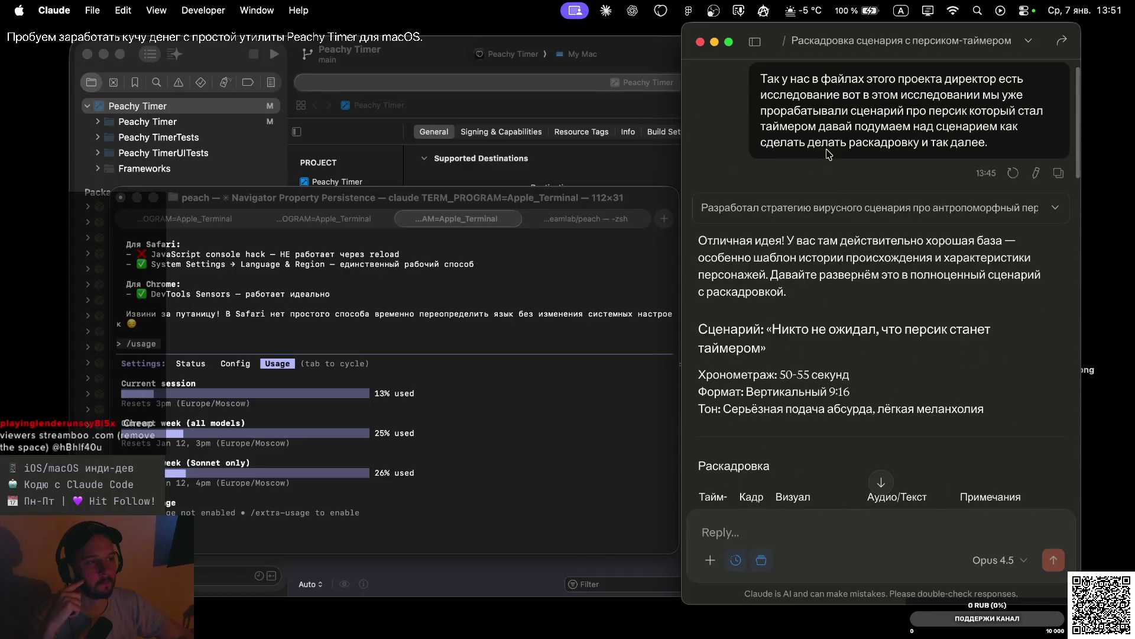
Scroll up and down through Claude's storyboard reply to review the shots
{"action": "scroll", "coordinate": [837, 195], "scroll_direction": "down", "scroll_amount": 10}
{"action": "scroll", "coordinate": [842, 240], "scroll_direction": "down", "scroll_amount": 15}
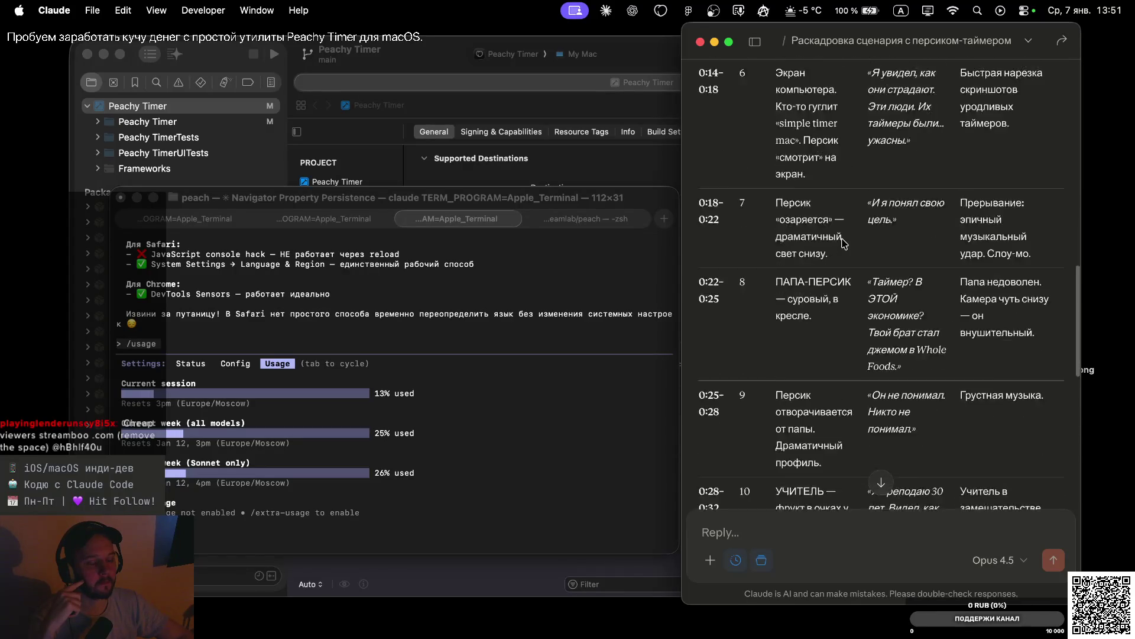
{"action": "scroll", "coordinate": [843, 243], "scroll_direction": "down", "scroll_amount": 5}
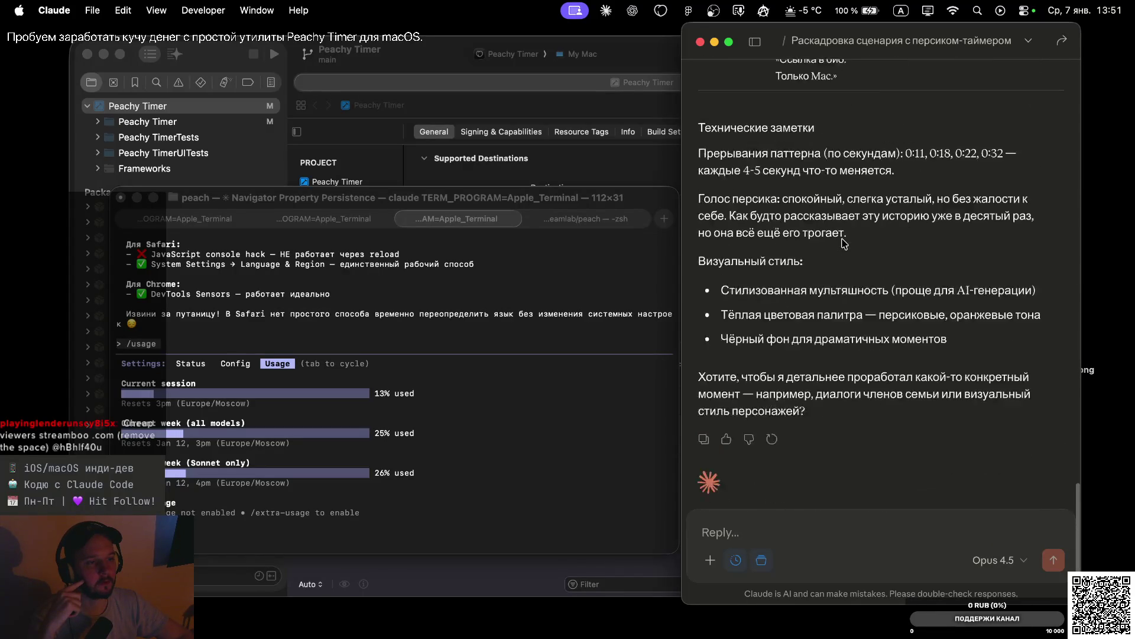
{"action": "scroll", "coordinate": [844, 243], "scroll_direction": "up", "scroll_amount": 15}
{"action": "scroll", "coordinate": [844, 243], "scroll_direction": "up", "scroll_amount": 15}
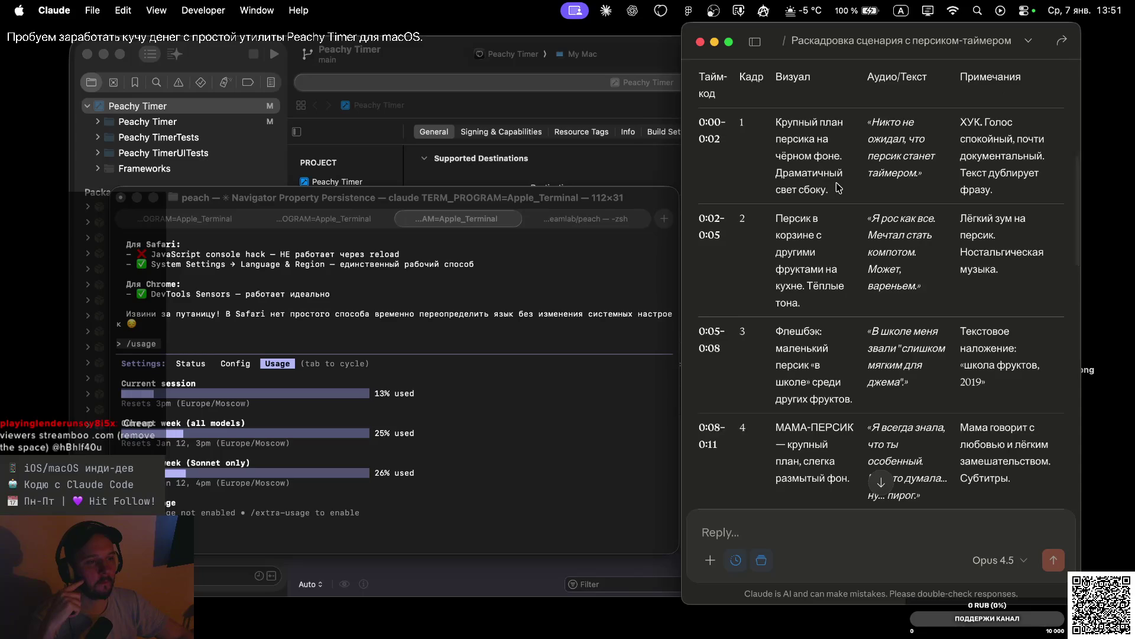
{"action": "scroll", "coordinate": [846, 249], "scroll_direction": "up", "scroll_amount": 5}
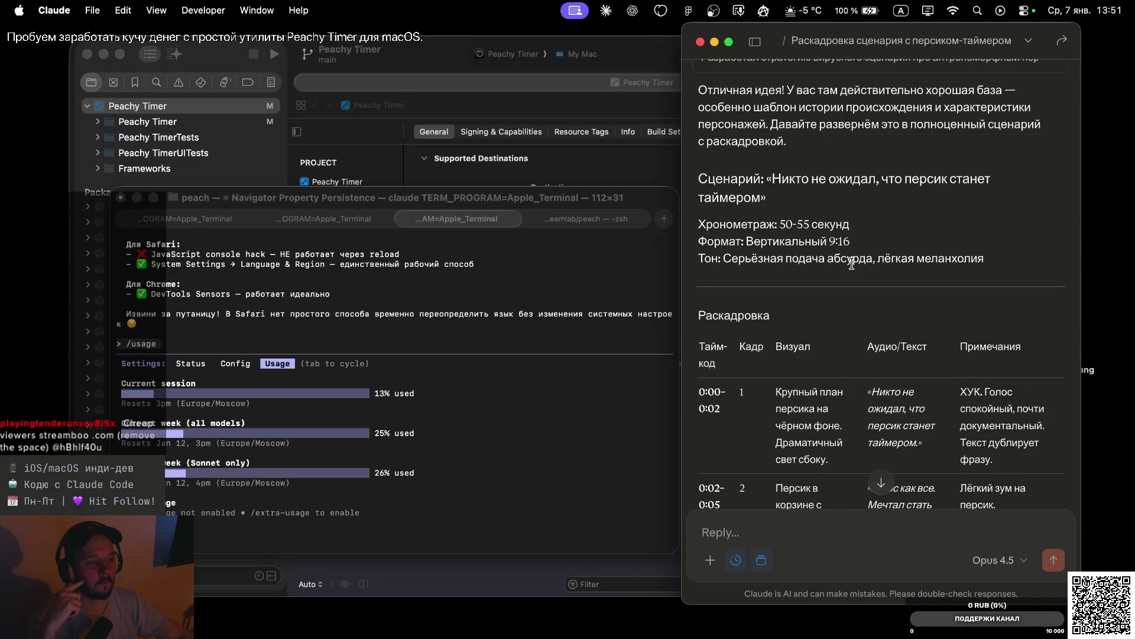
{"action": "scroll", "coordinate": [851, 264], "scroll_direction": "down", "scroll_amount": 5}
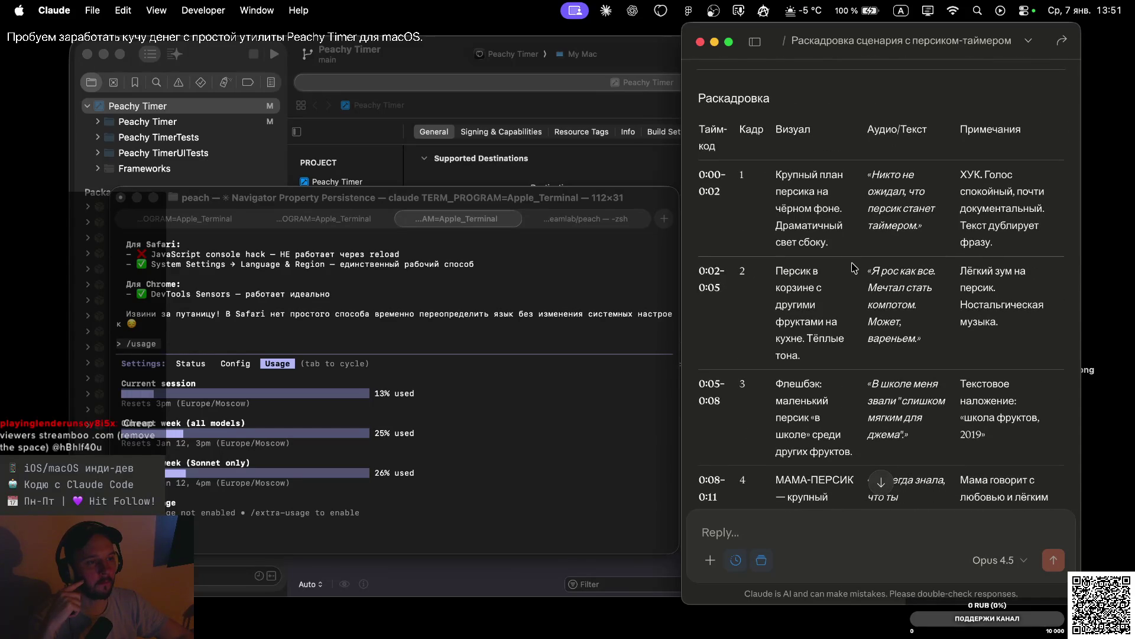
{"action": "scroll", "coordinate": [852, 266], "scroll_direction": "up", "scroll_amount": 5}
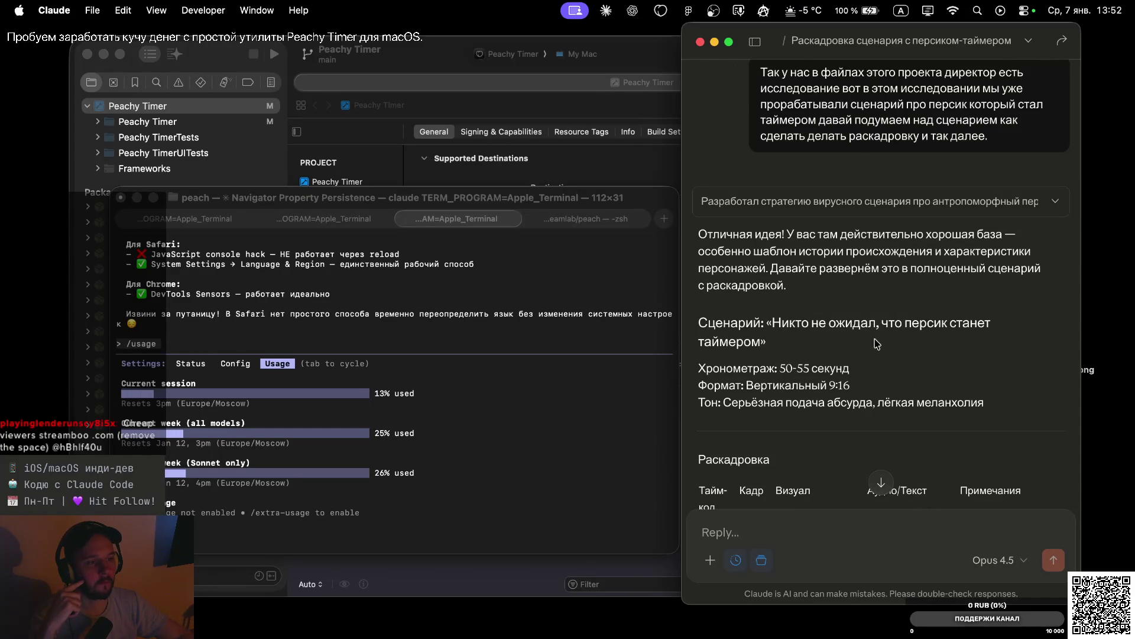
{"action": "scroll", "coordinate": [875, 338], "scroll_direction": "down", "scroll_amount": 5}
{"action": "scroll", "coordinate": [878, 358], "scroll_direction": "down", "scroll_amount": 4}
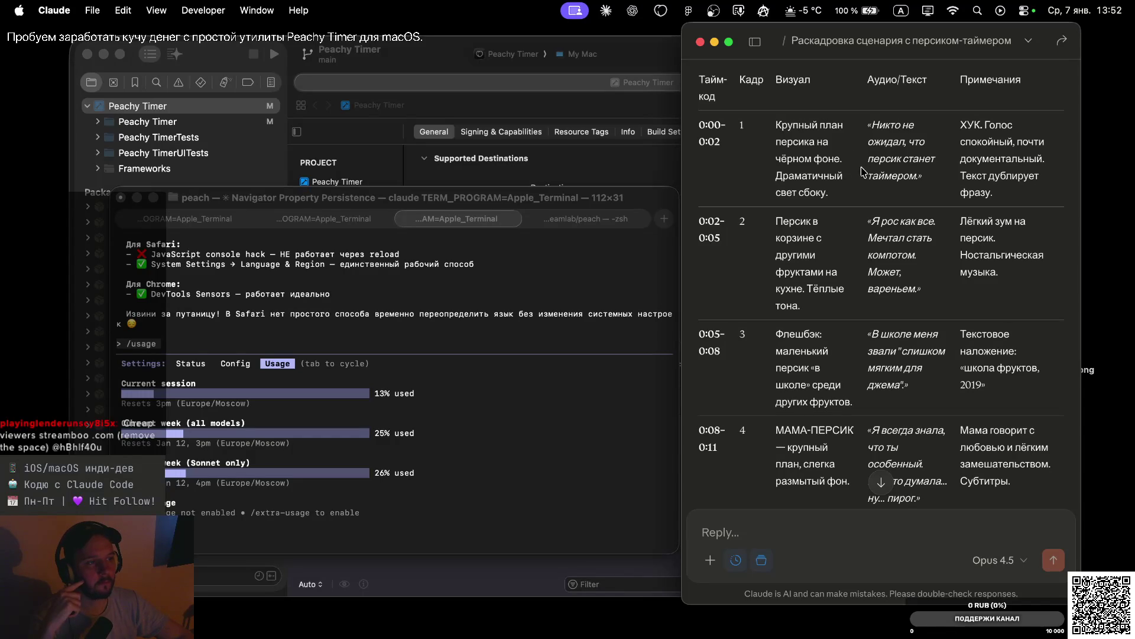
{"action": "scroll", "coordinate": [874, 231], "scroll_direction": "down", "scroll_amount": 1}
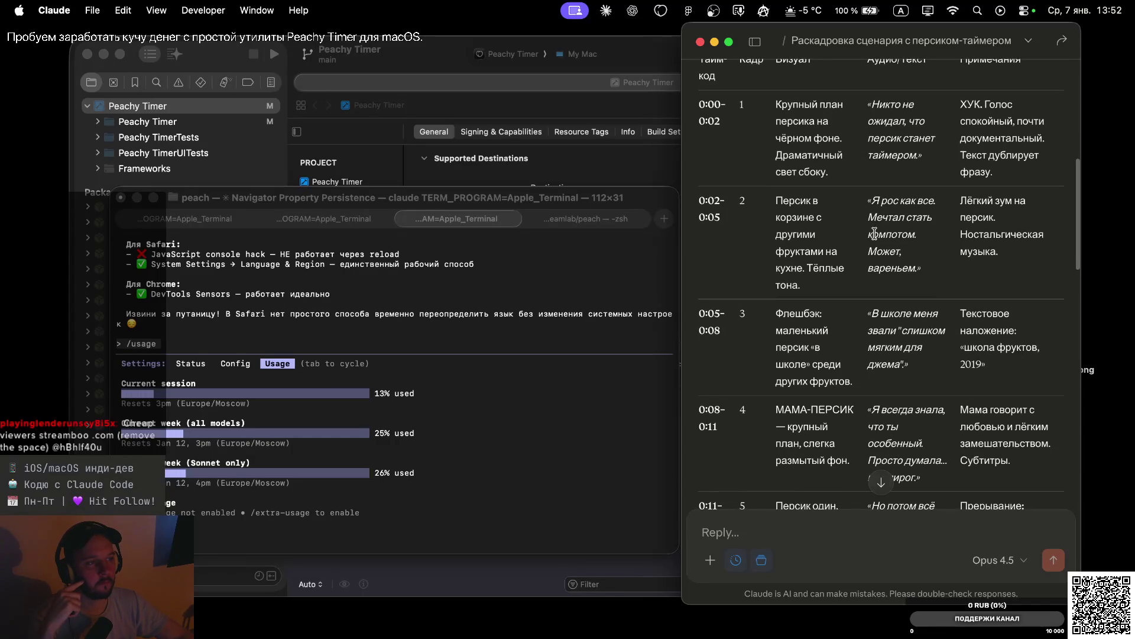
{"action": "scroll", "coordinate": [854, 139], "scroll_direction": "up", "scroll_amount": 3}
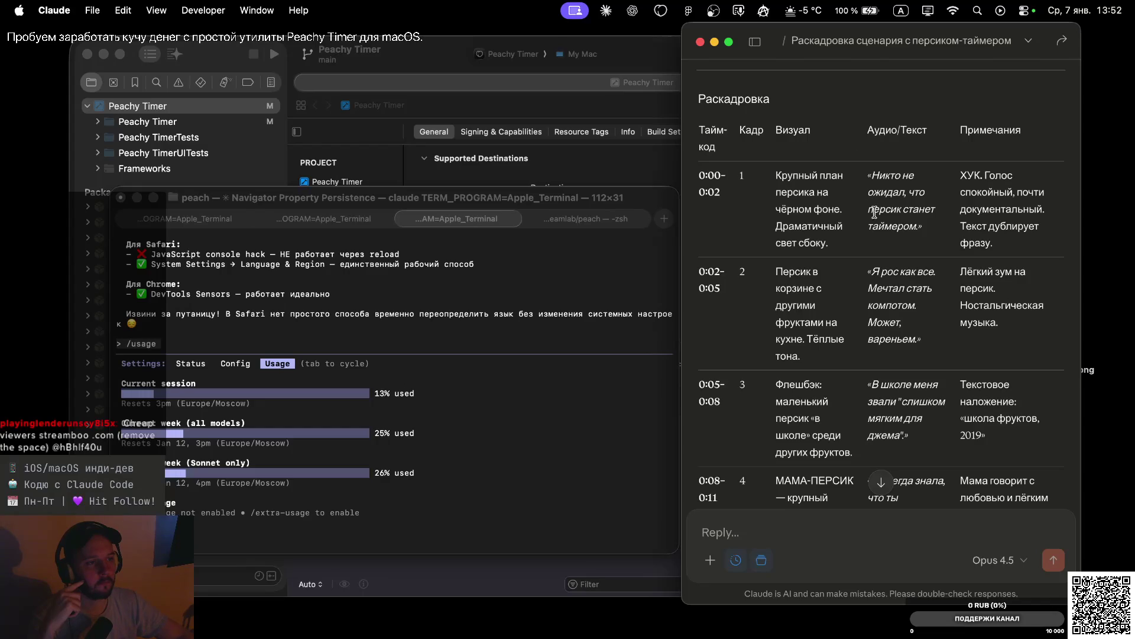
{"action": "scroll", "coordinate": [884, 249], "scroll_direction": "down", "scroll_amount": 4}
{"action": "scroll", "coordinate": [882, 248], "scroll_direction": "down", "scroll_amount": 2}
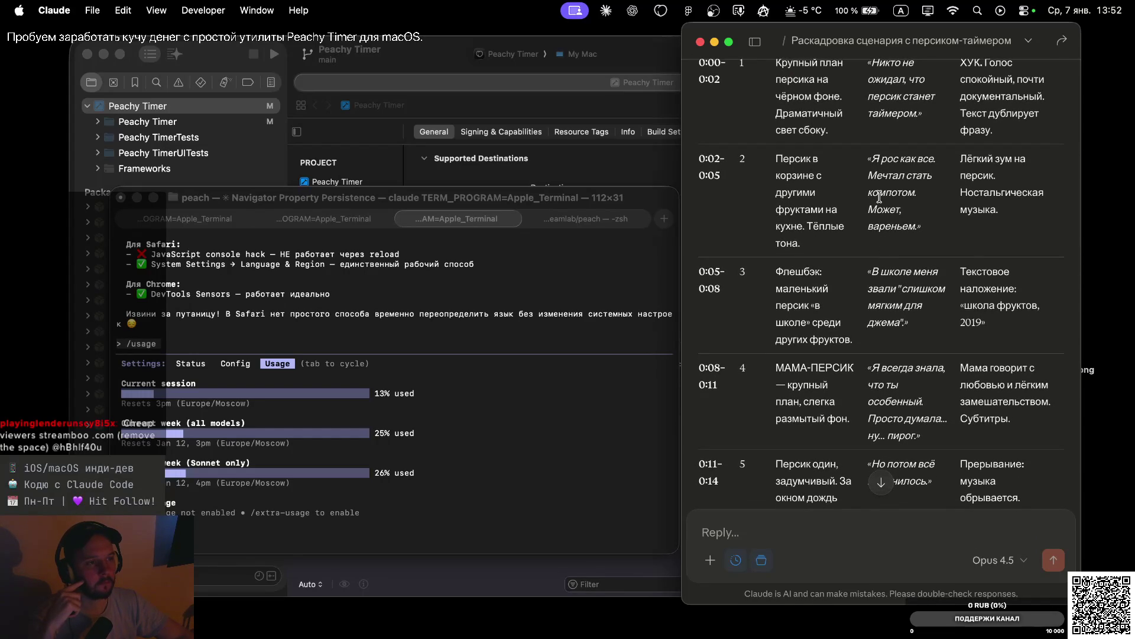
{"action": "scroll", "coordinate": [881, 201], "scroll_direction": "up", "scroll_amount": 1}
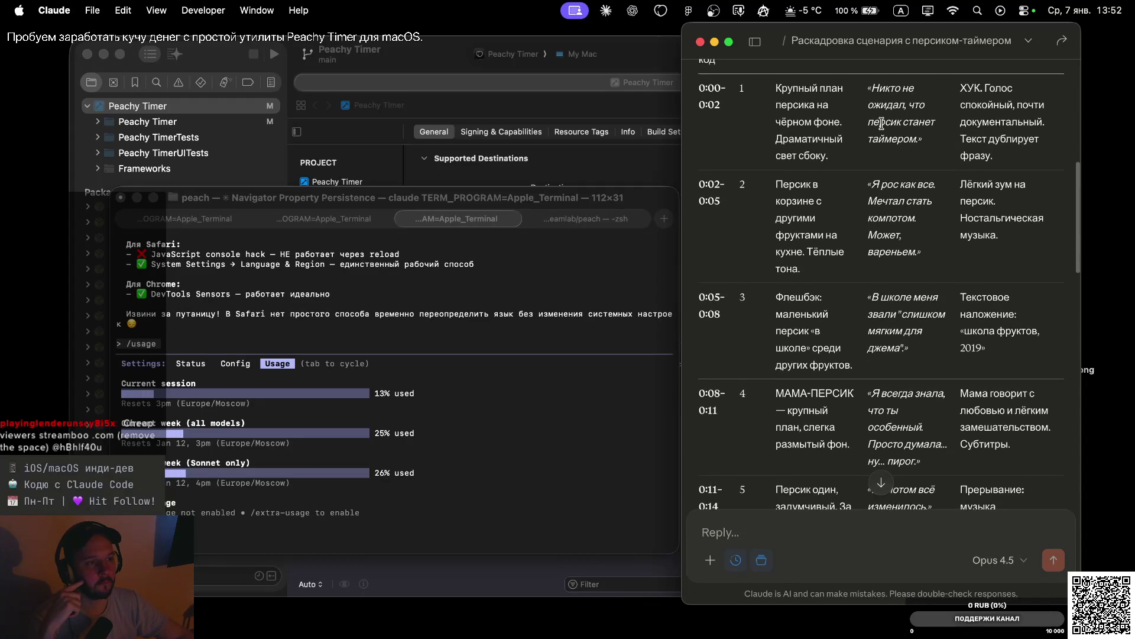
{"action": "scroll", "coordinate": [881, 123], "scroll_direction": "up", "scroll_amount": 2}
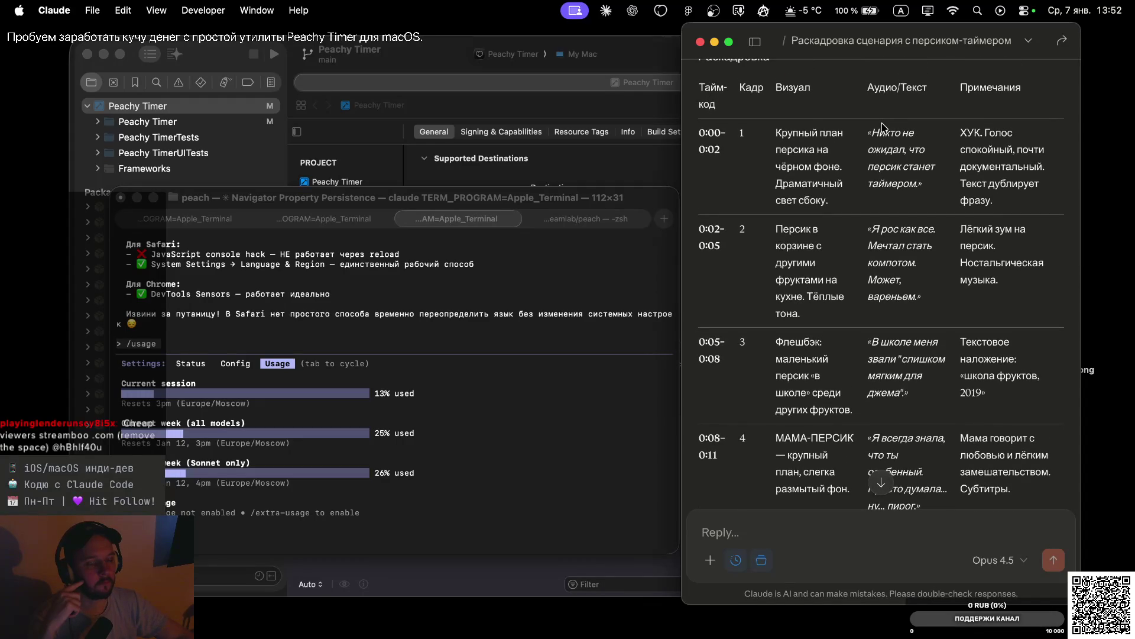
{"action": "scroll", "coordinate": [881, 126], "scroll_direction": "up", "scroll_amount": 3}
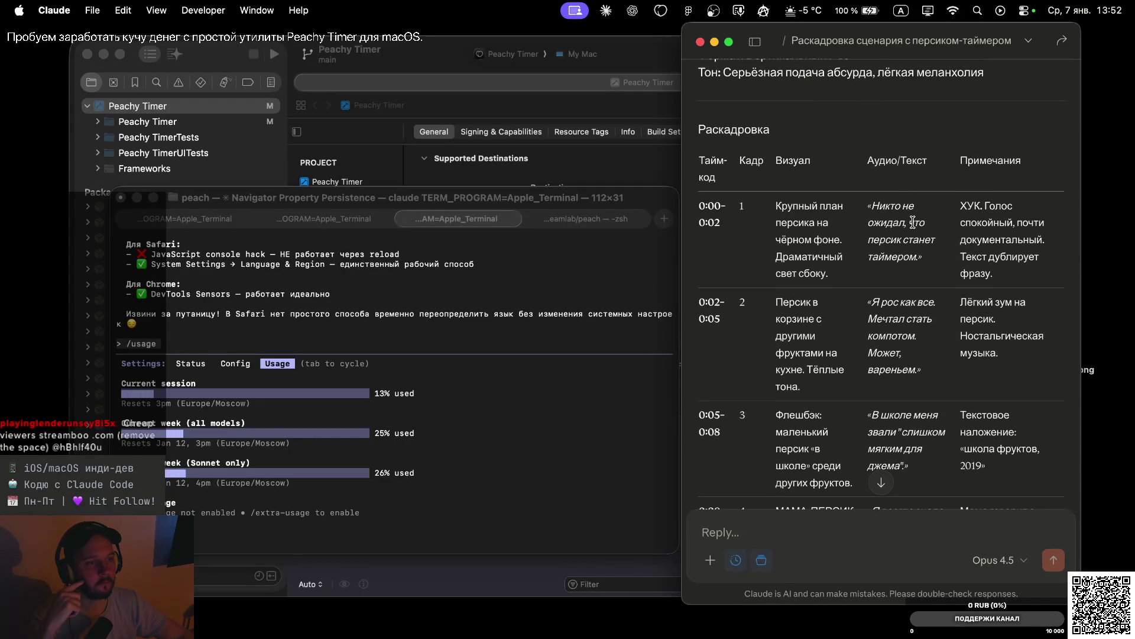
{"action": "scroll", "coordinate": [920, 289], "scroll_direction": "down", "scroll_amount": 5}
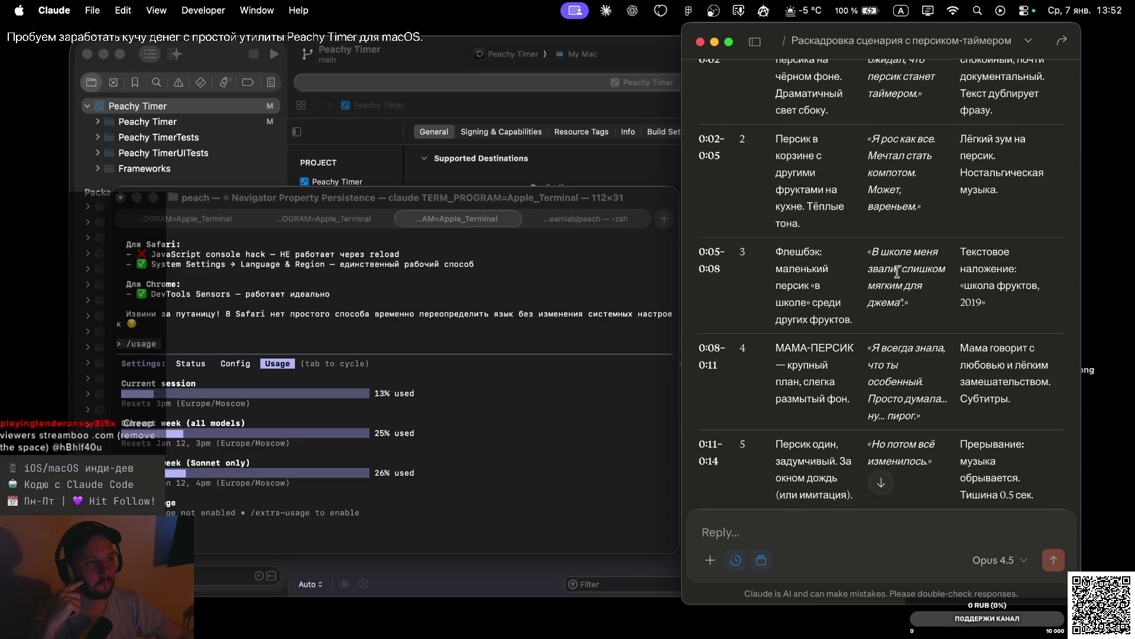
{"action": "scroll", "coordinate": [899, 288], "scroll_direction": "up", "scroll_amount": 2}
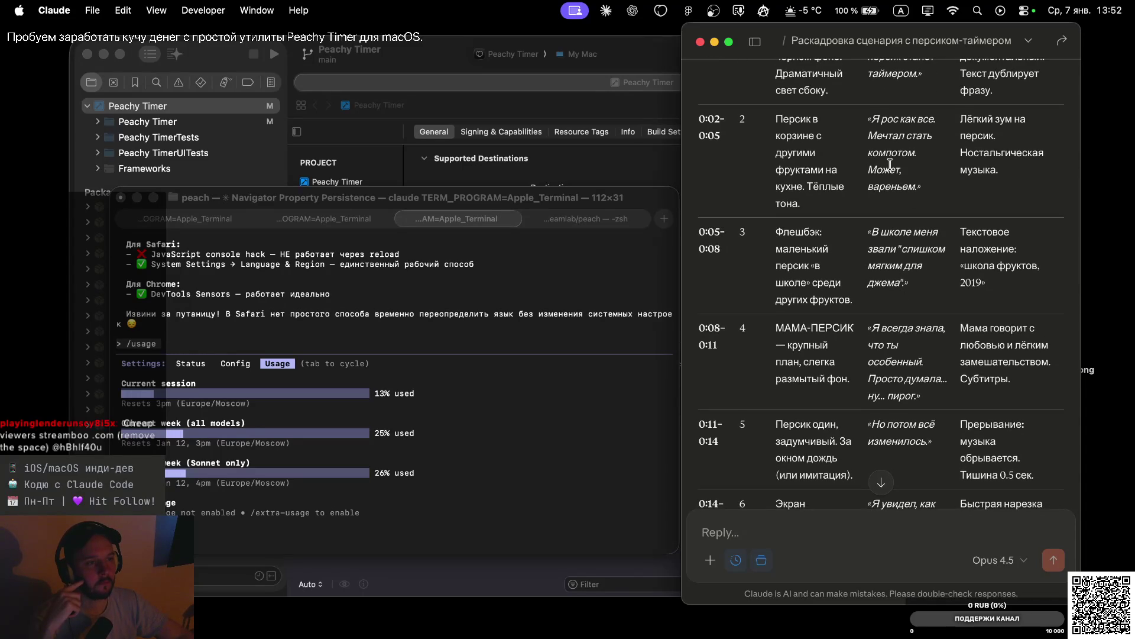
{"action": "scroll", "coordinate": [890, 164], "scroll_direction": "up", "scroll_amount": 4}
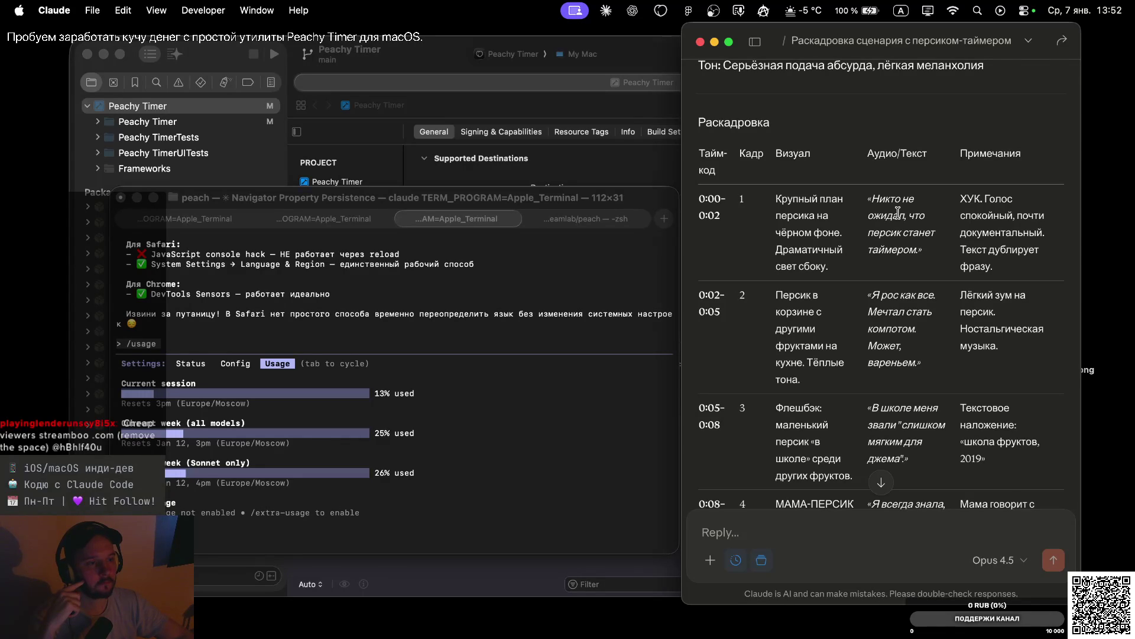
{"action": "scroll", "coordinate": [898, 213], "scroll_direction": "up", "scroll_amount": 1}
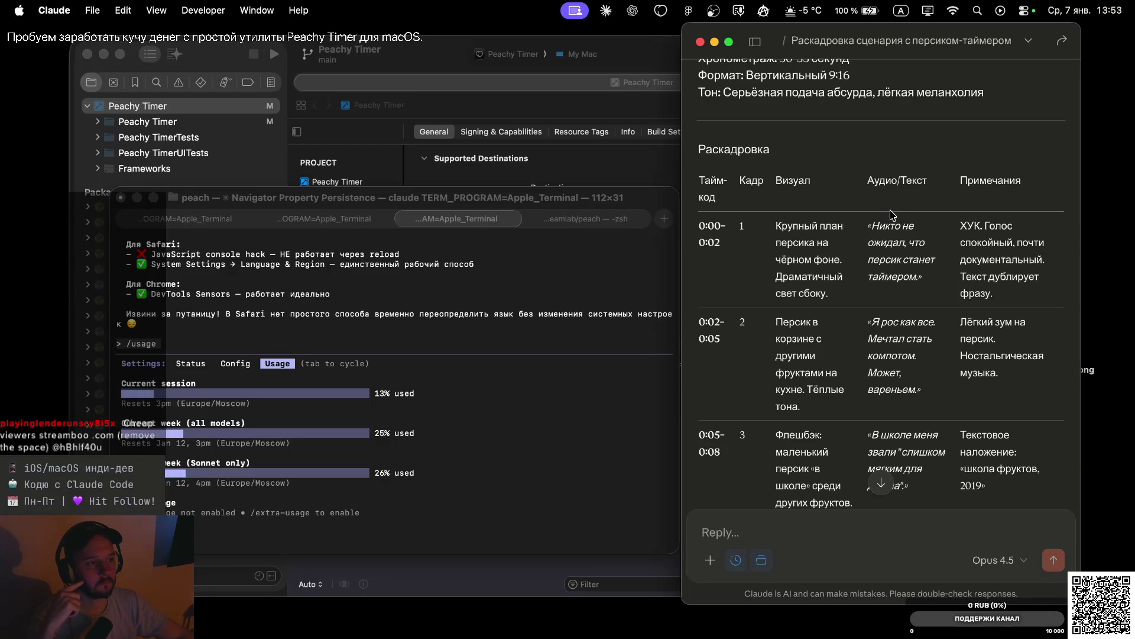
{"action": "scroll", "coordinate": [904, 305], "scroll_direction": "down", "scroll_amount": 4}
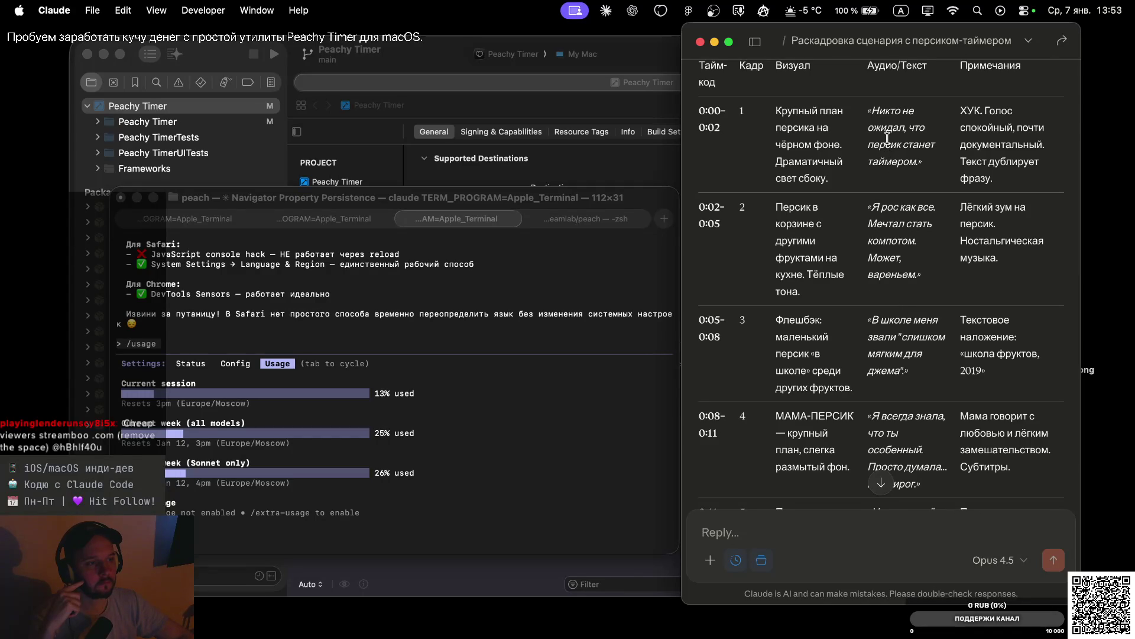
{"action": "scroll", "coordinate": [892, 160], "scroll_direction": "up", "scroll_amount": 2}
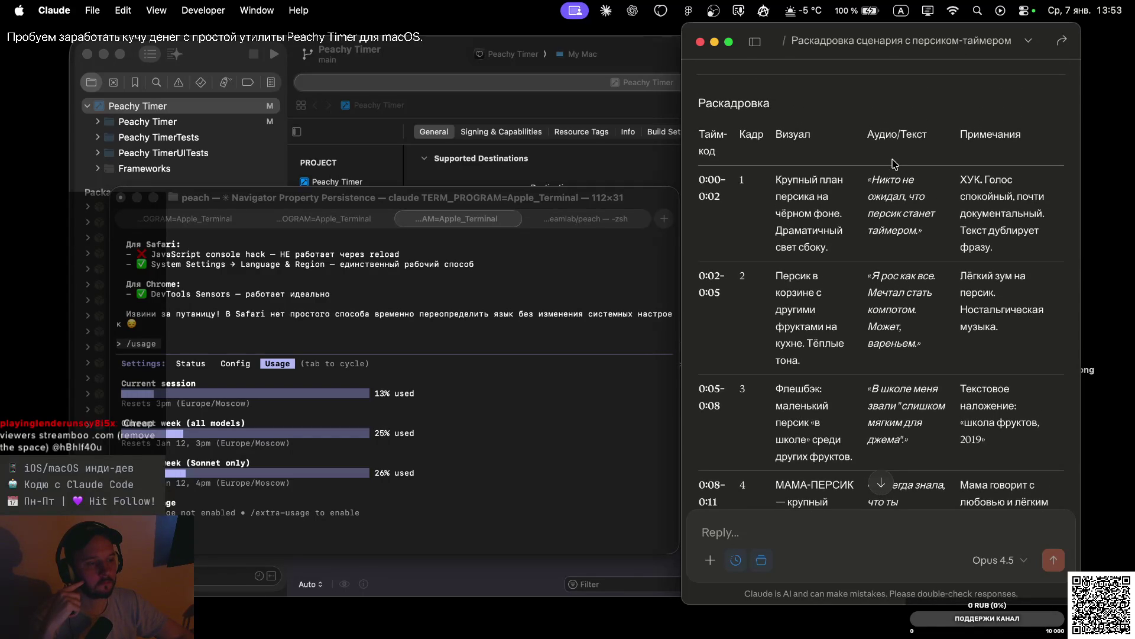
{"action": "scroll", "coordinate": [901, 271], "scroll_direction": "down", "scroll_amount": 2}
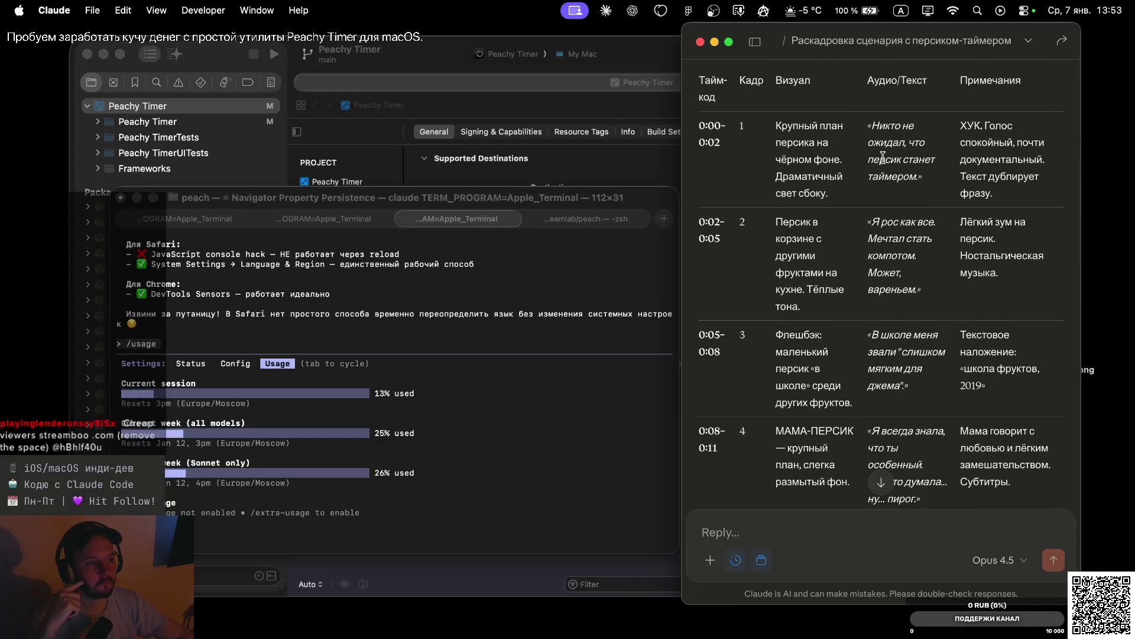
{"action": "scroll", "coordinate": [882, 158], "scroll_direction": "up", "scroll_amount": 1}
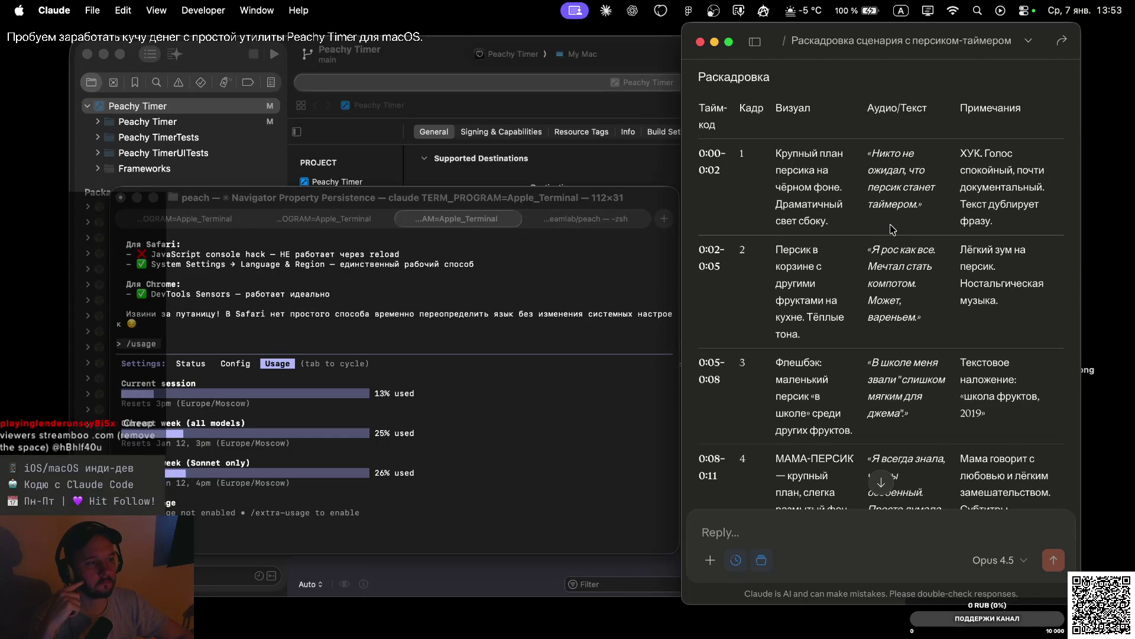
{"action": "scroll", "coordinate": [892, 229], "scroll_direction": "down", "scroll_amount": 5}
{"action": "scroll", "coordinate": [891, 229], "scroll_direction": "down", "scroll_amount": 3}
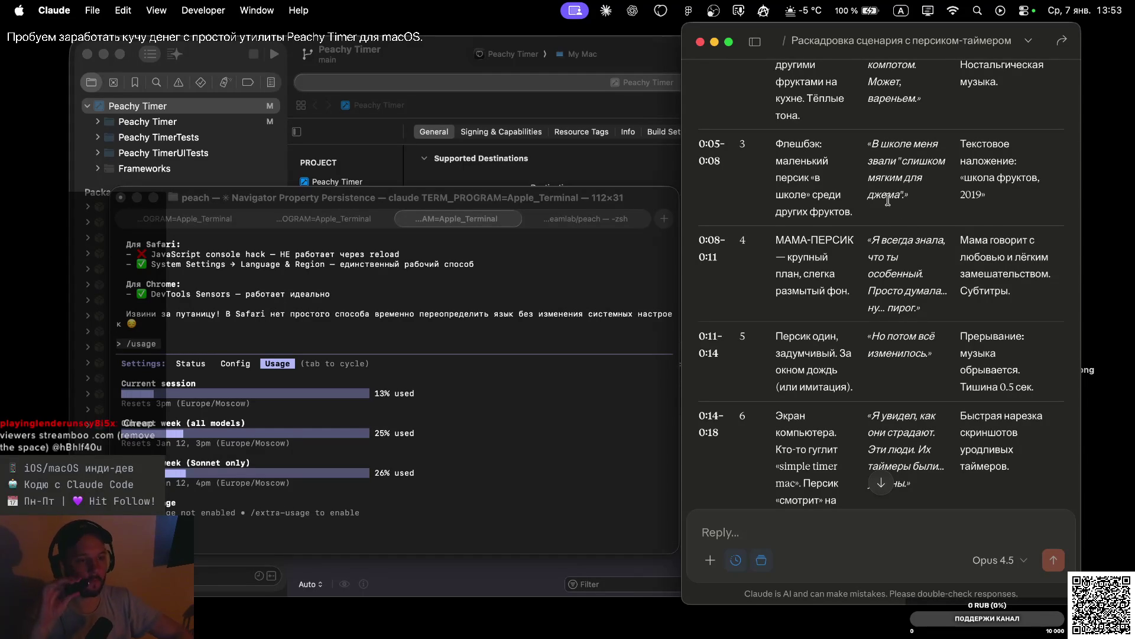
{"action": "scroll", "coordinate": [893, 229], "scroll_direction": "up", "scroll_amount": 5}
{"action": "scroll", "coordinate": [912, 199], "scroll_direction": "up", "scroll_amount": 2}
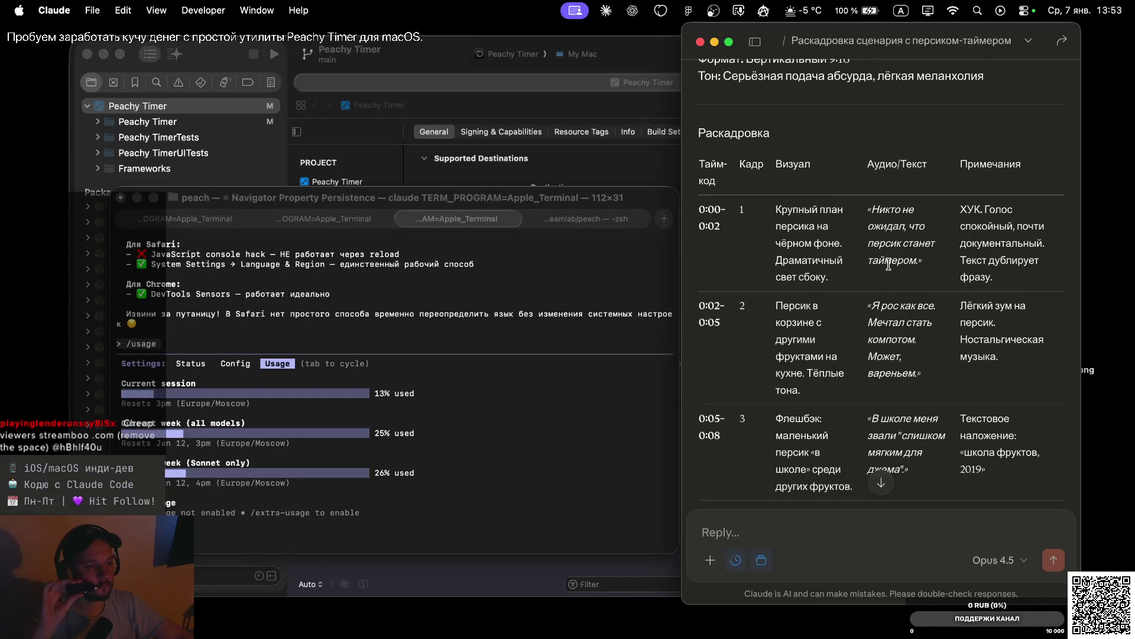
{"action": "scroll", "coordinate": [896, 318], "scroll_direction": "down", "scroll_amount": 5}
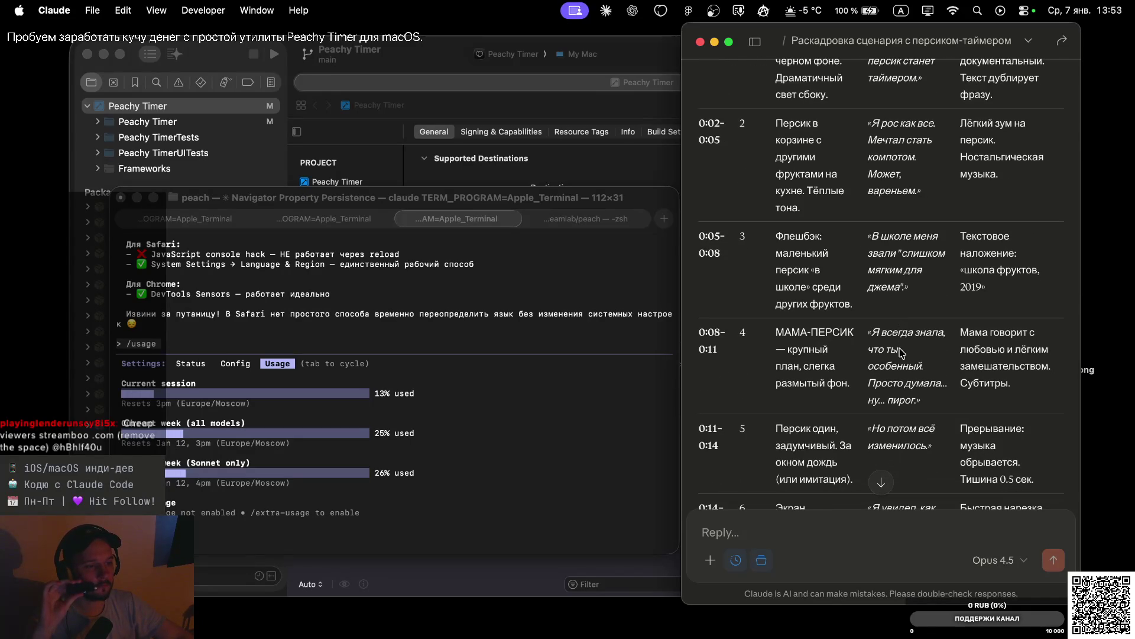
{"action": "scroll", "coordinate": [901, 352], "scroll_direction": "down", "scroll_amount": 10}
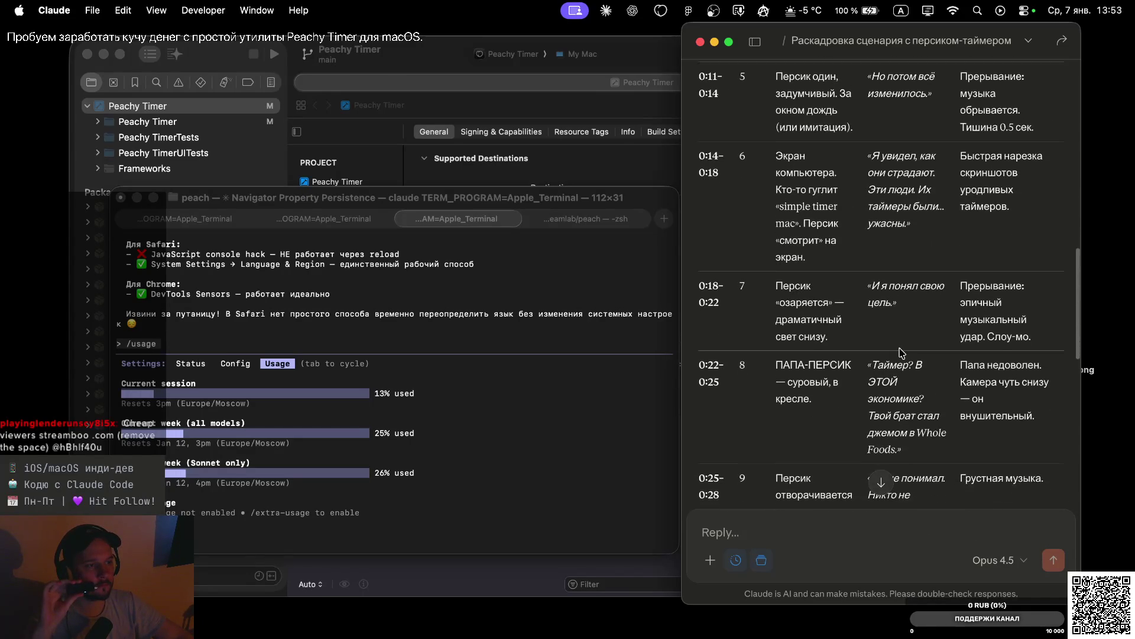
{"action": "scroll", "coordinate": [892, 308], "scroll_direction": "down", "scroll_amount": 4}
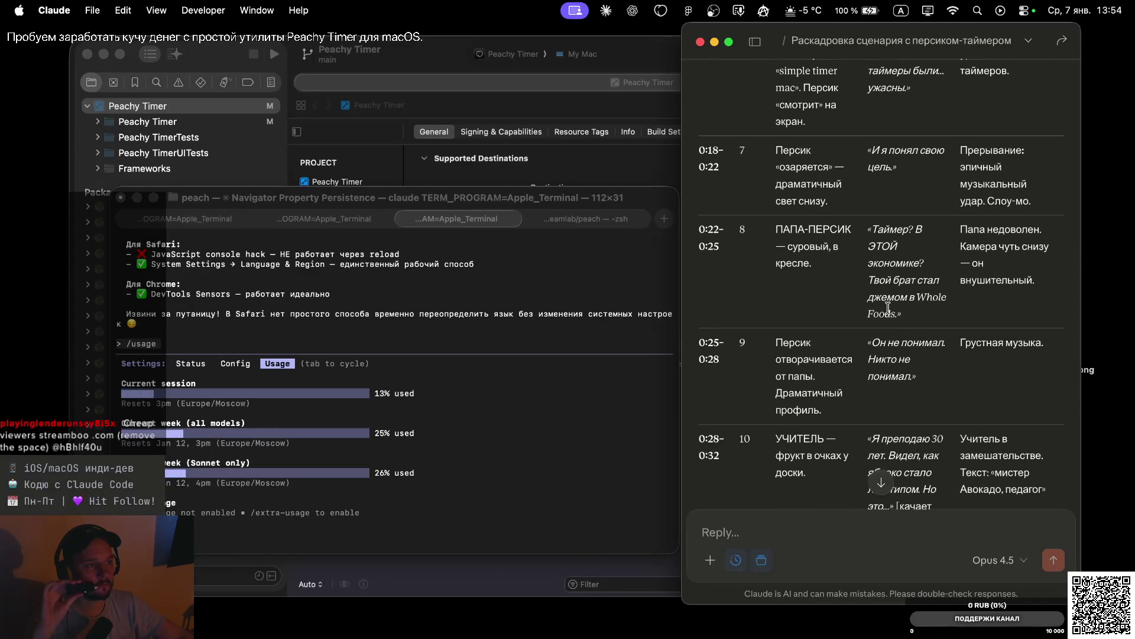
{"action": "scroll", "coordinate": [888, 307], "scroll_direction": "down", "scroll_amount": 5}
{"action": "scroll", "coordinate": [888, 308], "scroll_direction": "down", "scroll_amount": 10}
{"action": "scroll", "coordinate": [888, 310], "scroll_direction": "down", "scroll_amount": 6}
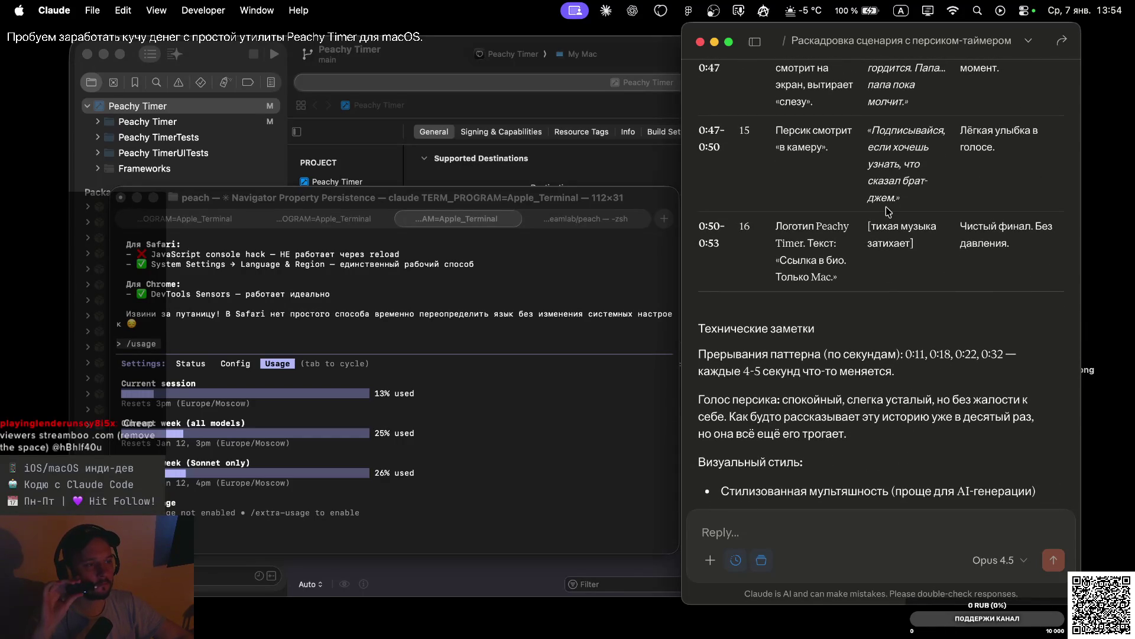
{"action": "scroll", "coordinate": [901, 325], "scroll_direction": "down", "scroll_amount": 4}
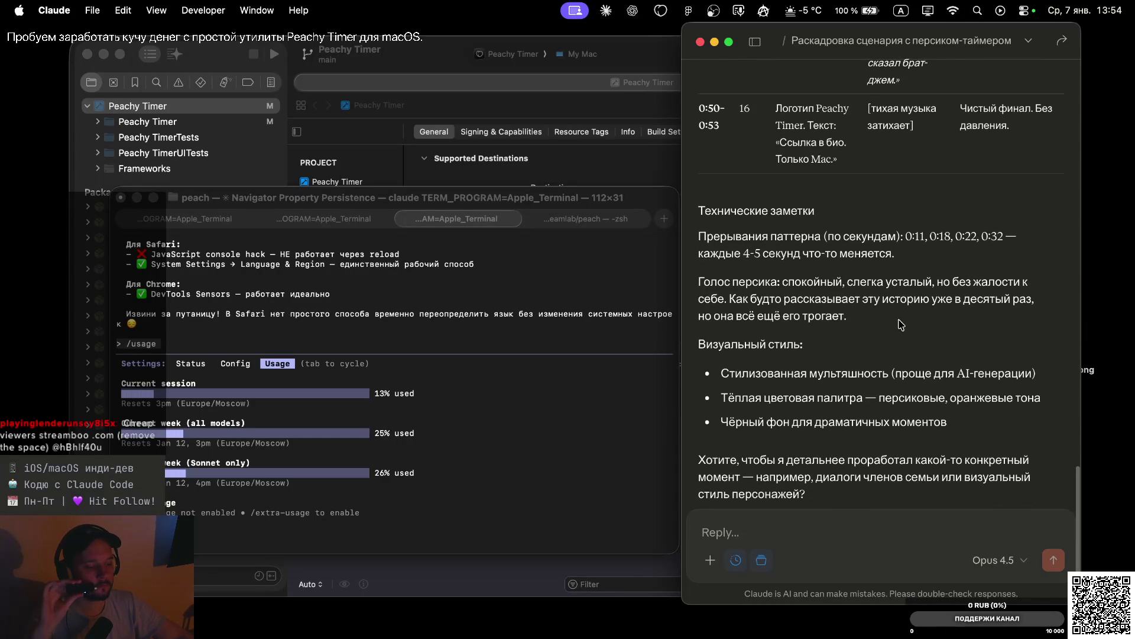
{"action": "scroll", "coordinate": [901, 324], "scroll_direction": "down", "scroll_amount": 2}
Resume the paused NCS mix in Safari's YouTube tab
{"action": "key", "text": "ctrl+Right"}
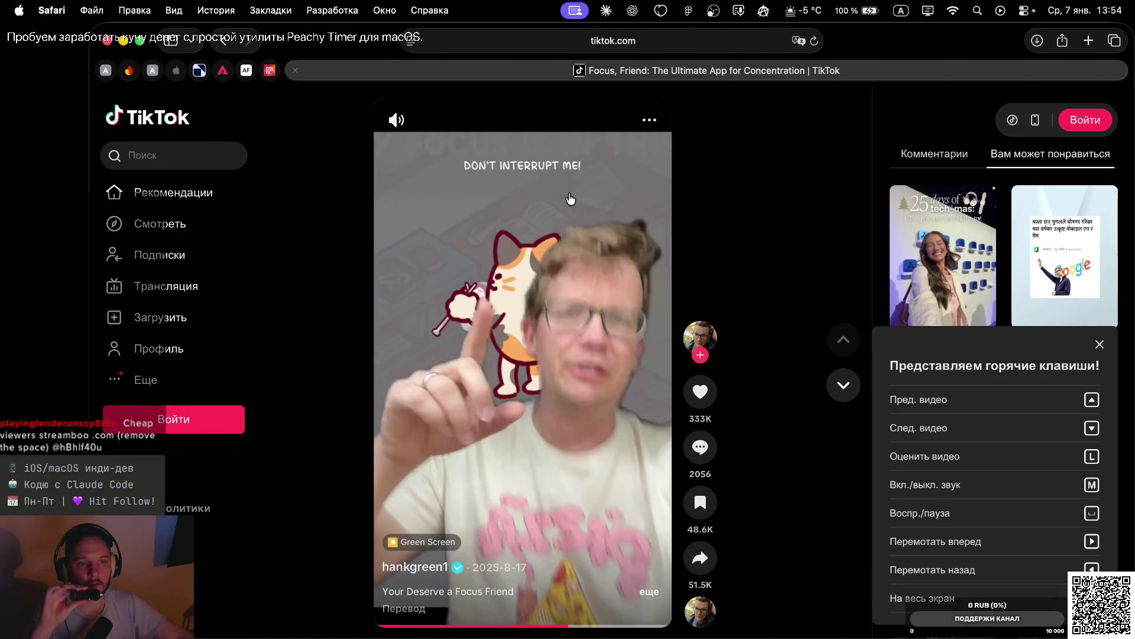
{"action": "key", "text": "ctrl+Right"}
{"action": "key", "text": "ctrl+Left"}
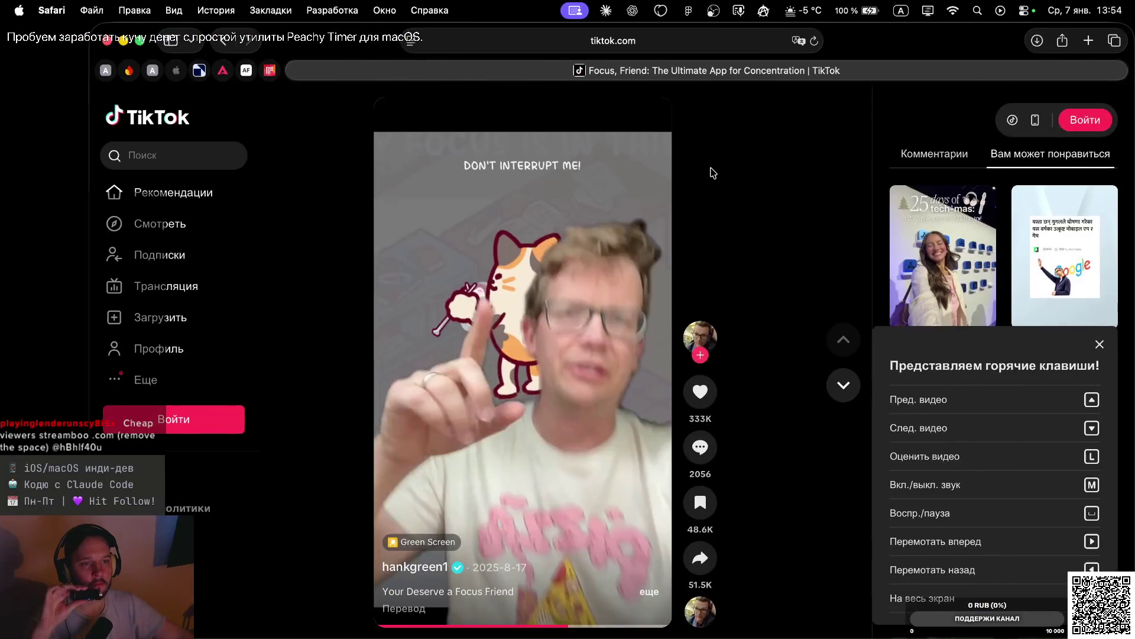
{"action": "key", "text": "ctrl+Up"}
{"action": "left_click", "coordinate": [766, 441]}
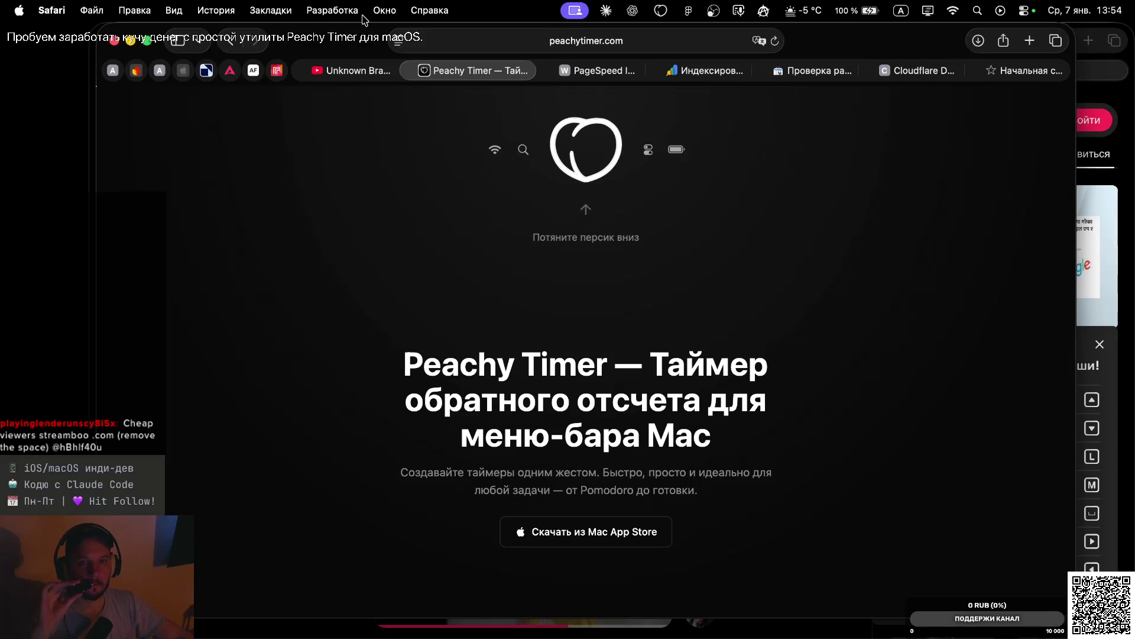
{"action": "left_click", "coordinate": [352, 70]}
{"action": "left_click", "coordinate": [693, 378]}
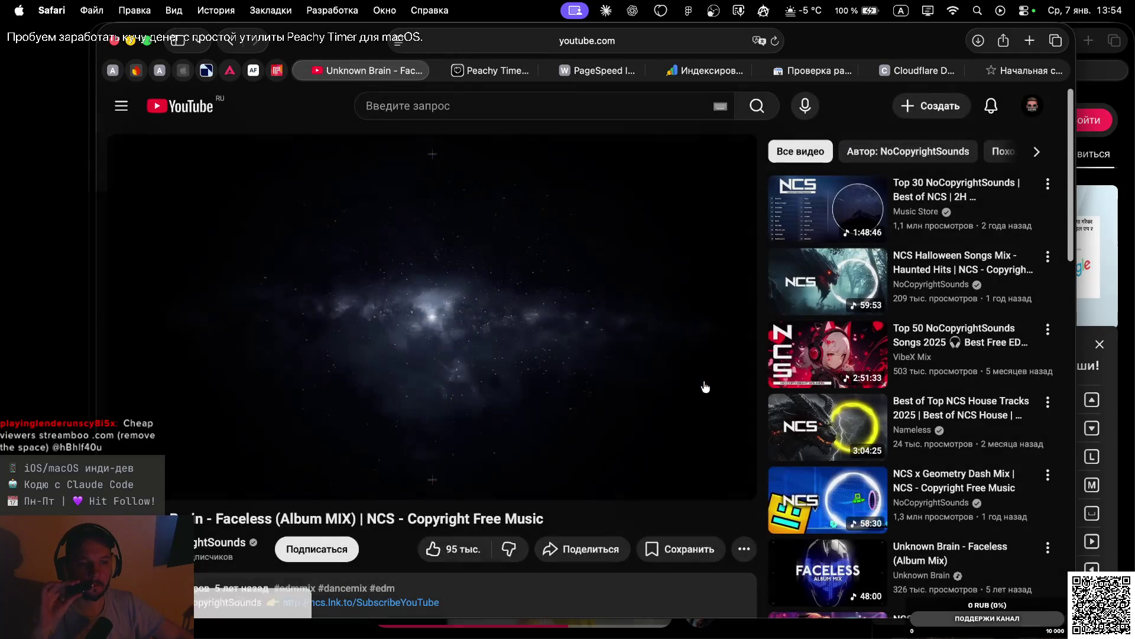
Reload the Search Console page indexing report, then return to the Claude desktop
{"action": "key", "text": "ctrl+Left"}
{"action": "key", "text": "ctrl+Right"}
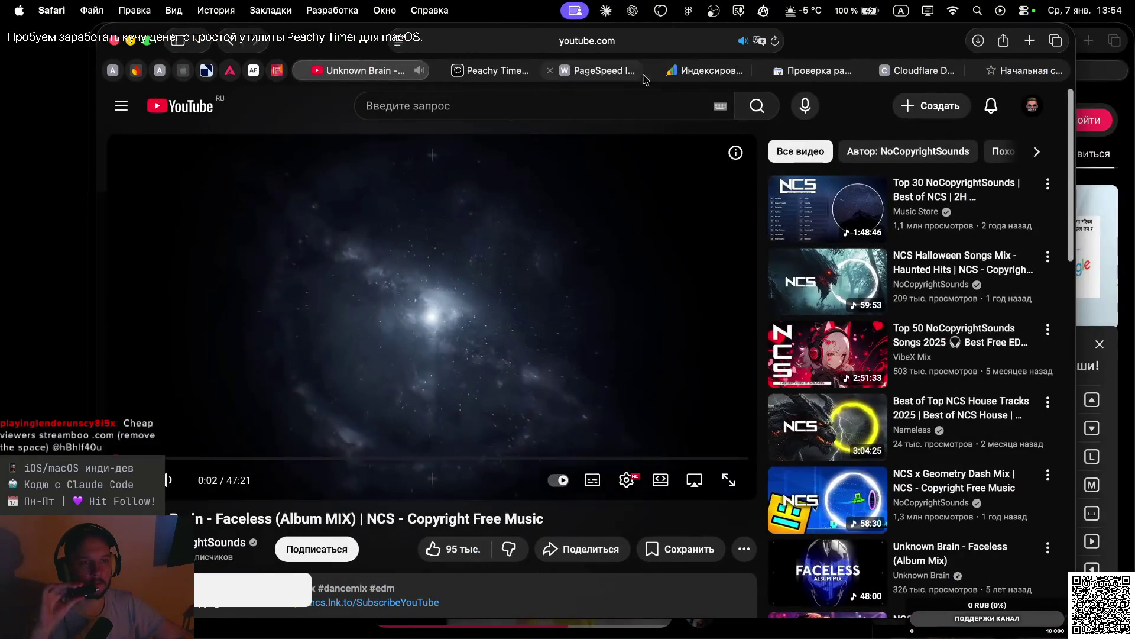
{"action": "left_click", "coordinate": [680, 70]}
{"action": "key", "text": "super+r"}
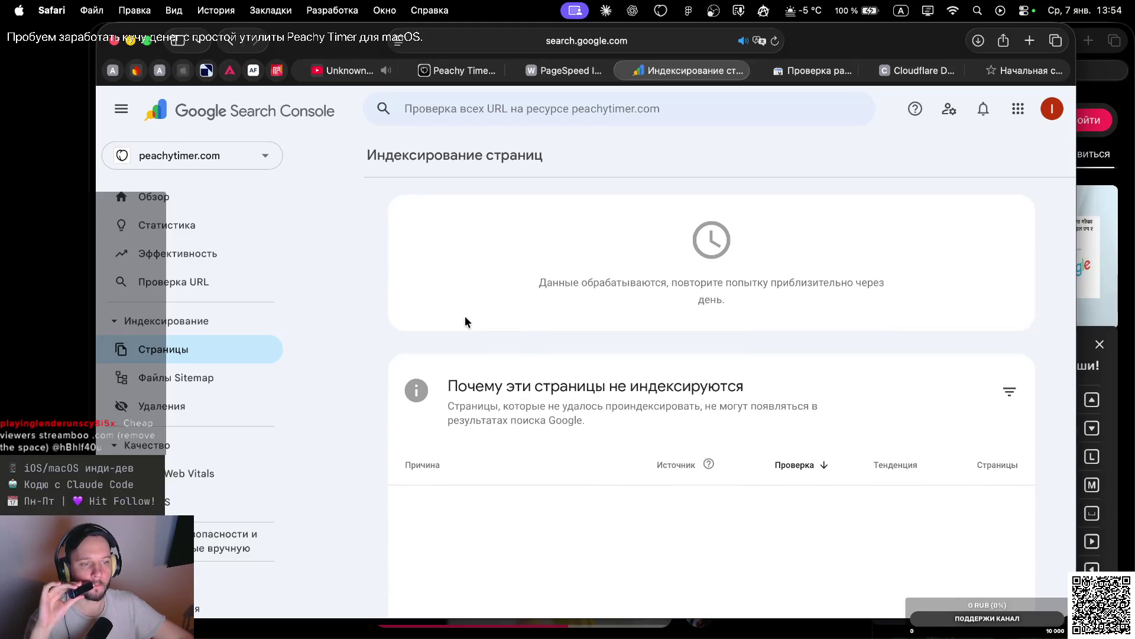
{"action": "key", "text": "ctrl+Left"}
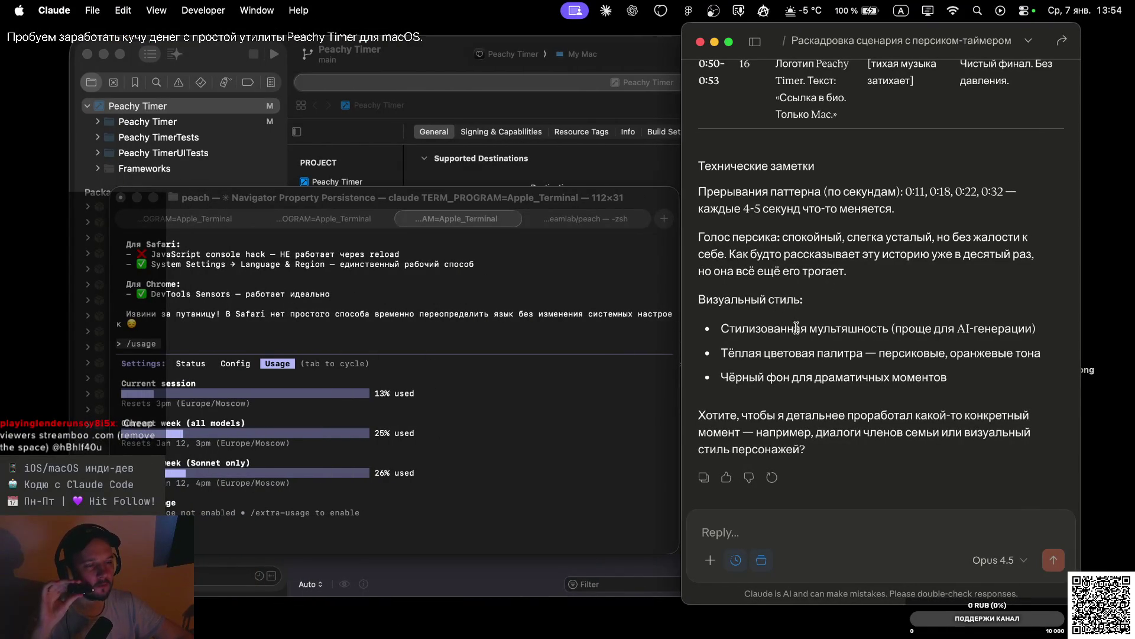
{"action": "scroll", "coordinate": [803, 349], "scroll_direction": "up", "scroll_amount": 10}
{"action": "scroll", "coordinate": [802, 350], "scroll_direction": "up", "scroll_amount": 15}
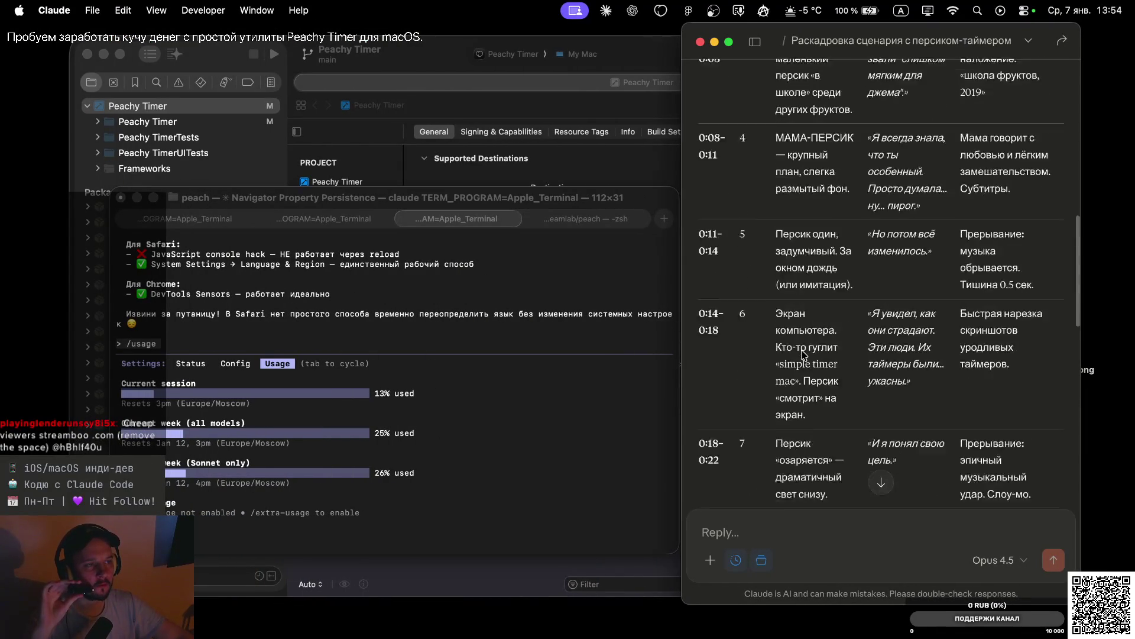
{"action": "scroll", "coordinate": [805, 385], "scroll_direction": "down", "scroll_amount": 6}
{"action": "scroll", "coordinate": [805, 384], "scroll_direction": "up", "scroll_amount": 1}
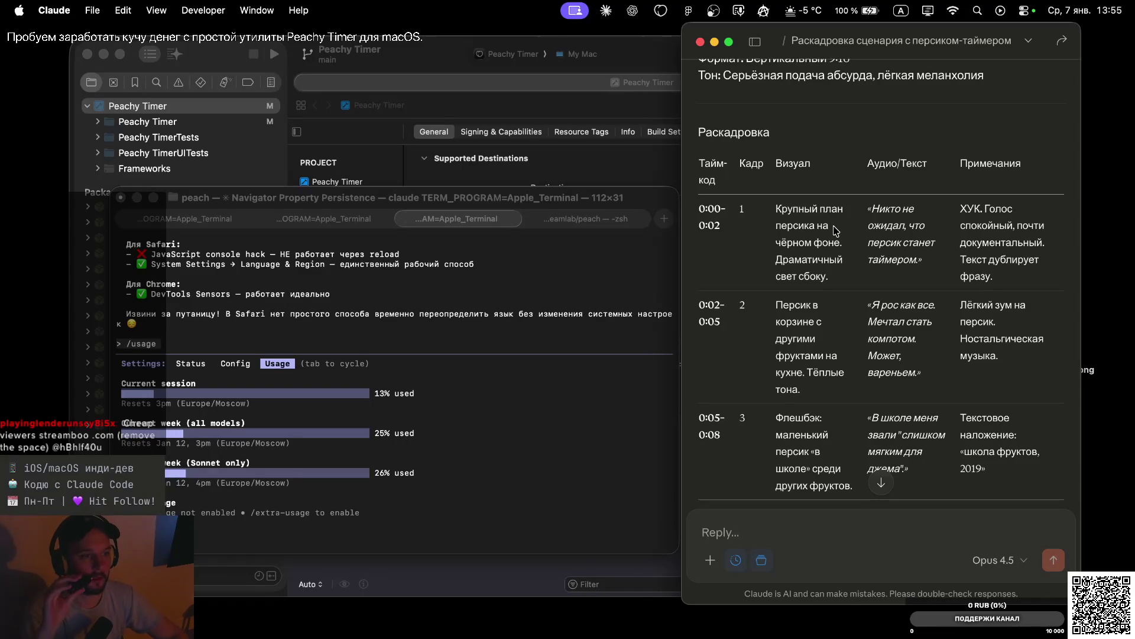
{"action": "scroll", "coordinate": [840, 231], "scroll_direction": "up", "scroll_amount": 6}
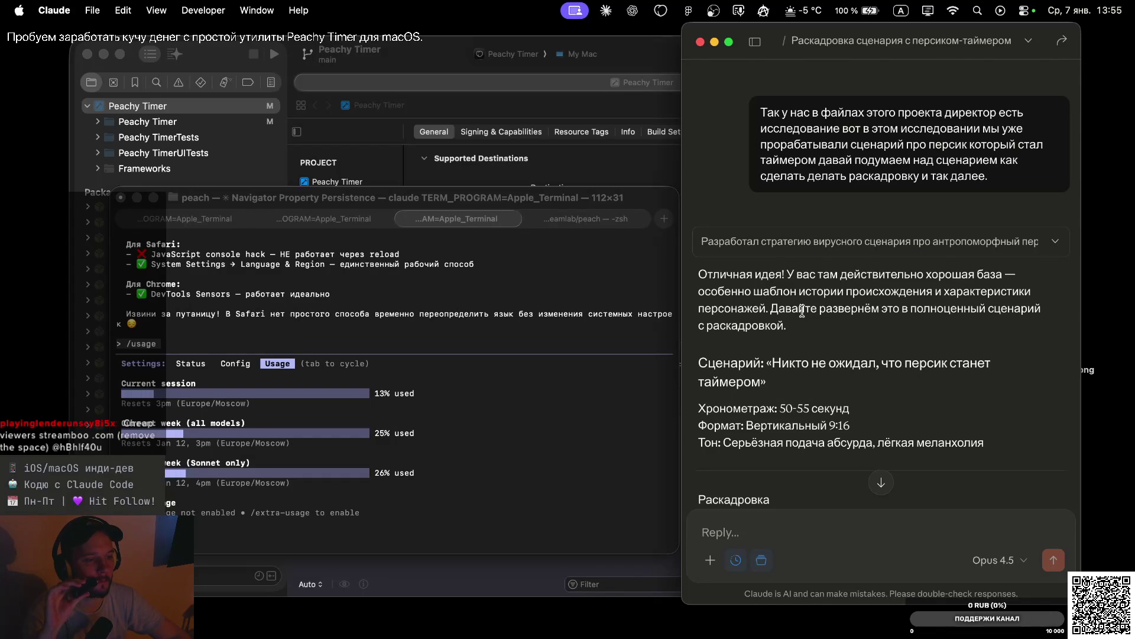
{"action": "key", "text": "super+Tab"}
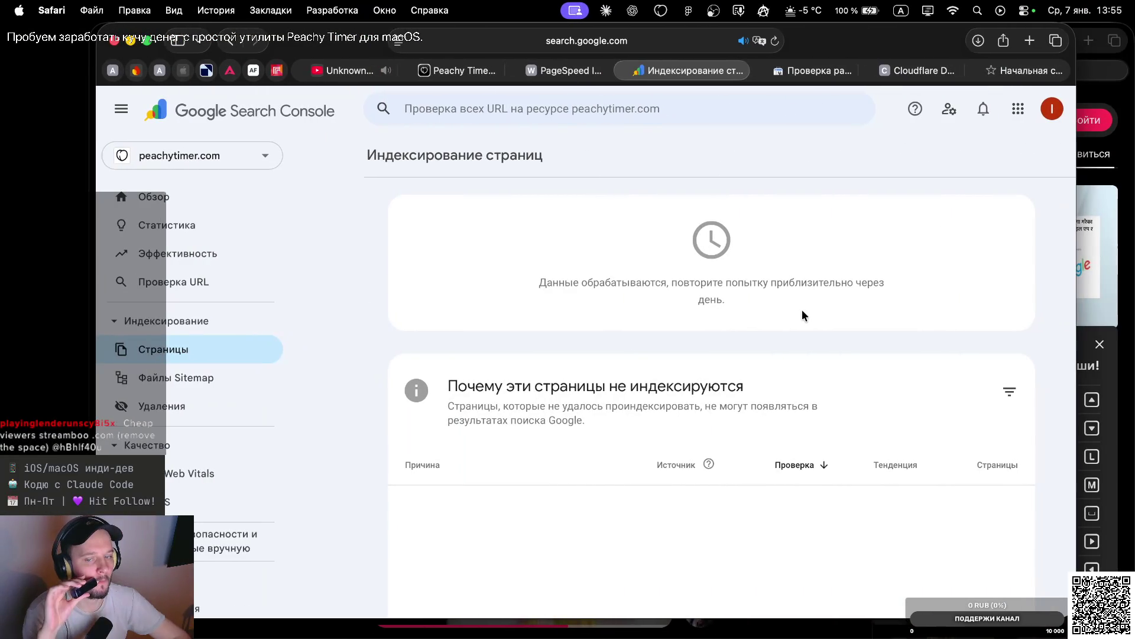
{"action": "key", "text": "super+Tab"}
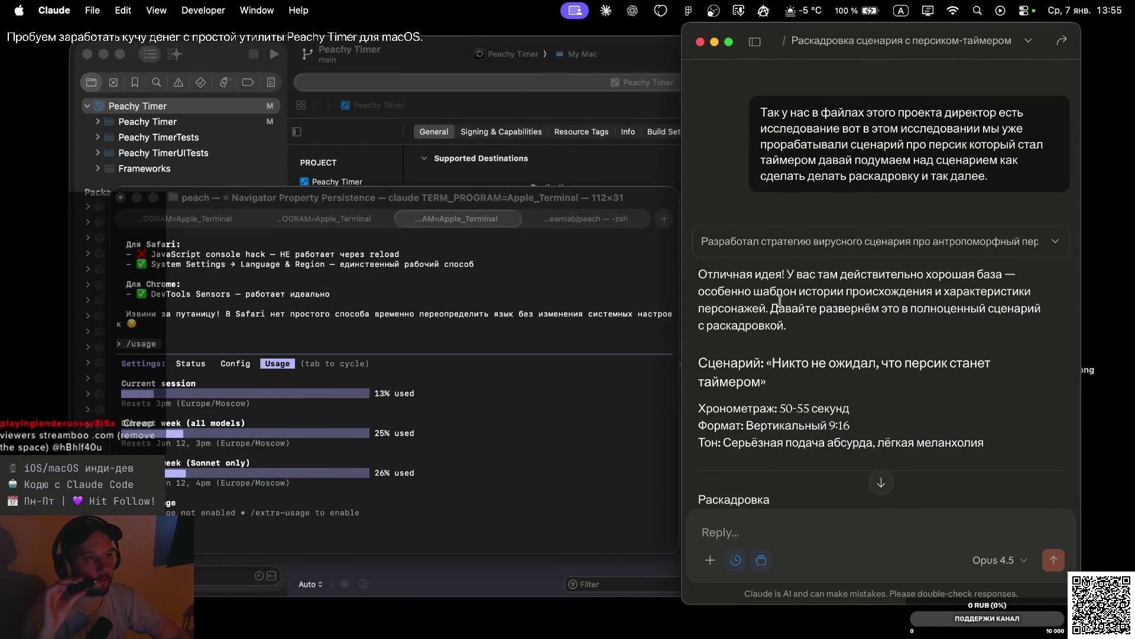
Check the peachytimer.com Search Console Overview showing 0 web-search clicks, then return to Claude
{"action": "key", "text": "super+Tab"}
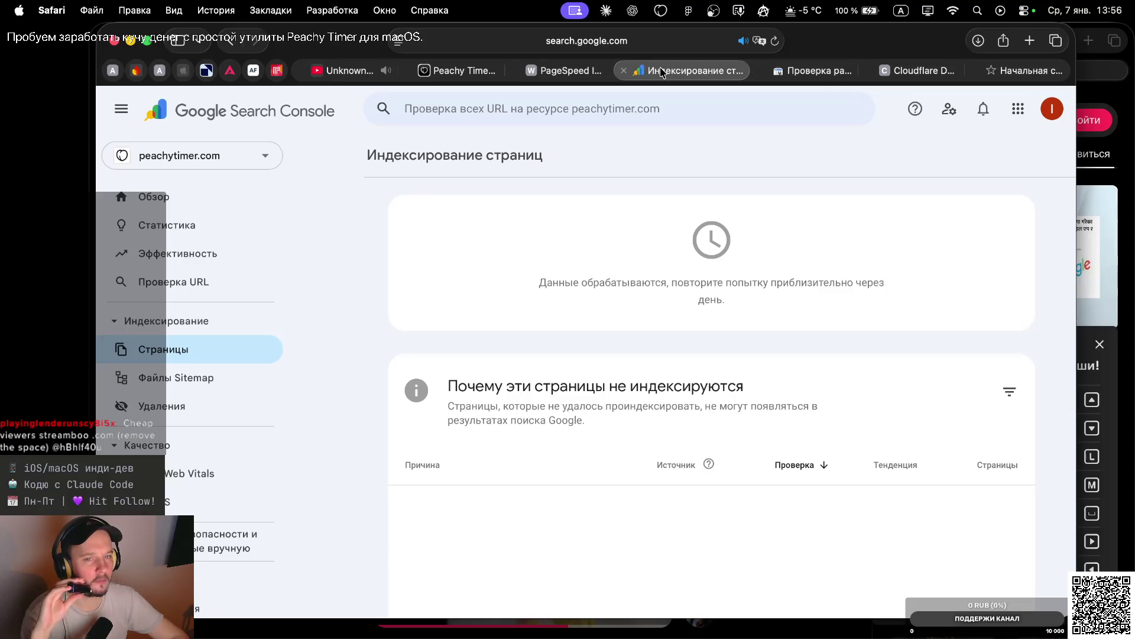
{"action": "left_click", "coordinate": [152, 198]}
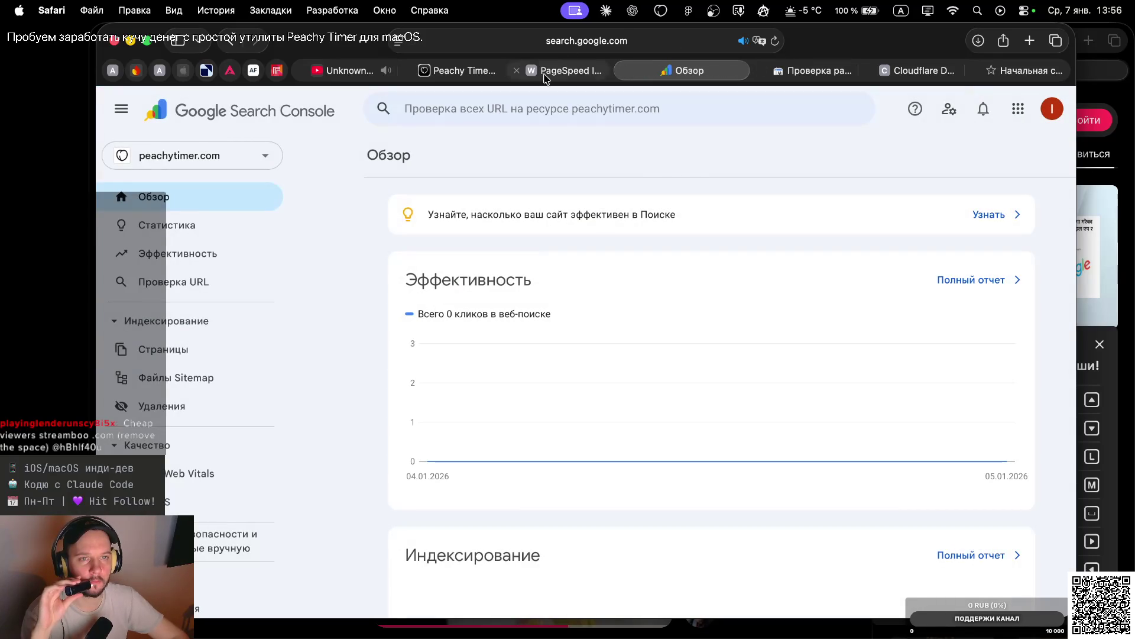
{"action": "left_click", "coordinate": [461, 70]}
{"action": "key", "text": "ctrl+Left"}
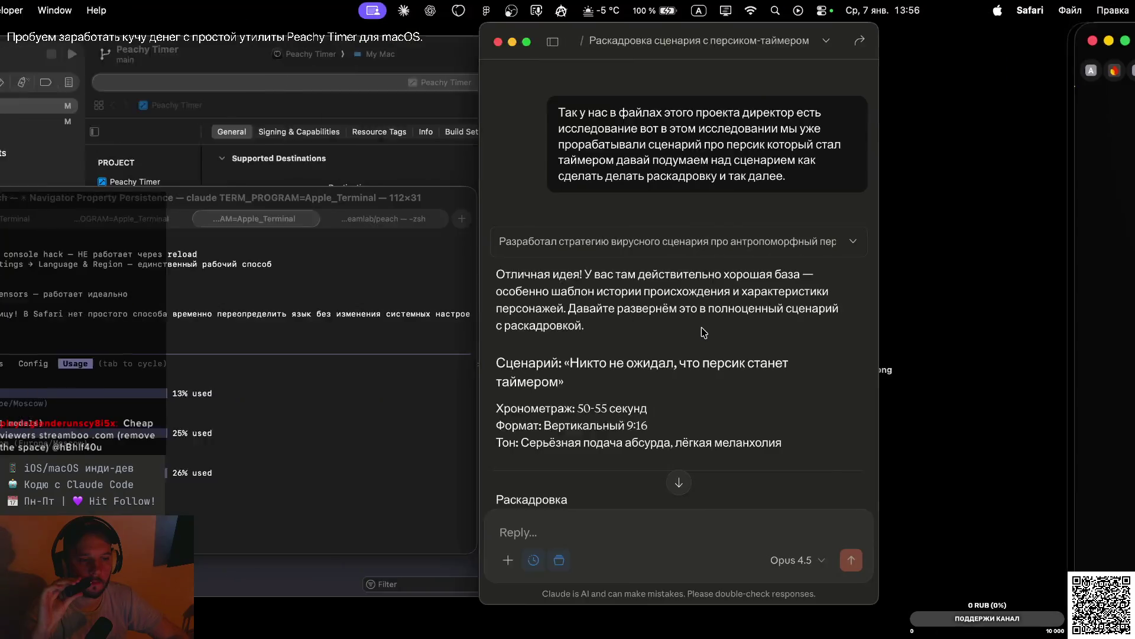
{"action": "scroll", "coordinate": [813, 319], "scroll_direction": "down", "scroll_amount": 6}
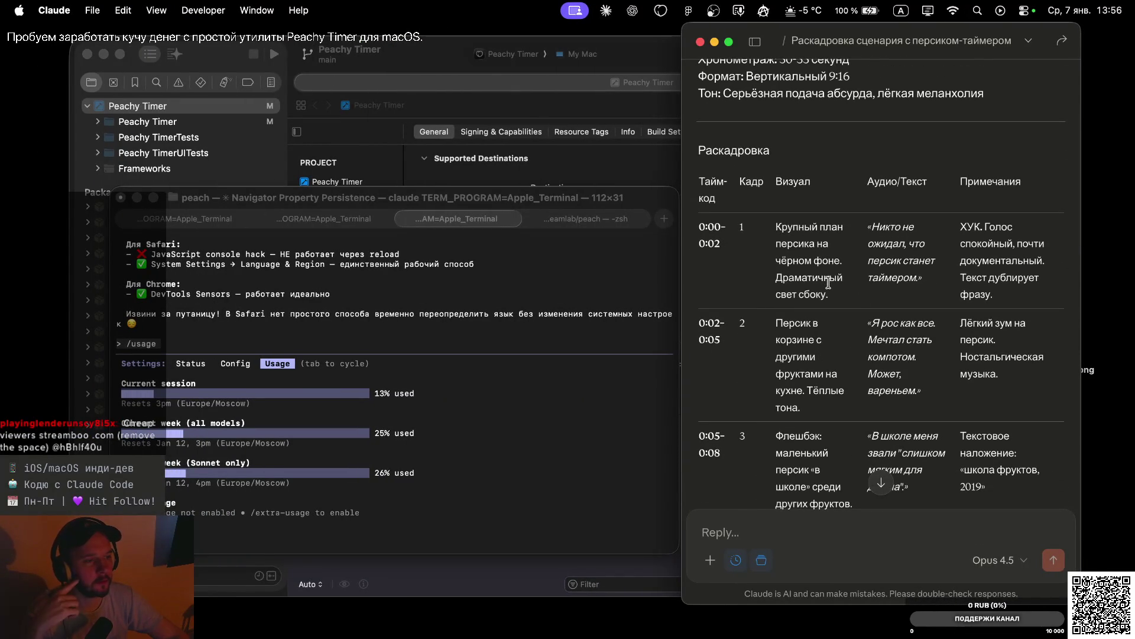
{"action": "scroll", "coordinate": [847, 324], "scroll_direction": "down", "scroll_amount": 2}
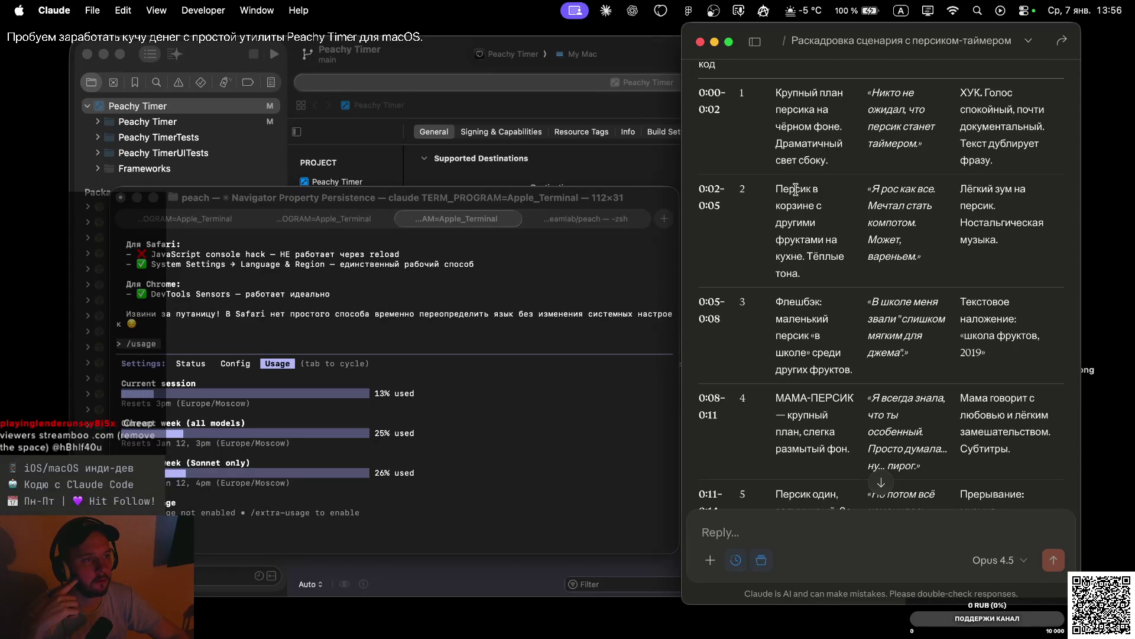
{"action": "scroll", "coordinate": [796, 189], "scroll_direction": "up", "scroll_amount": 2}
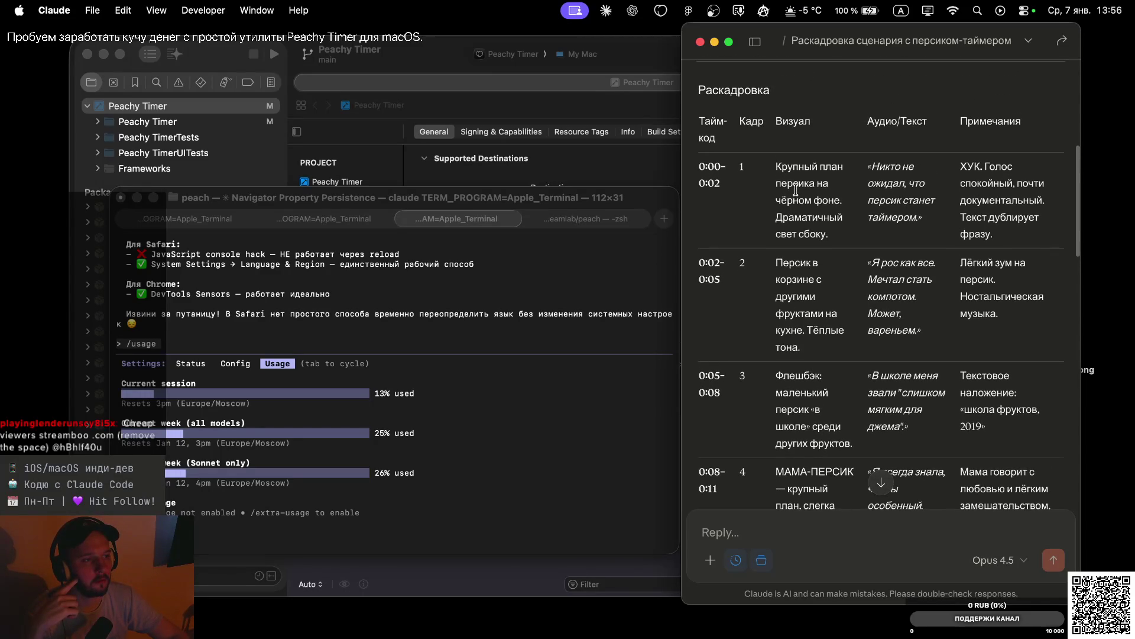
{"action": "scroll", "coordinate": [797, 191], "scroll_direction": "up", "scroll_amount": 1}
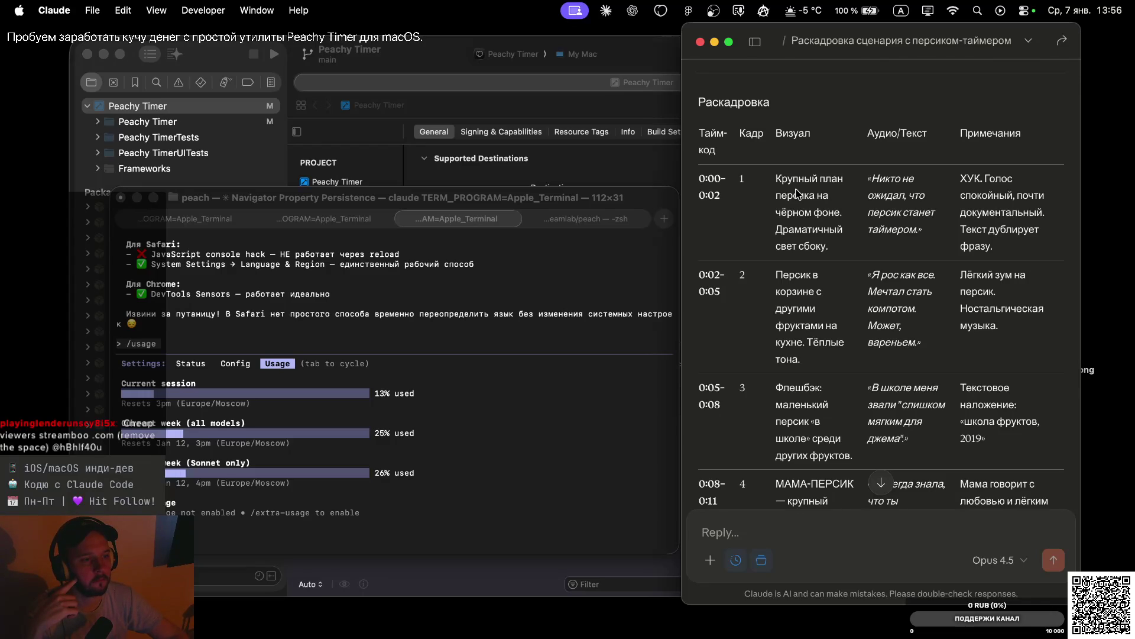
{"action": "scroll", "coordinate": [823, 285], "scroll_direction": "down", "scroll_amount": 4}
{"action": "scroll", "coordinate": [824, 285], "scroll_direction": "down", "scroll_amount": 12}
{"action": "scroll", "coordinate": [822, 280], "scroll_direction": "down", "scroll_amount": 20}
{"action": "scroll", "coordinate": [823, 285], "scroll_direction": "down", "scroll_amount": 7}
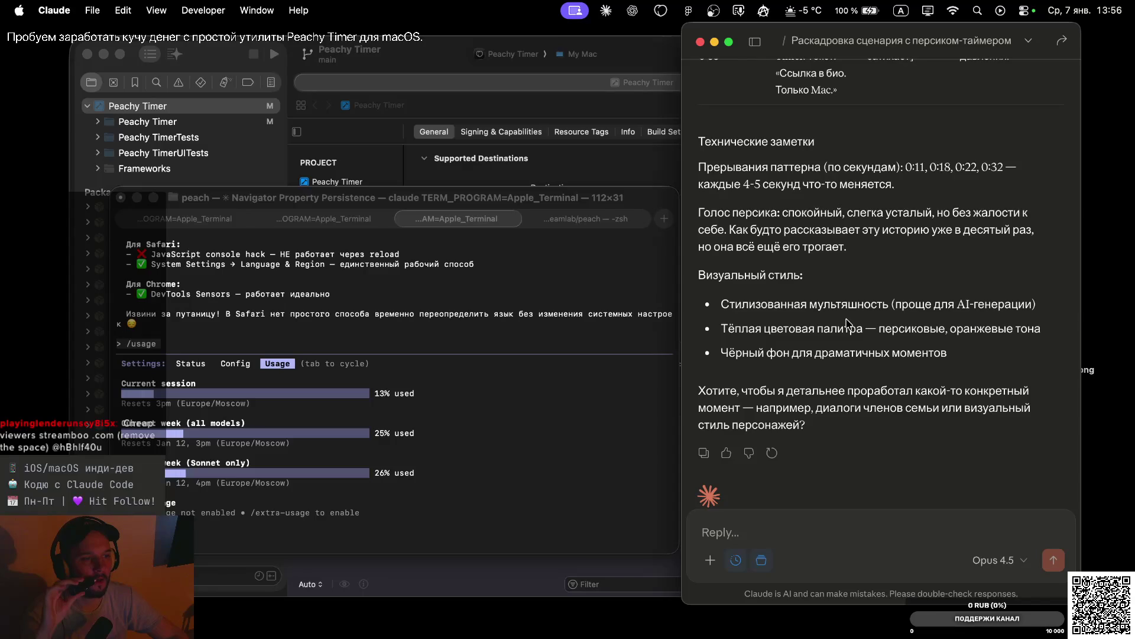
{"action": "scroll", "coordinate": [855, 379], "scroll_direction": "down", "scroll_amount": 2}
{"action": "scroll", "coordinate": [855, 379], "scroll_direction": "down", "scroll_amount": 1}
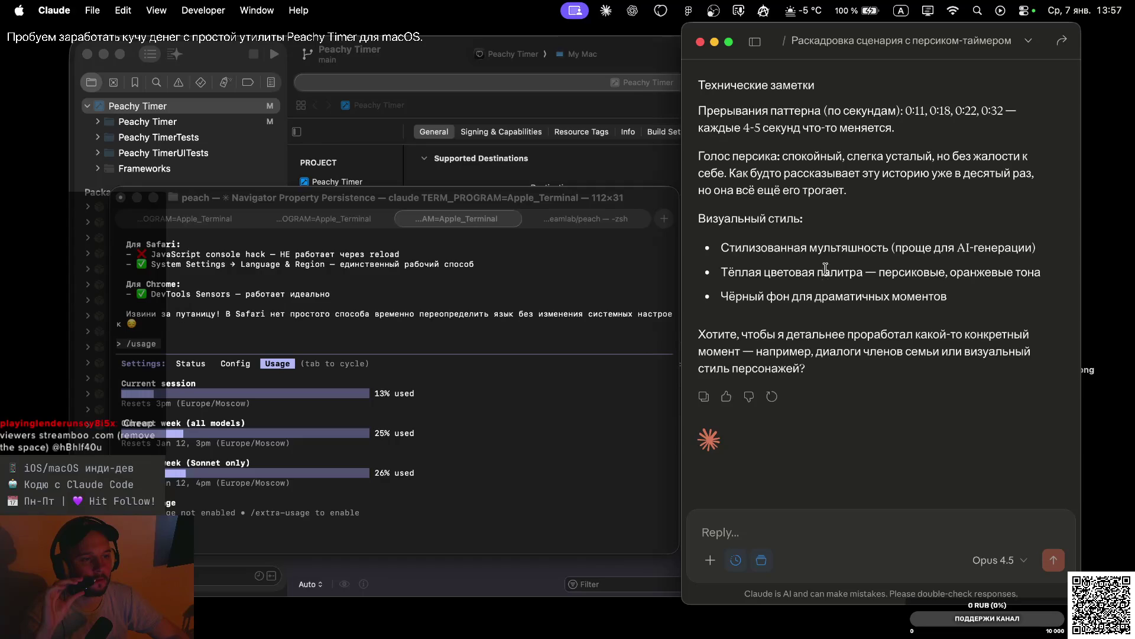
{"action": "left_click_drag", "start_coordinate": [795, 273], "coordinate": [855, 271]}
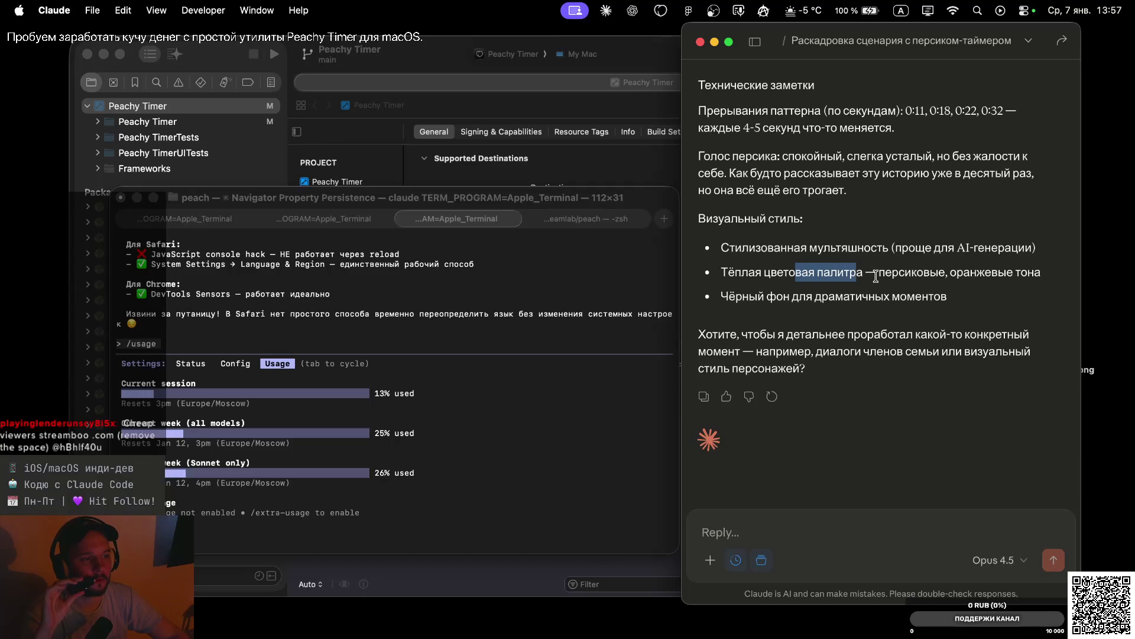
{"action": "left_click", "coordinate": [901, 271]}
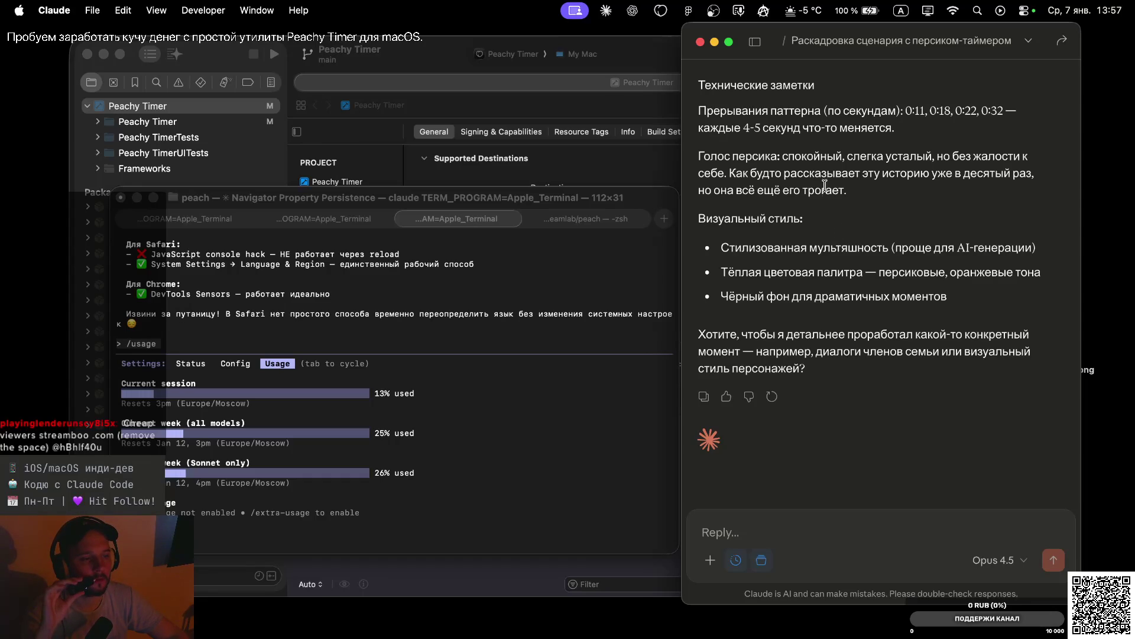
{"action": "scroll", "coordinate": [825, 185], "scroll_direction": "up", "scroll_amount": 15}
{"action": "scroll", "coordinate": [826, 193], "scroll_direction": "up", "scroll_amount": 15}
{"action": "scroll", "coordinate": [827, 194], "scroll_direction": "up", "scroll_amount": 10}
{"action": "scroll", "coordinate": [841, 253], "scroll_direction": "down", "scroll_amount": 4}
{"action": "scroll", "coordinate": [841, 253], "scroll_direction": "down", "scroll_amount": 1}
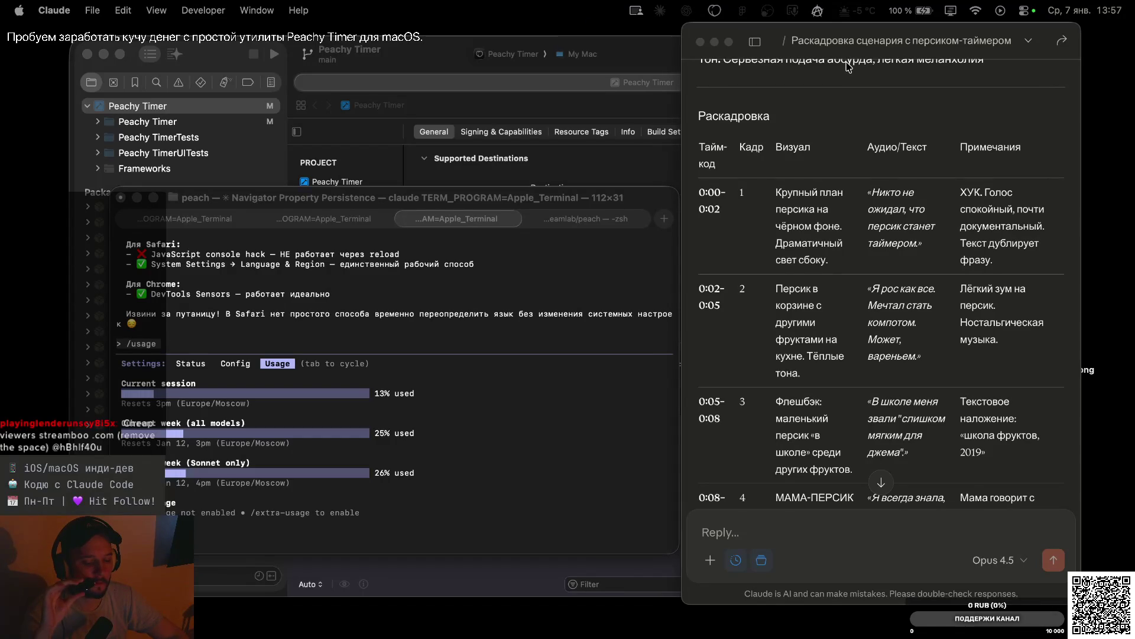
{"action": "key", "text": "ctrl+Right"}
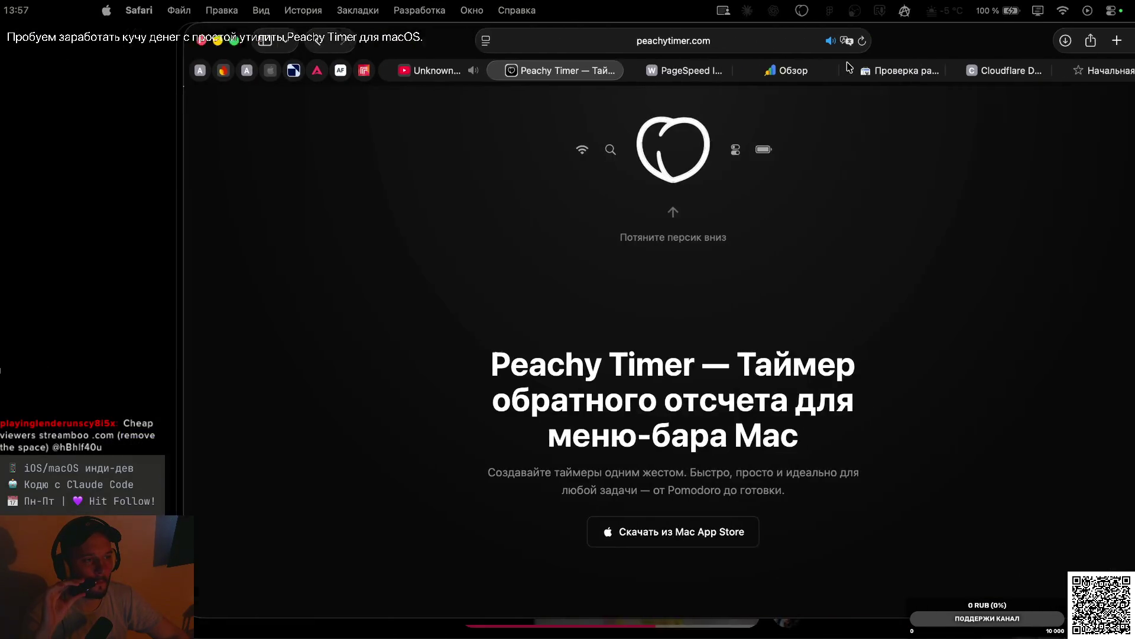
{"action": "key", "text": "ctrl+Left"}
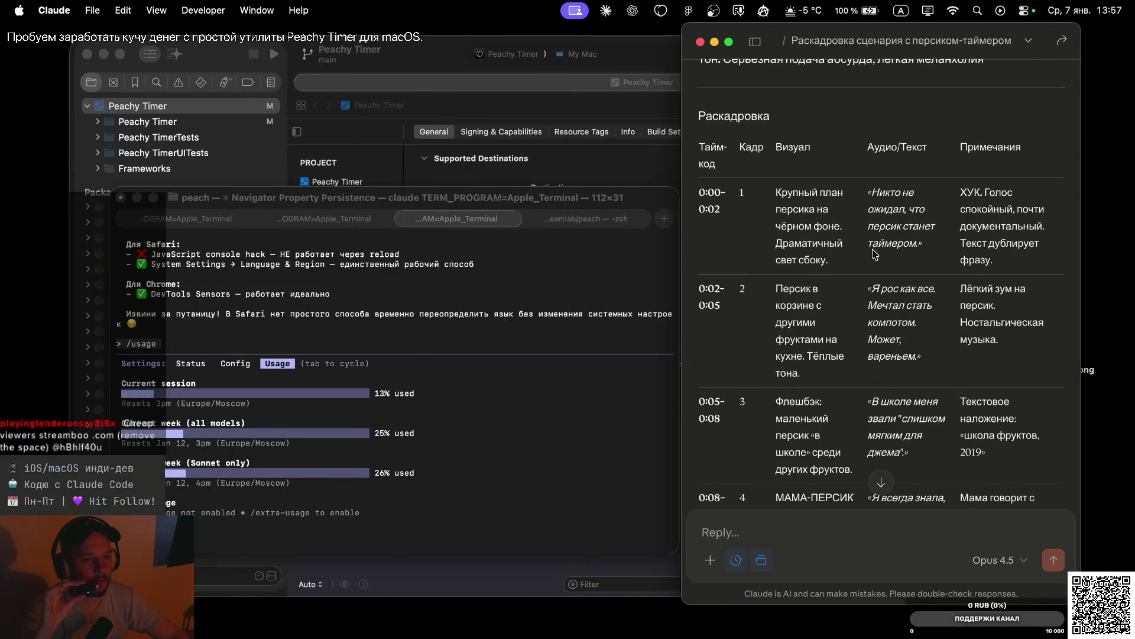
{"action": "scroll", "coordinate": [859, 218], "scroll_direction": "up", "scroll_amount": 1}
{"action": "scroll", "coordinate": [859, 219], "scroll_direction": "up", "scroll_amount": 10}
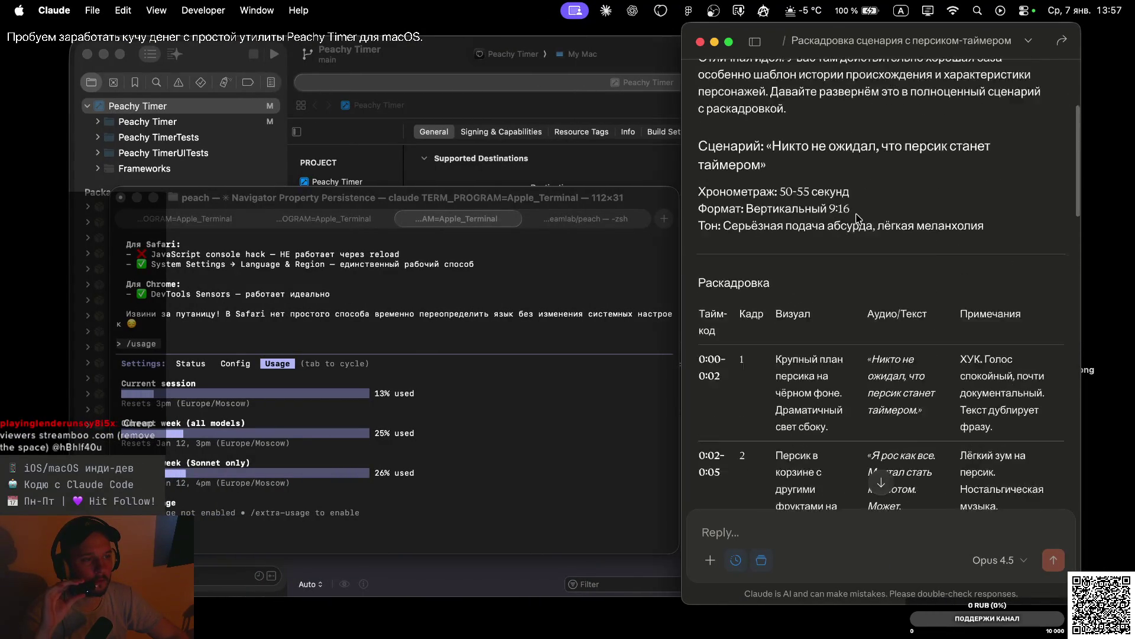
{"action": "scroll", "coordinate": [860, 245], "scroll_direction": "up", "scroll_amount": 4}
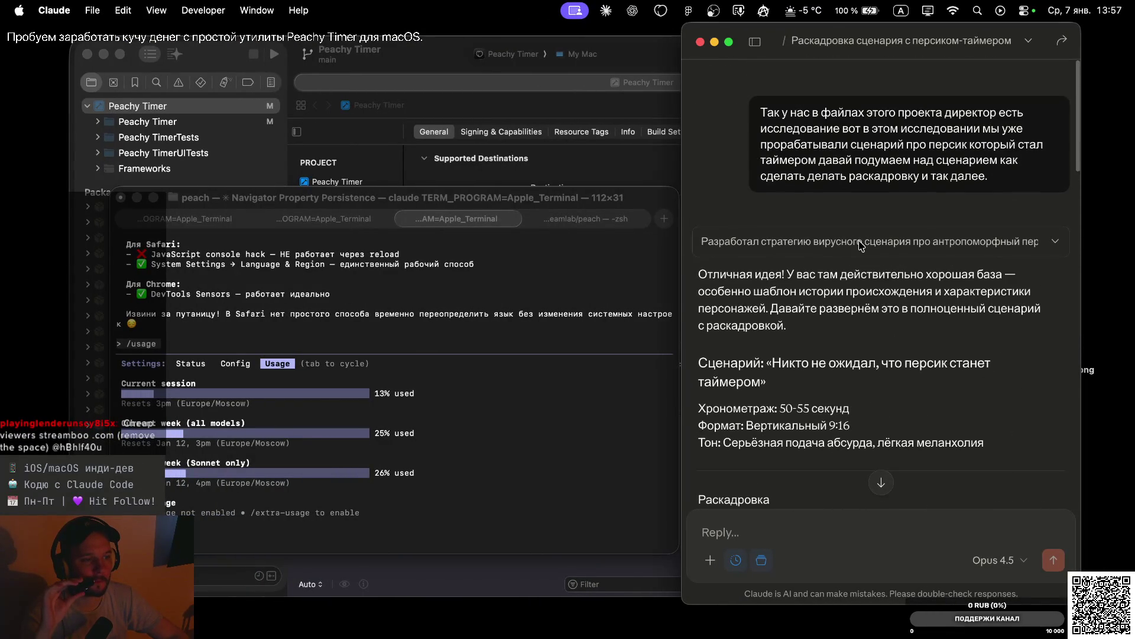
{"action": "scroll", "coordinate": [869, 296], "scroll_direction": "down", "scroll_amount": 8}
{"action": "scroll", "coordinate": [876, 353], "scroll_direction": "down", "scroll_amount": 9}
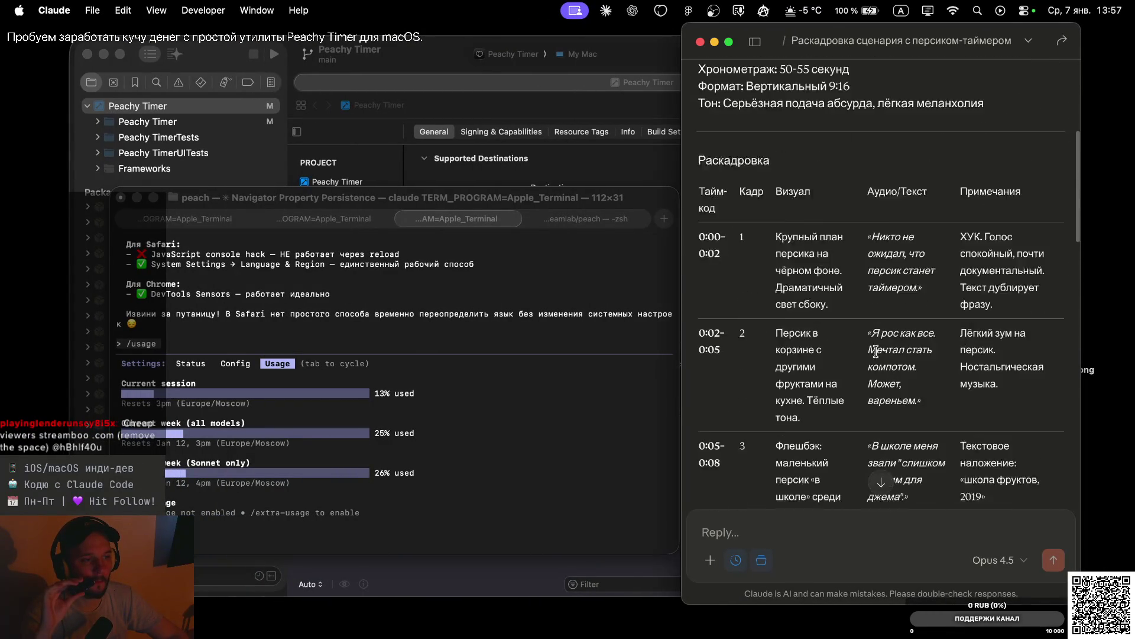
{"action": "scroll", "coordinate": [875, 352], "scroll_direction": "up", "scroll_amount": 2}
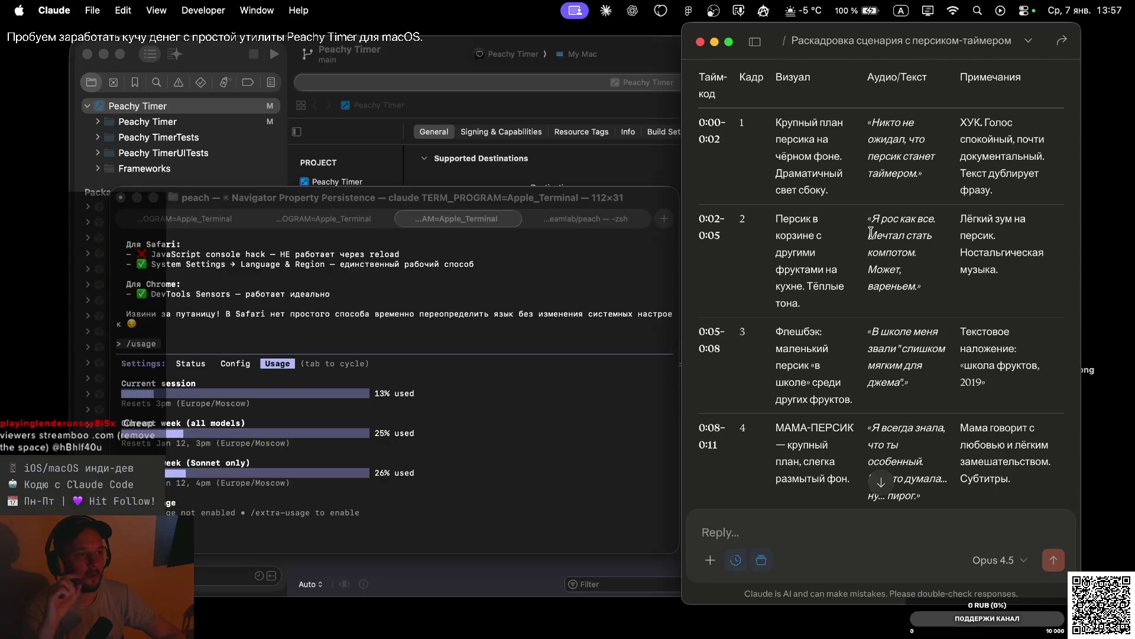
{"action": "scroll", "coordinate": [861, 328], "scroll_direction": "down", "scroll_amount": 15}
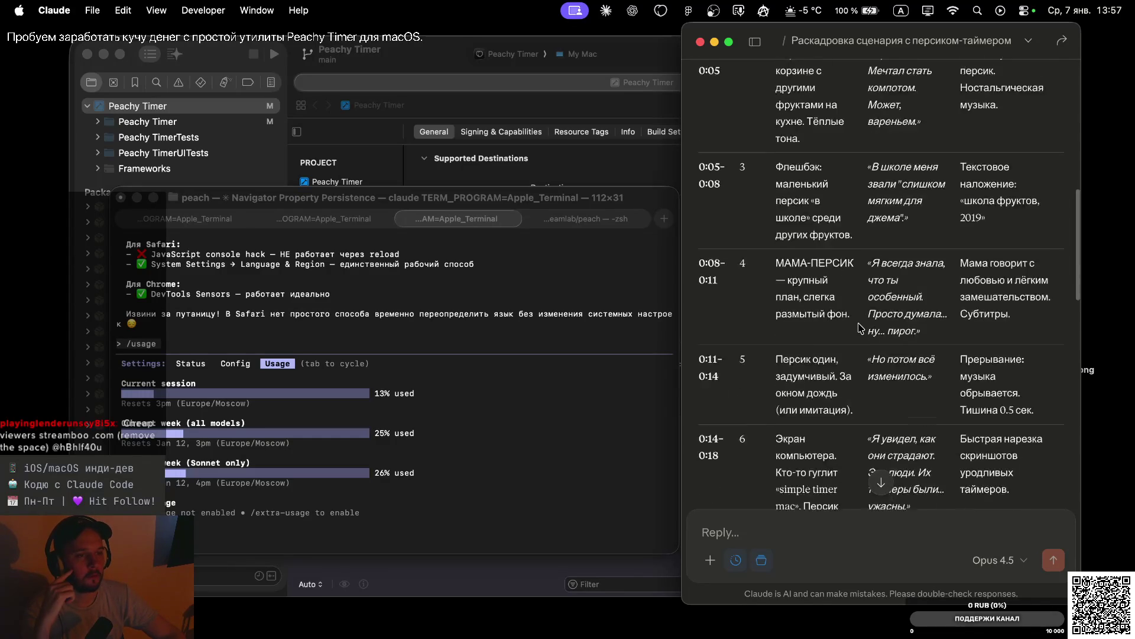
{"action": "scroll", "coordinate": [861, 328], "scroll_direction": "down", "scroll_amount": 10}
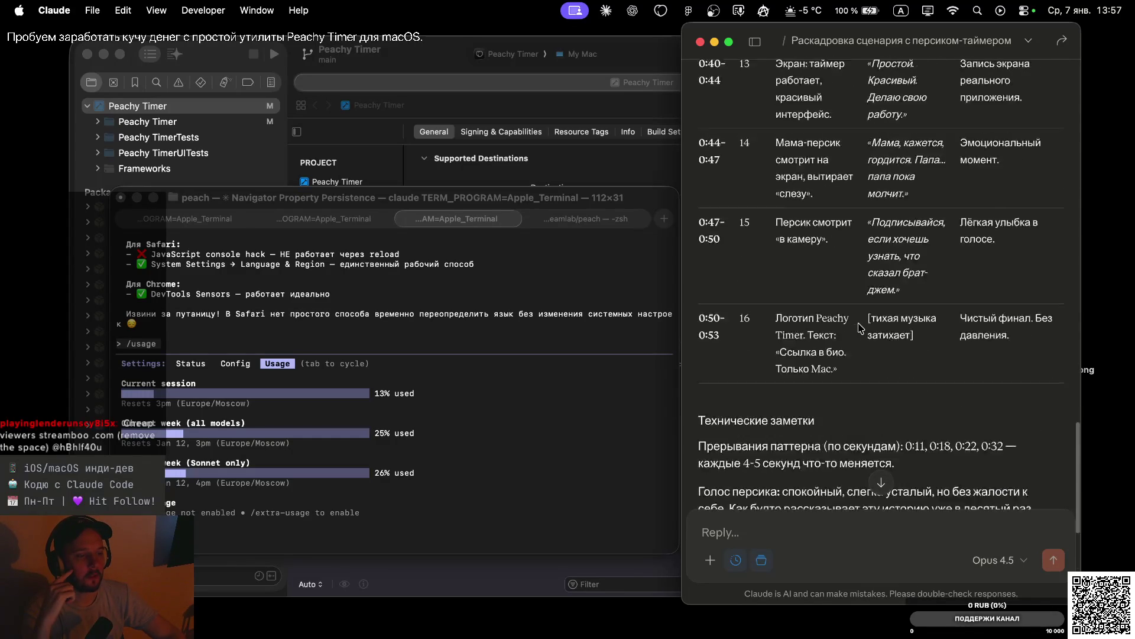
{"action": "scroll", "coordinate": [860, 328], "scroll_direction": "up", "scroll_amount": 20}
{"action": "scroll", "coordinate": [860, 329], "scroll_direction": "up", "scroll_amount": 10}
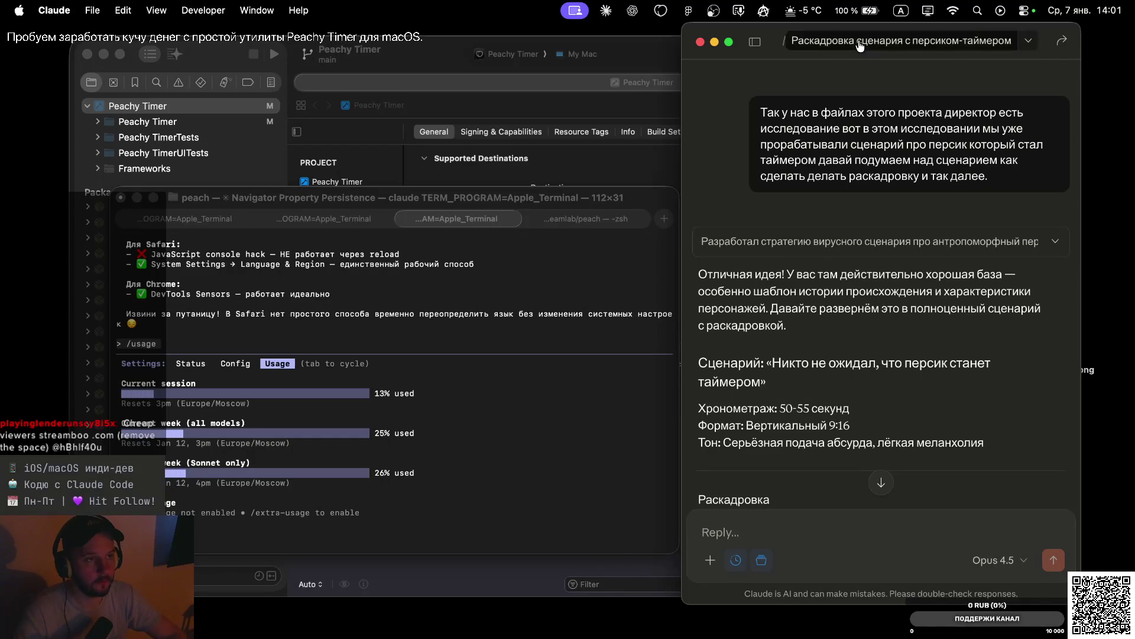
{"action": "key", "text": "ctrl+Right"}
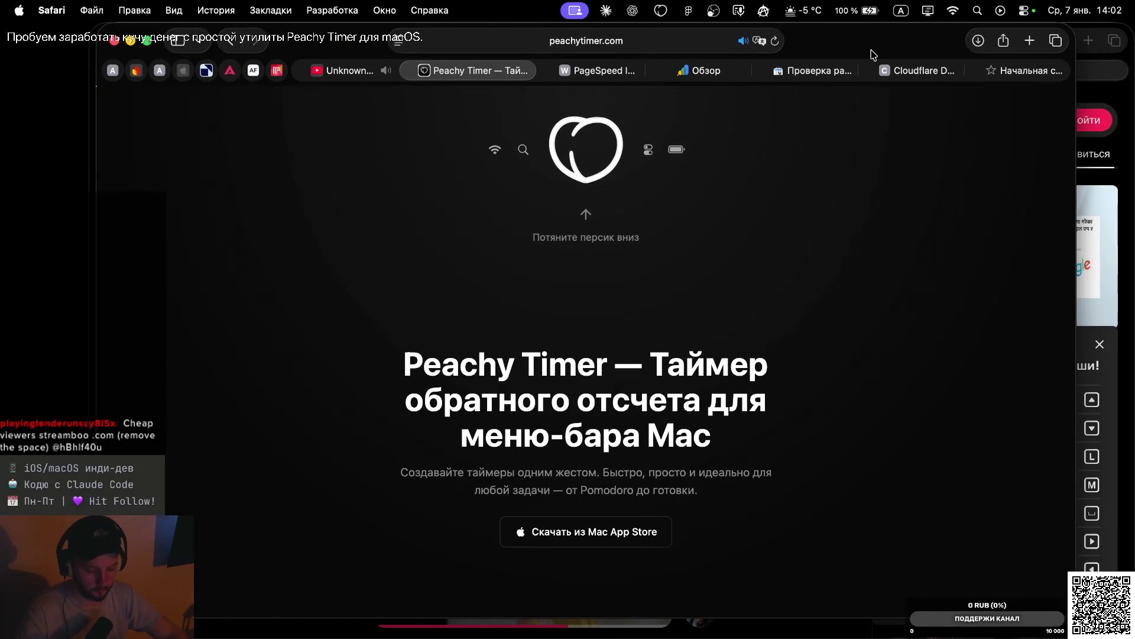
In a new Safari tab, search for gemini and go to gemini.google.com
{"action": "key", "text": "super+t"}
{"action": "type", "text": "gemiin"}
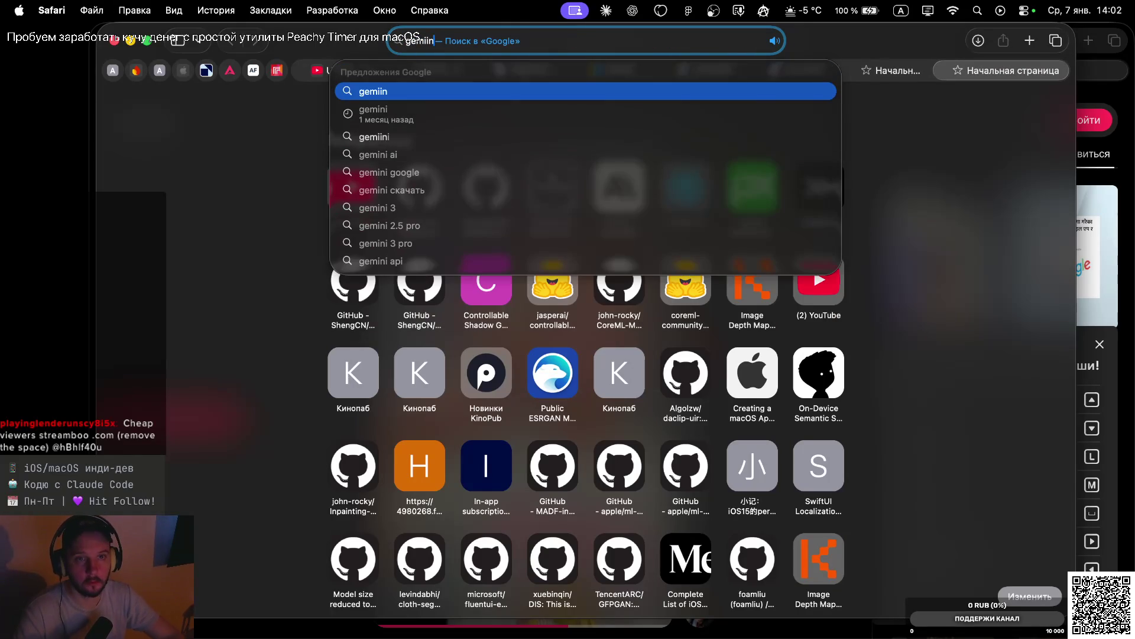
{"action": "key", "text": "Down"}
{"action": "key", "text": "Return"}
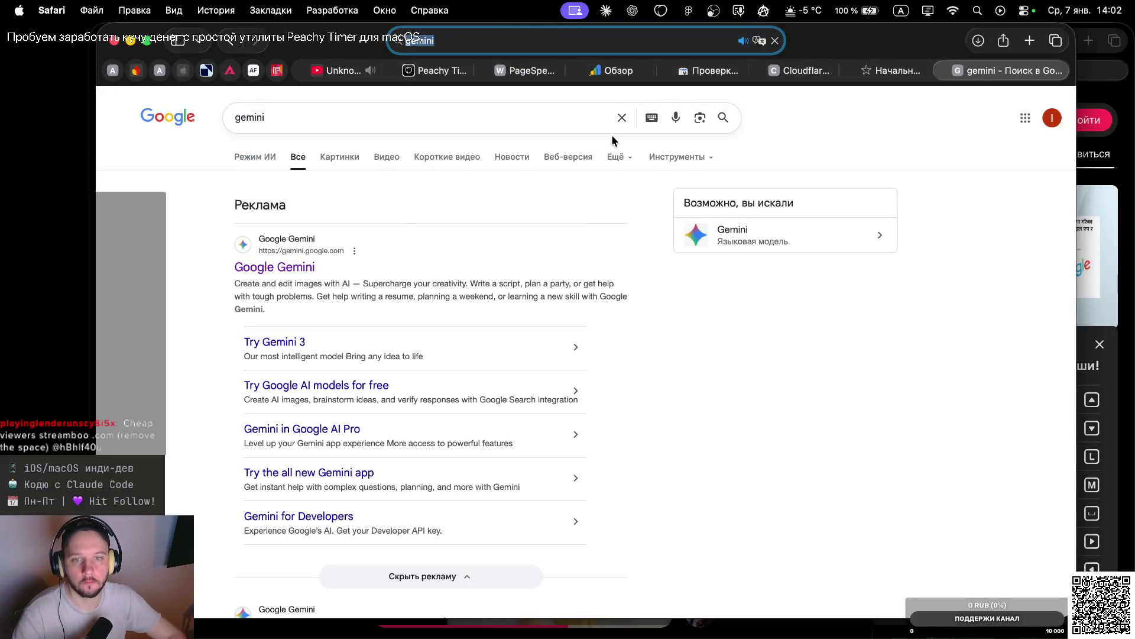
{"action": "left_click", "coordinate": [305, 266]}
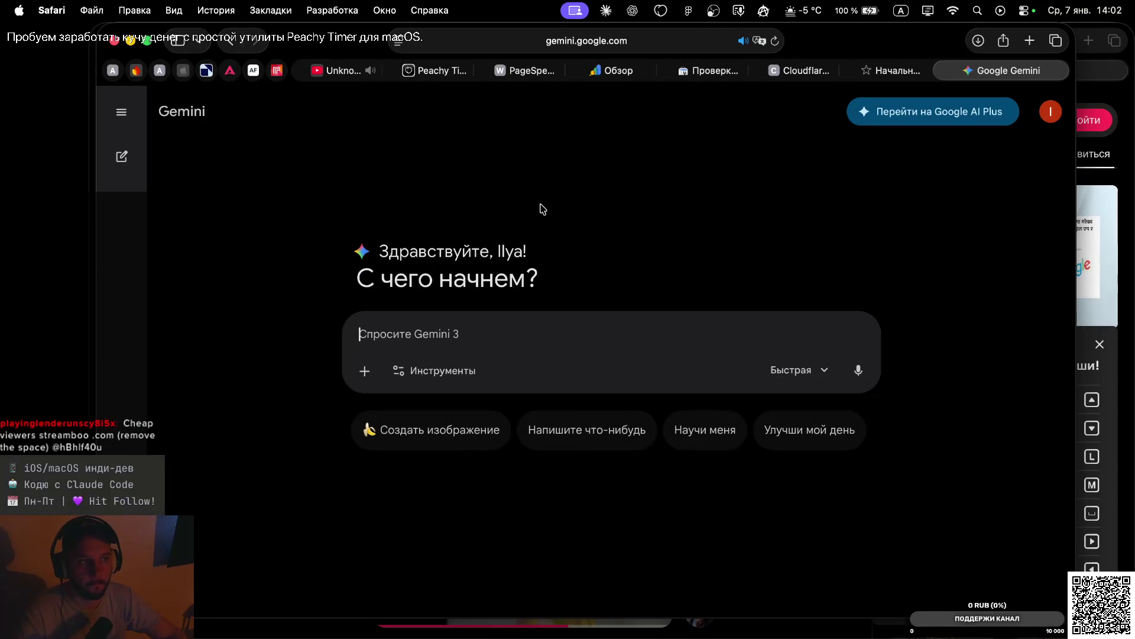
Review the Google AI Plus (2,59 €), Pro (6,99 €) and Ultra (89,99 €) monthly plans
{"action": "left_click", "coordinate": [925, 117]}
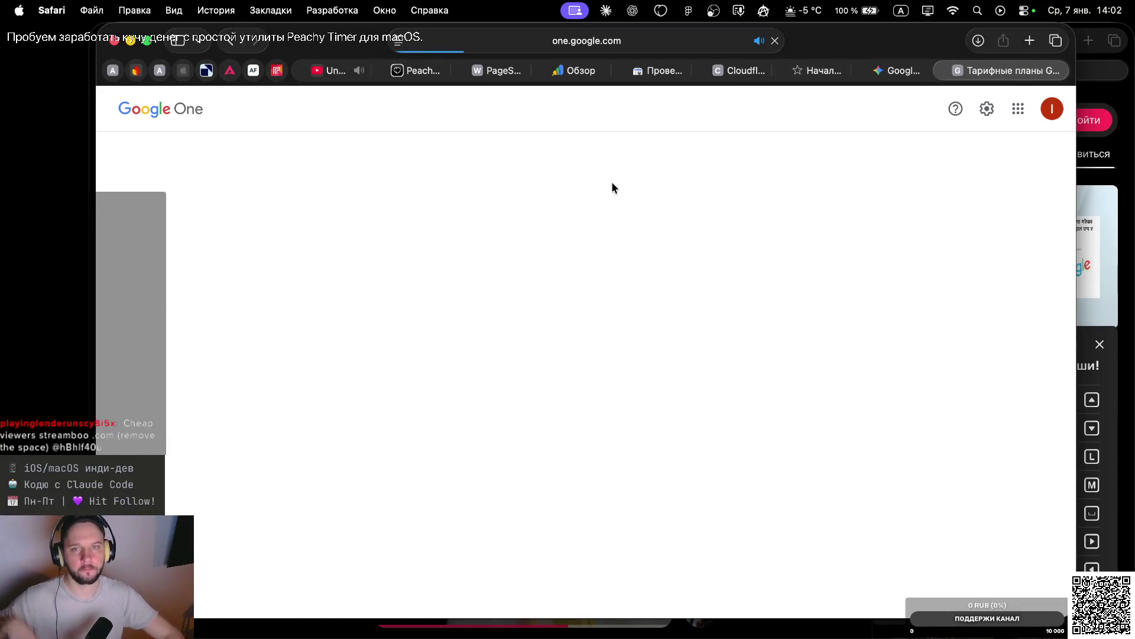
{"action": "scroll", "coordinate": [596, 285], "scroll_direction": "down", "scroll_amount": 3}
{"action": "left_click", "coordinate": [595, 291]}
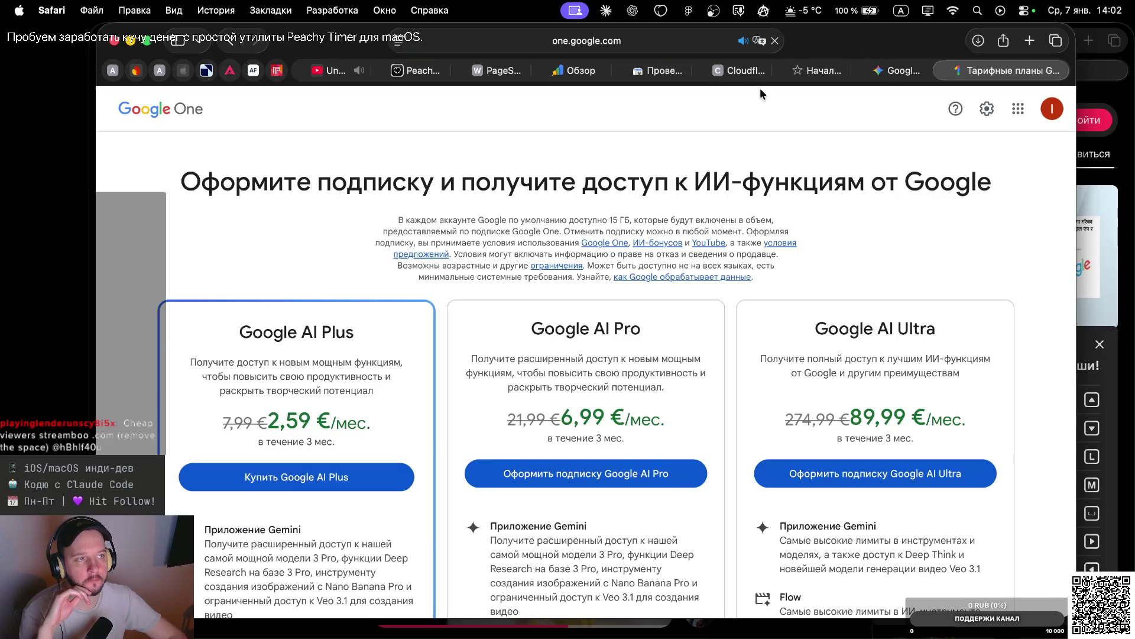
{"action": "scroll", "coordinate": [615, 316], "scroll_direction": "down", "scroll_amount": 3}
{"action": "scroll", "coordinate": [615, 315], "scroll_direction": "down", "scroll_amount": 2}
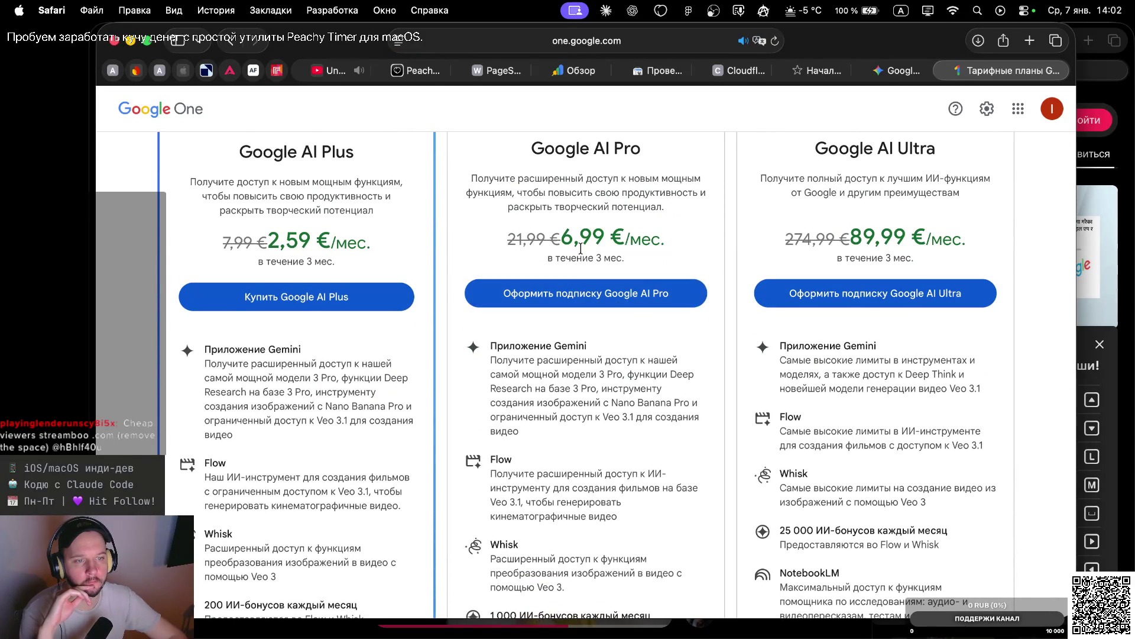
{"action": "scroll", "coordinate": [590, 334], "scroll_direction": "down", "scroll_amount": 6}
{"action": "scroll", "coordinate": [590, 333], "scroll_direction": "down", "scroll_amount": 7}
{"action": "scroll", "coordinate": [587, 374], "scroll_direction": "down", "scroll_amount": 5}
{"action": "scroll", "coordinate": [587, 374], "scroll_direction": "down", "scroll_amount": 5}
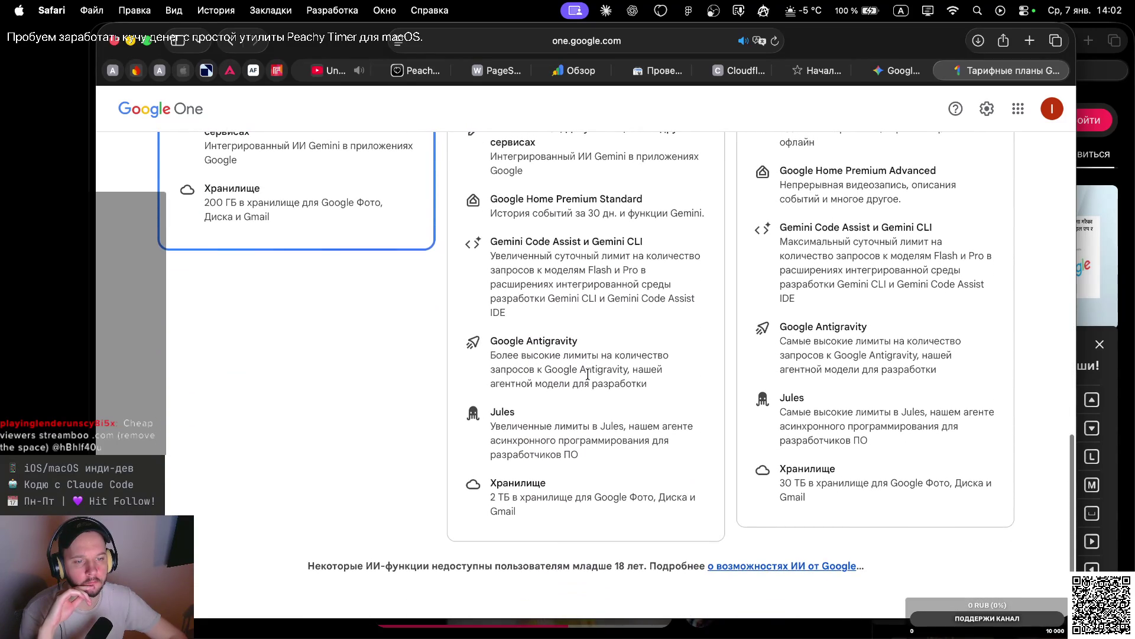
{"action": "scroll", "coordinate": [588, 375], "scroll_direction": "up", "scroll_amount": 15}
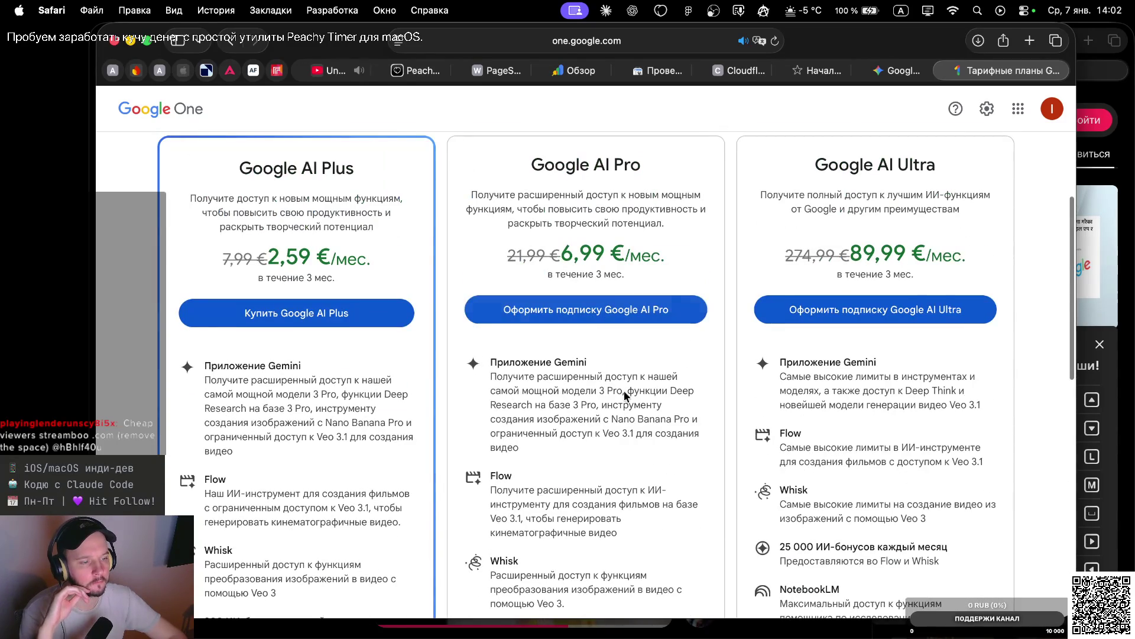
{"action": "scroll", "coordinate": [606, 332], "scroll_direction": "down", "scroll_amount": 8}
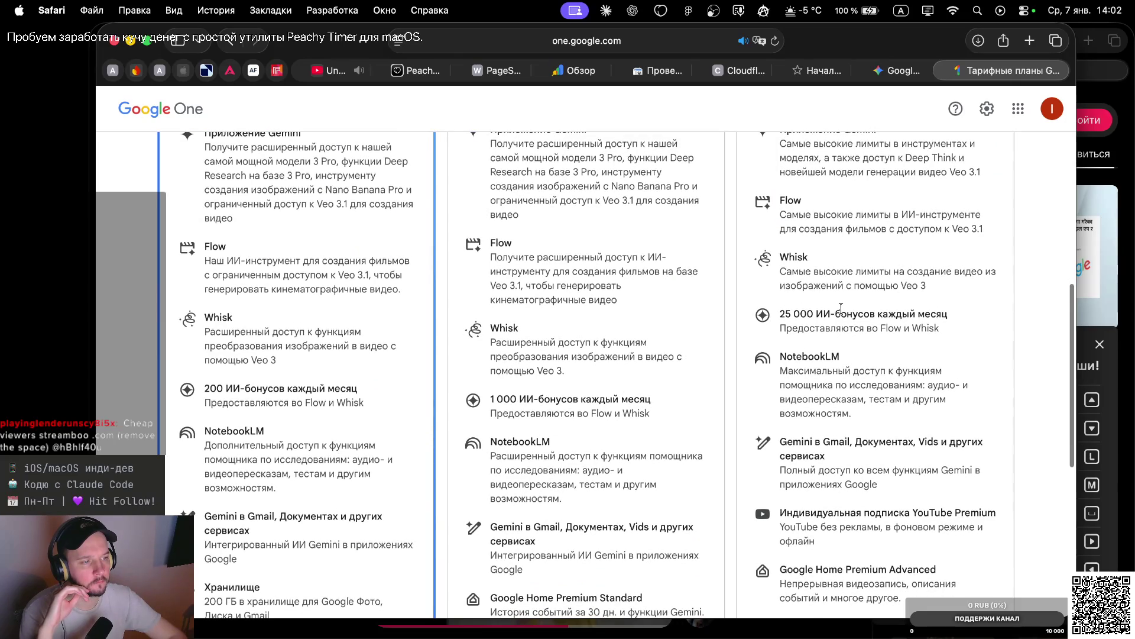
{"action": "scroll", "coordinate": [865, 342], "scroll_direction": "down", "scroll_amount": 8}
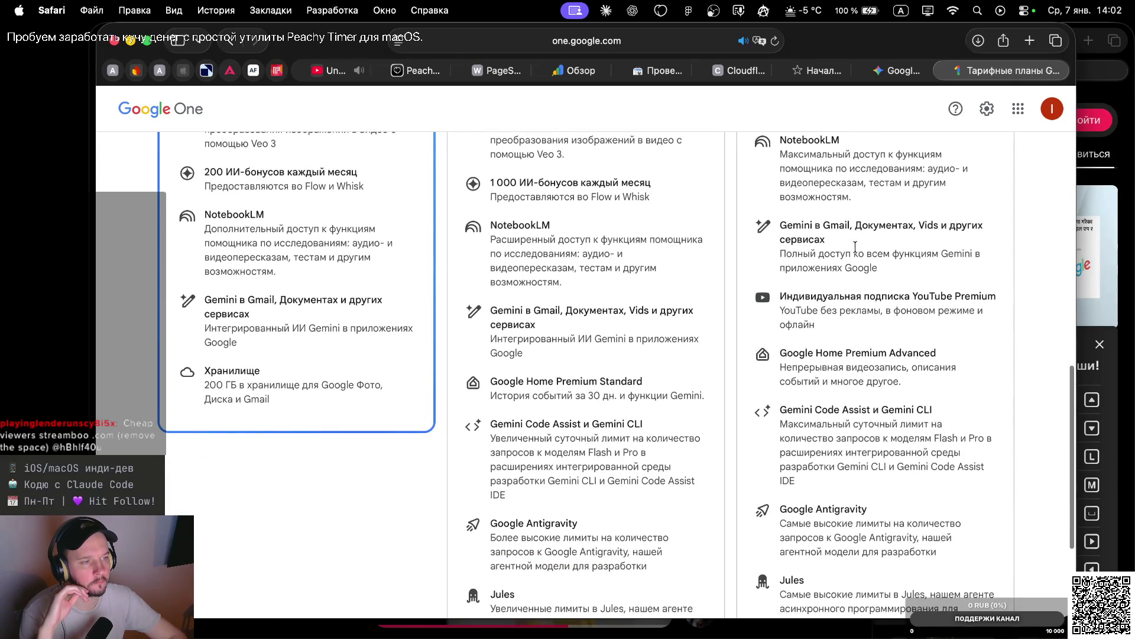
{"action": "scroll", "coordinate": [875, 343], "scroll_direction": "down", "scroll_amount": 7}
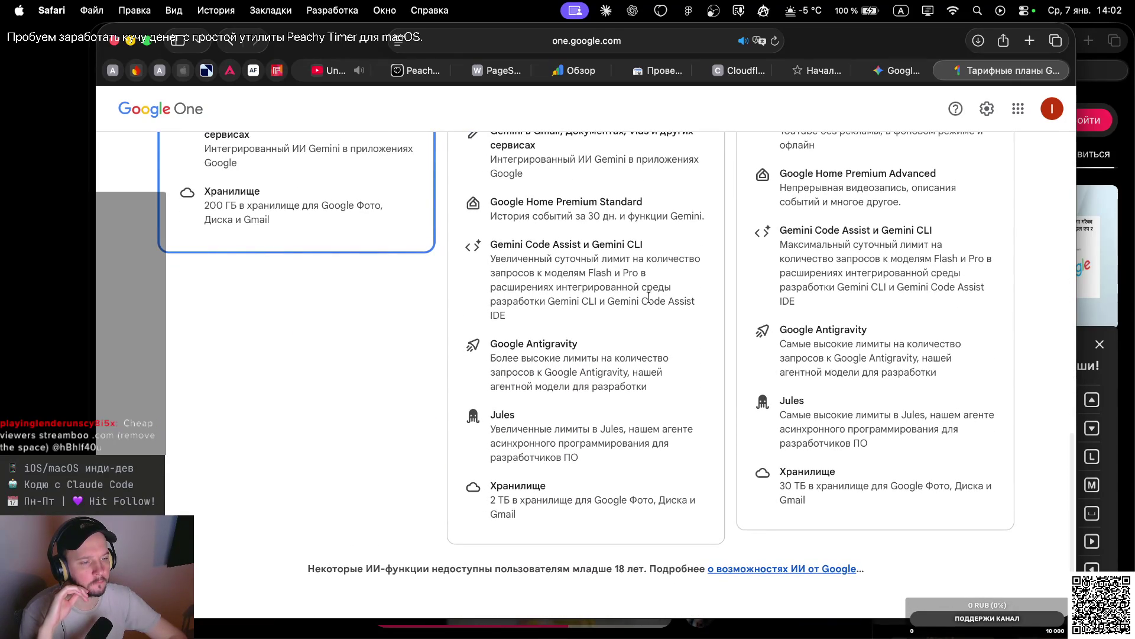
{"action": "scroll", "coordinate": [526, 290], "scroll_direction": "up", "scroll_amount": 2}
{"action": "scroll", "coordinate": [525, 289], "scroll_direction": "up", "scroll_amount": 2}
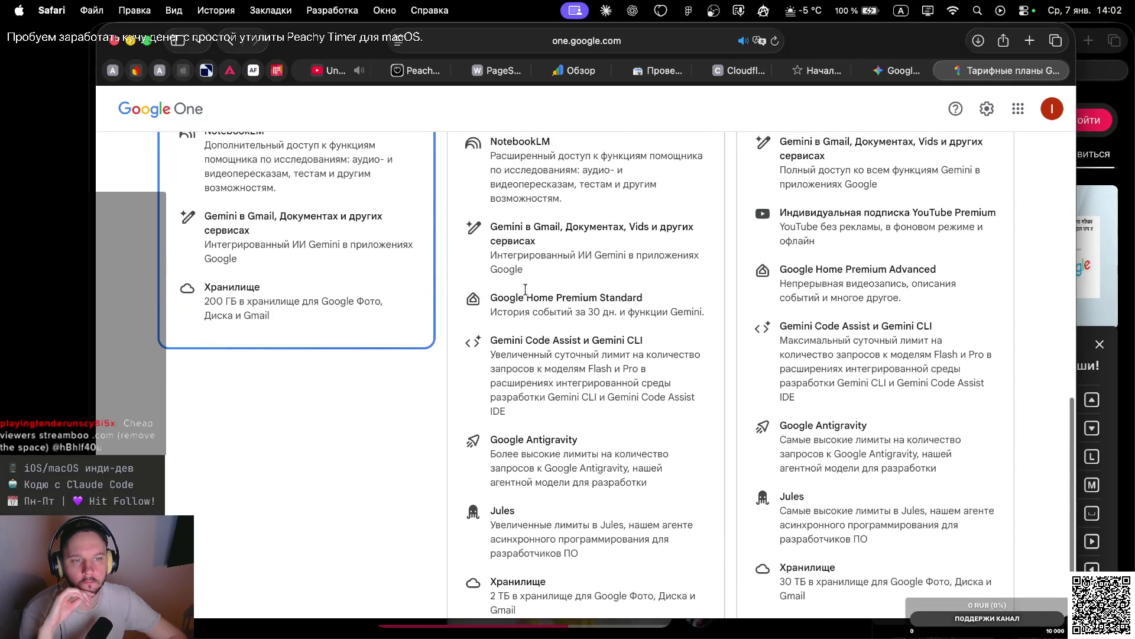
{"action": "scroll", "coordinate": [548, 264], "scroll_direction": "up", "scroll_amount": 6}
{"action": "scroll", "coordinate": [549, 270], "scroll_direction": "up", "scroll_amount": 8}
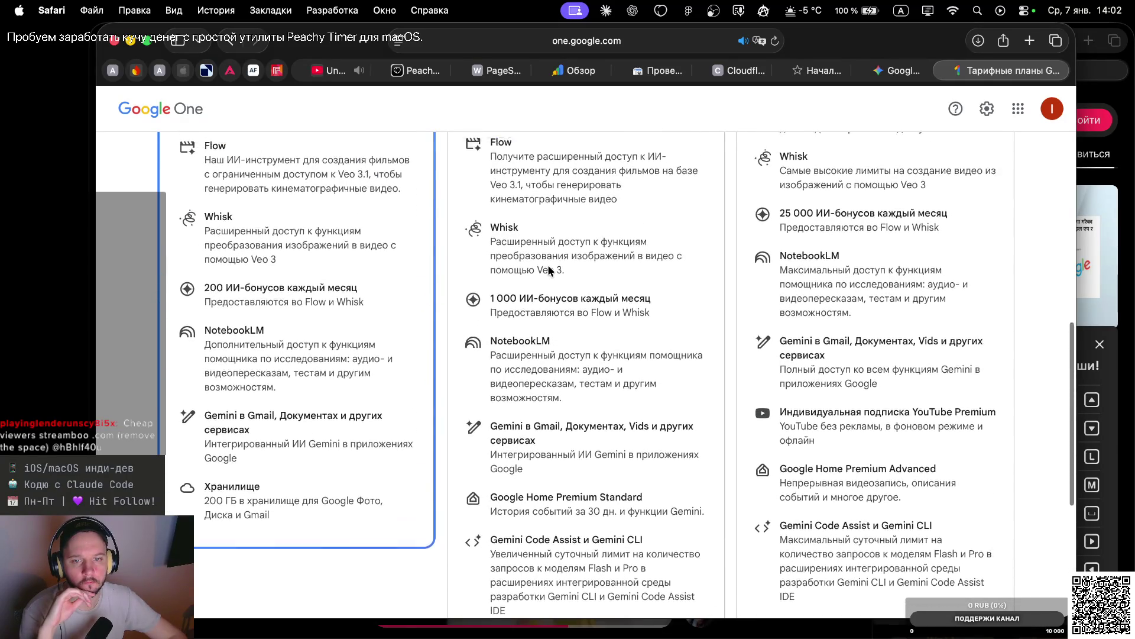
{"action": "scroll", "coordinate": [548, 264], "scroll_direction": "up", "scroll_amount": 10}
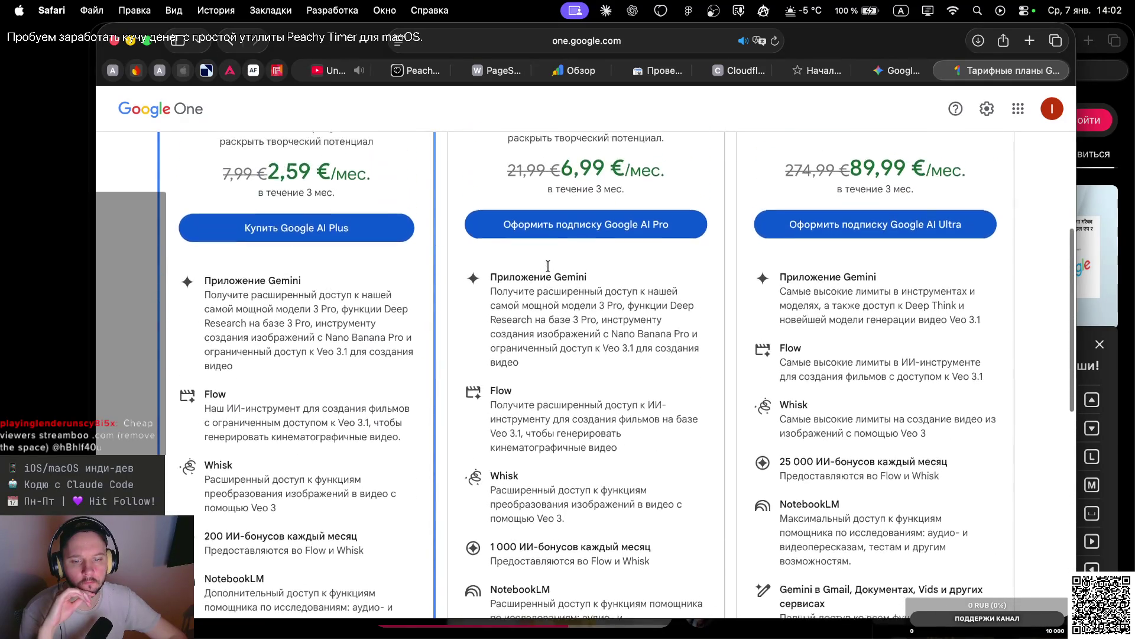
{"action": "left_click", "coordinate": [902, 65]}
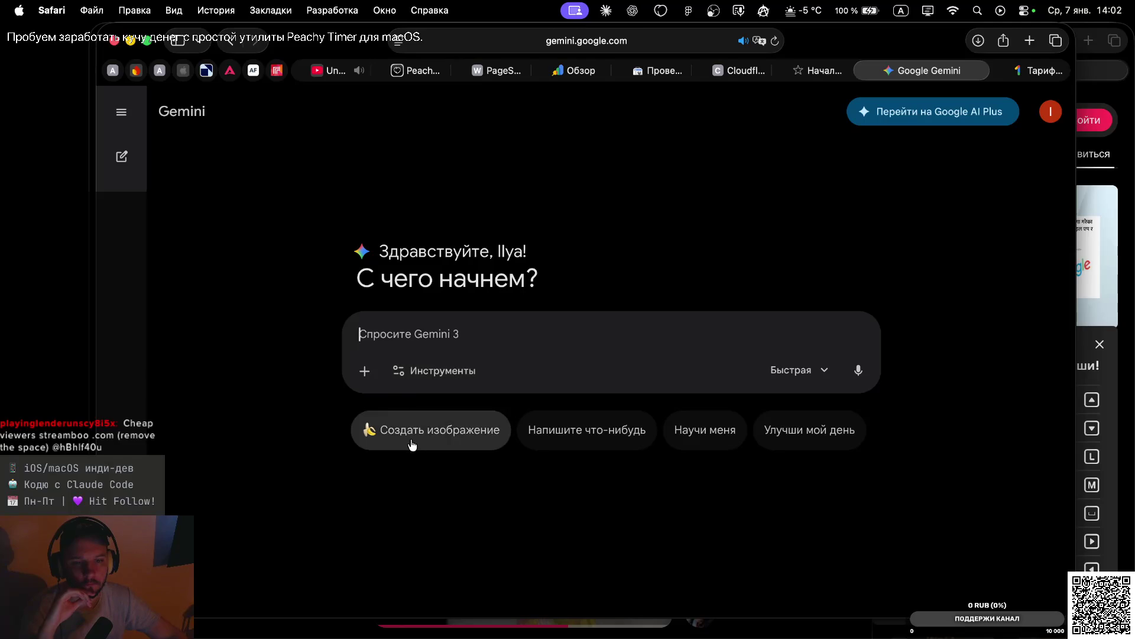
Switch the Gemini model from Быстрая to Pro, dropping the image-creation mode
{"action": "left_click", "coordinate": [442, 419]}
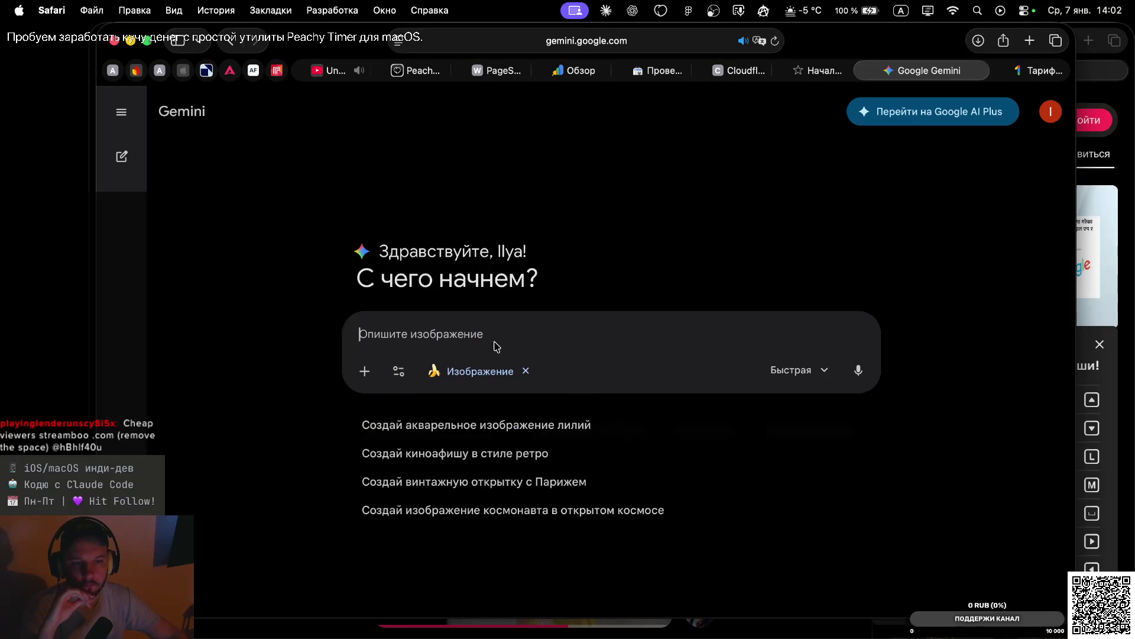
{"action": "left_click", "coordinate": [814, 381]}
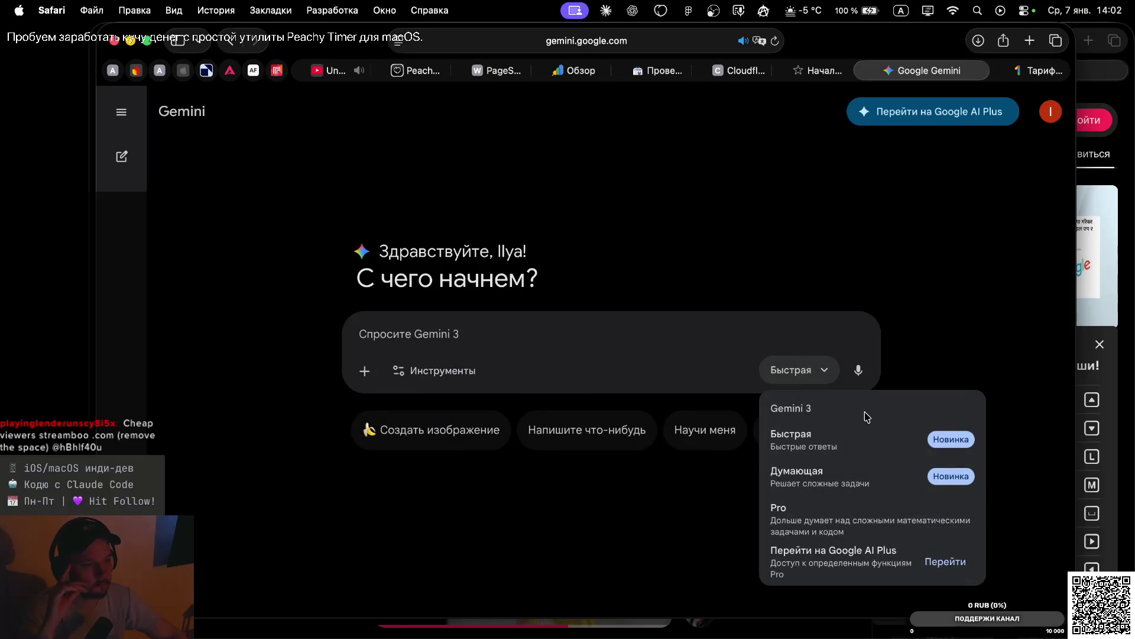
{"action": "left_click", "coordinate": [844, 528]}
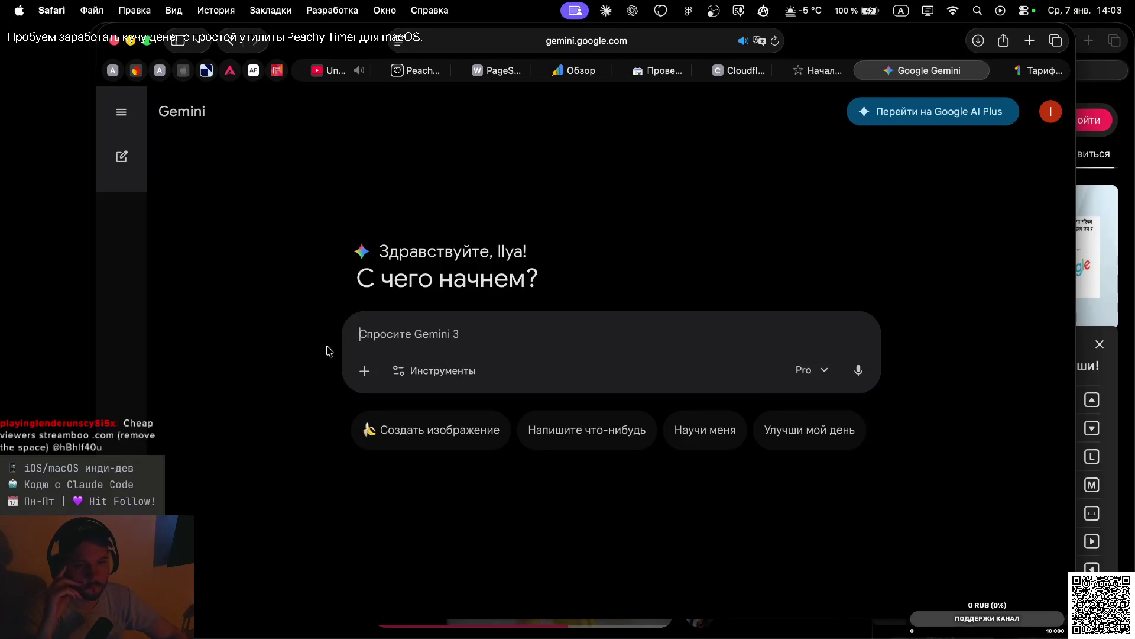
{"action": "left_click", "coordinate": [419, 371]}
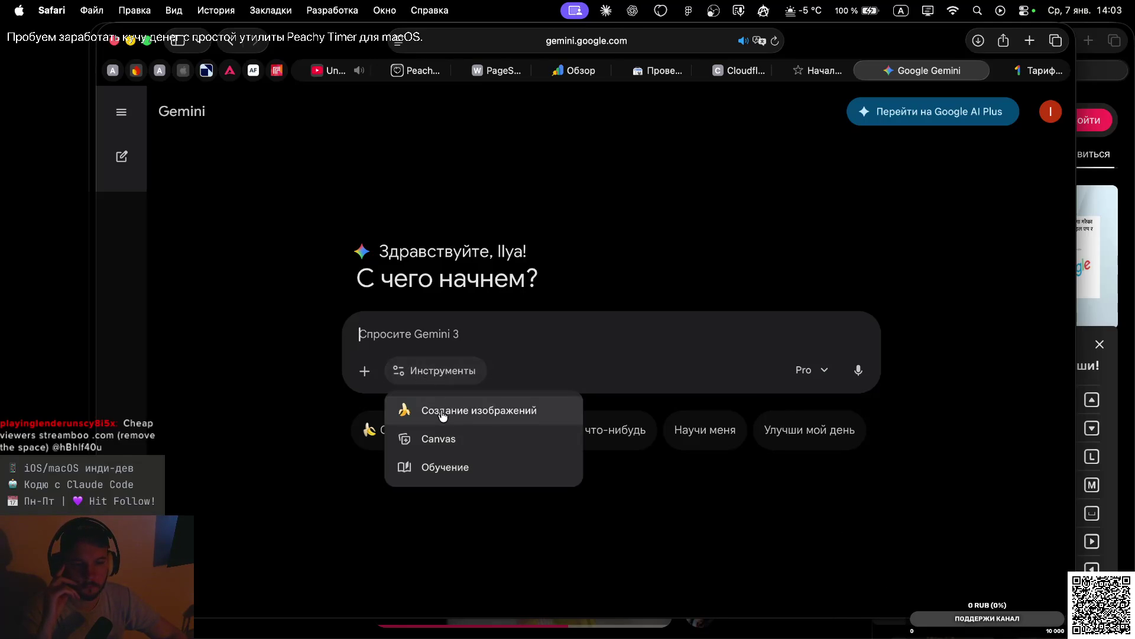
Turn on Canvas from the tools list, accept its intro, and return to Claude
{"action": "left_click", "coordinate": [443, 414]}
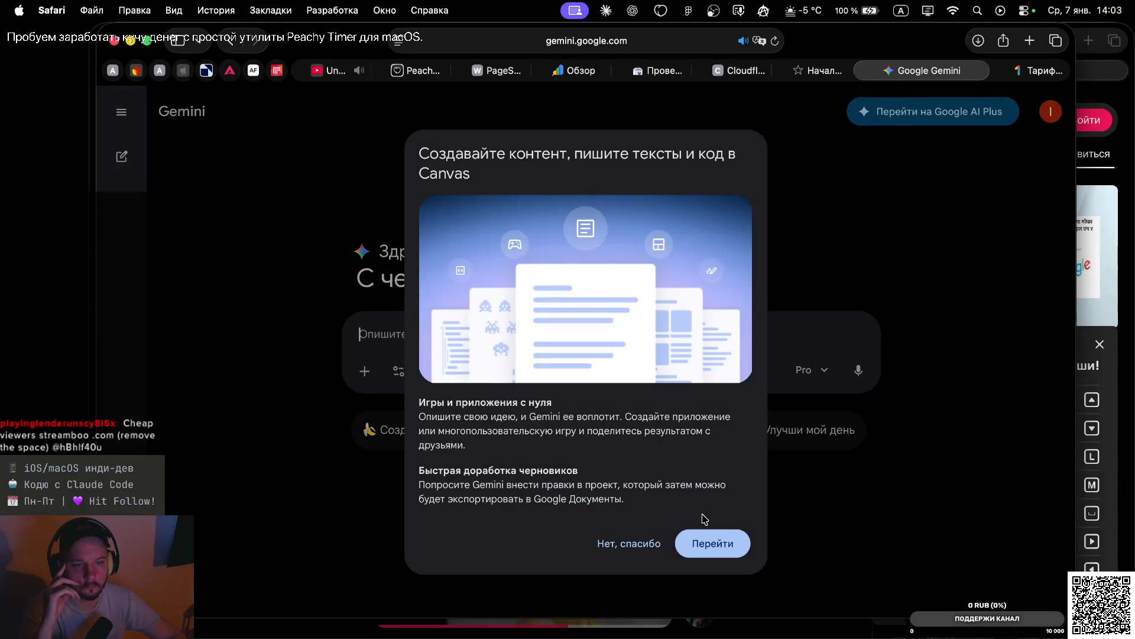
{"action": "left_click", "coordinate": [709, 549]}
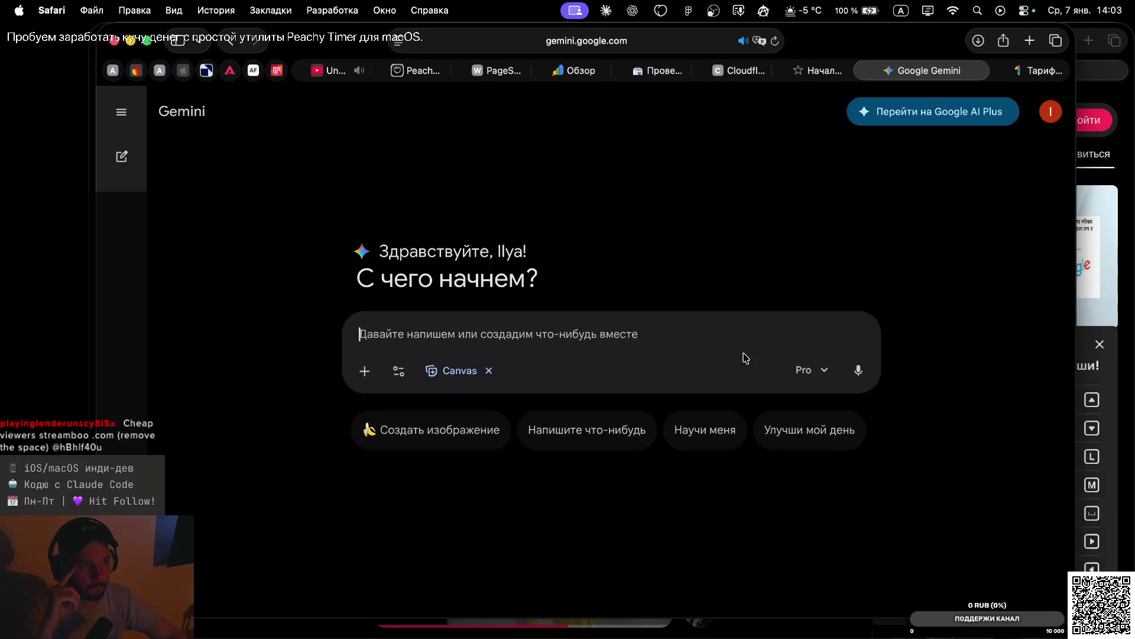
{"action": "key", "text": "super+Tab"}
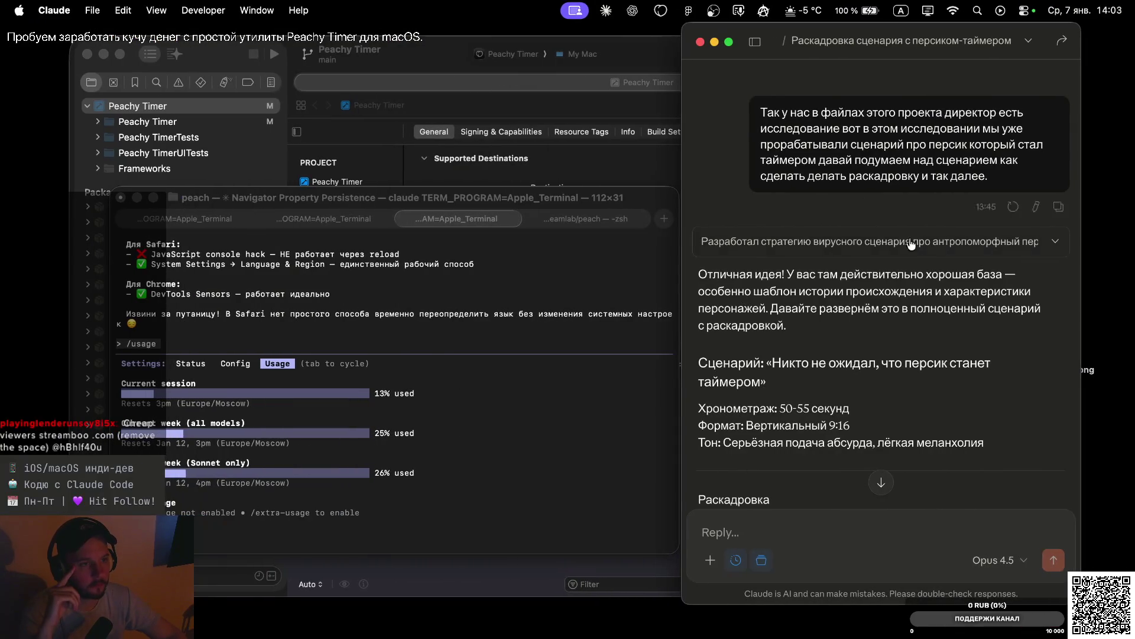
Scroll to the end of Claude's storyboard reply and start dictating a reply
{"action": "scroll", "coordinate": [862, 368], "scroll_direction": "down", "scroll_amount": 15}
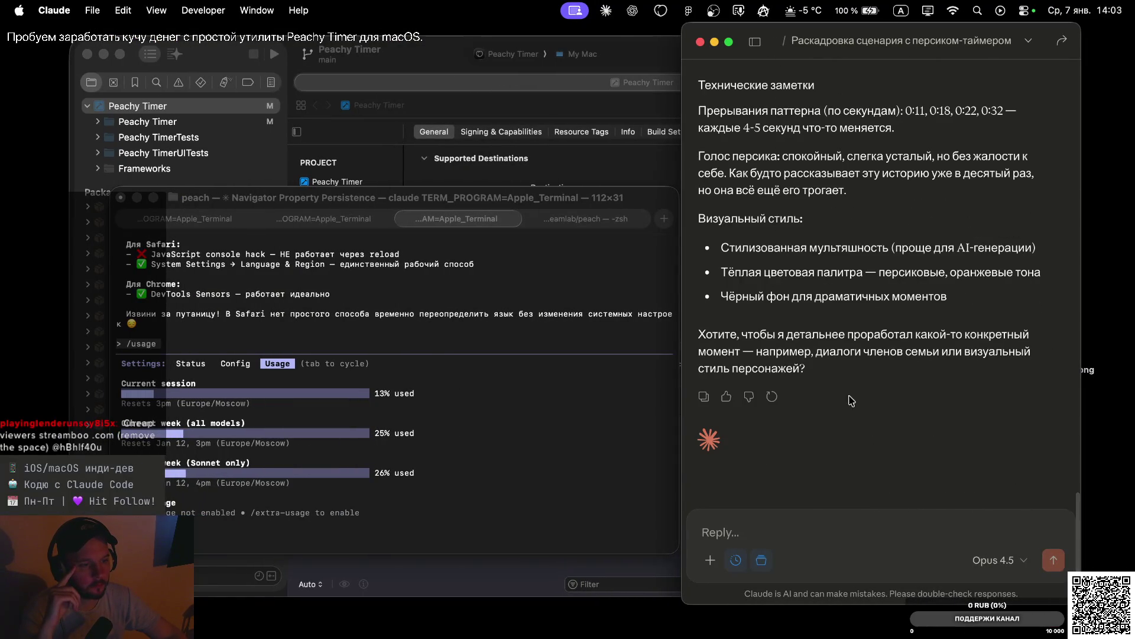
{"action": "key", "text": "ctrl"}
{"action": "key", "text": "ctrl"}
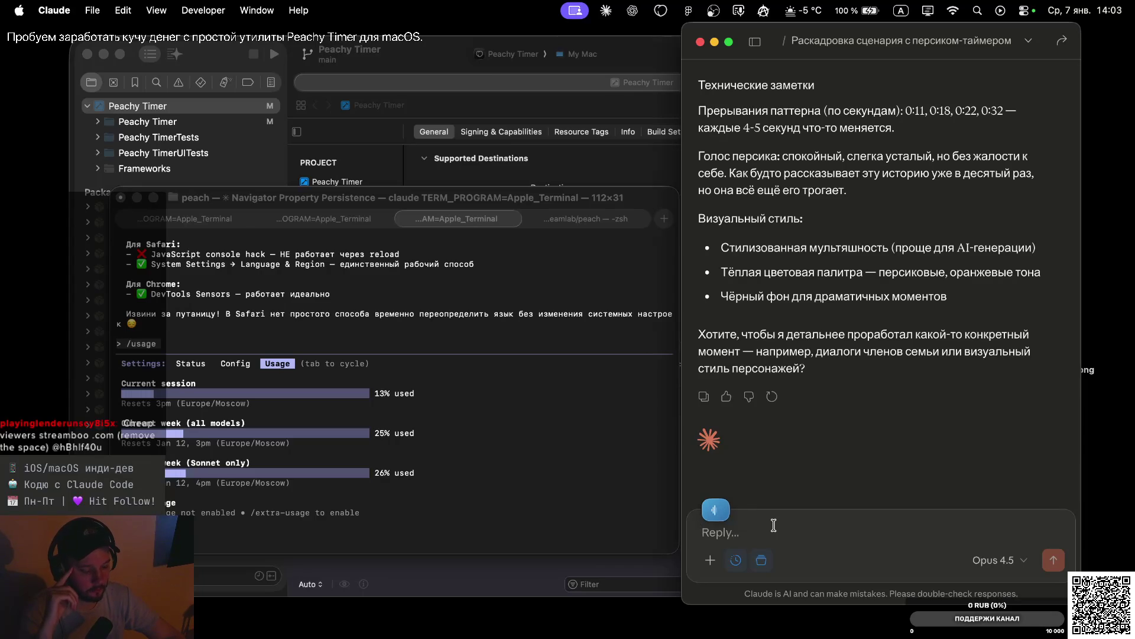
Send the dictated question about which service and model suit storyboarding and characters
{"action": "left_click", "coordinate": [1053, 559]}
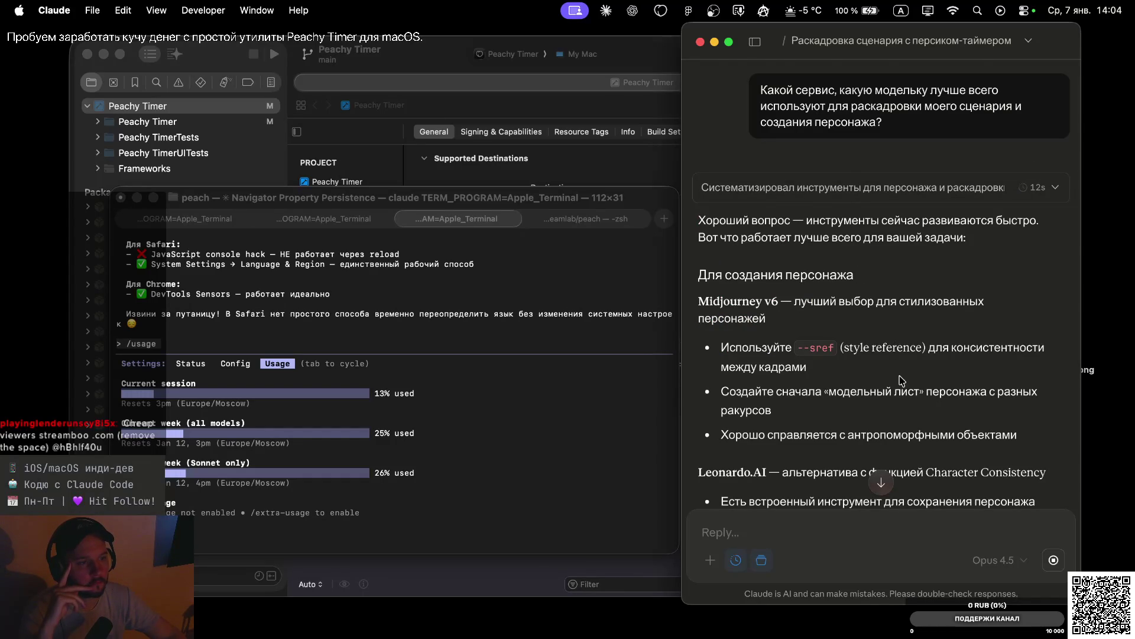
{"action": "scroll", "coordinate": [901, 380], "scroll_direction": "down", "scroll_amount": 4}
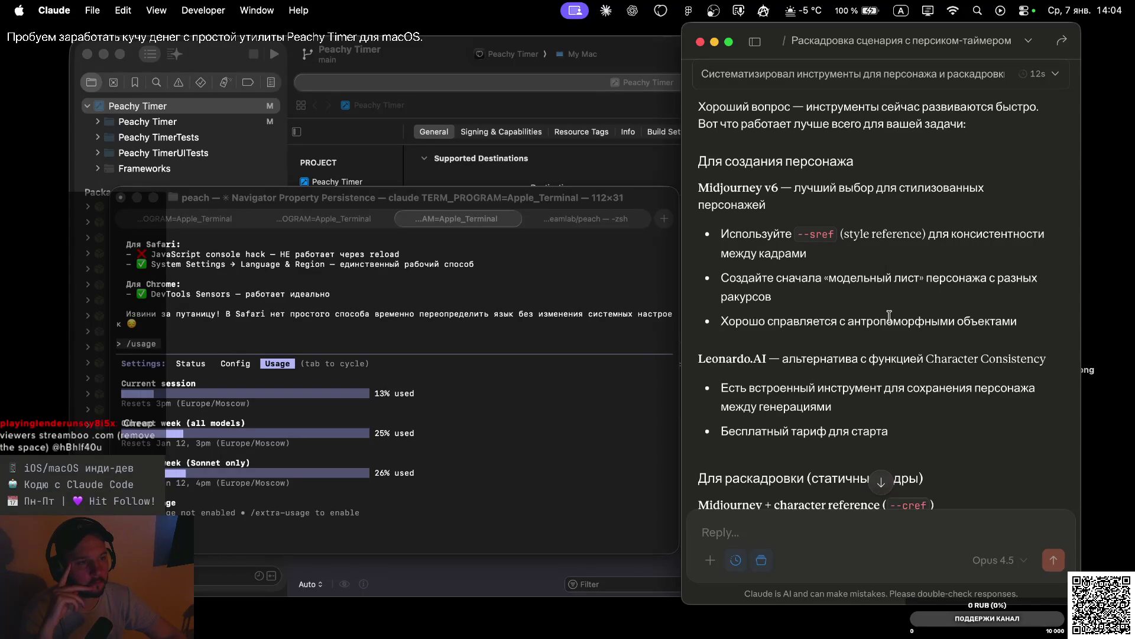
{"action": "scroll", "coordinate": [886, 302], "scroll_direction": "down", "scroll_amount": 2}
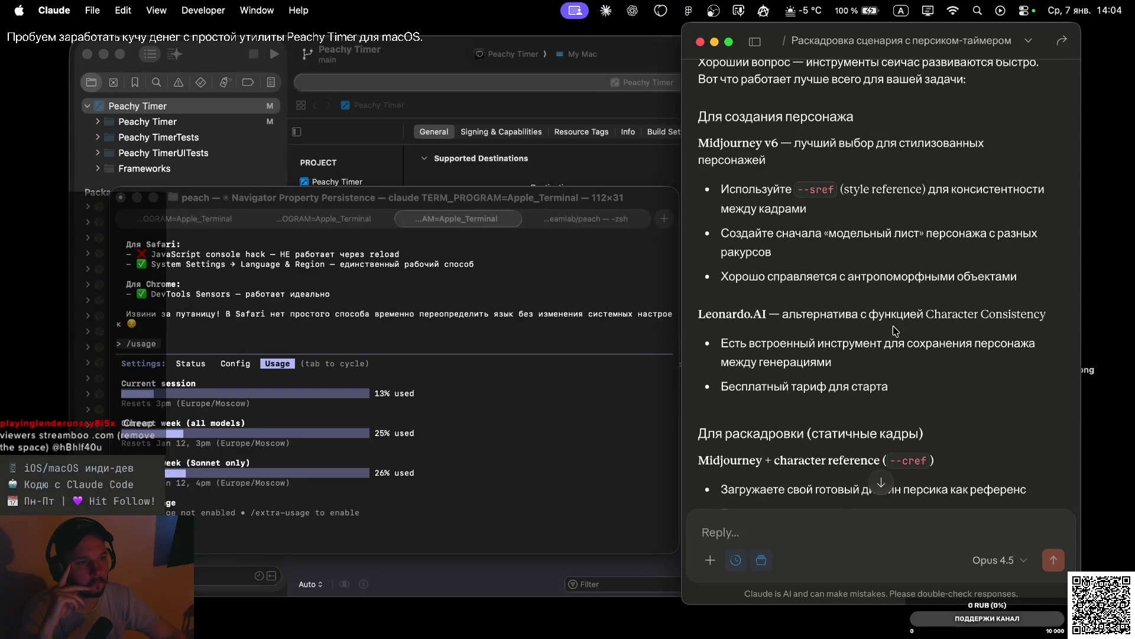
{"action": "scroll", "coordinate": [897, 343], "scroll_direction": "down", "scroll_amount": 2}
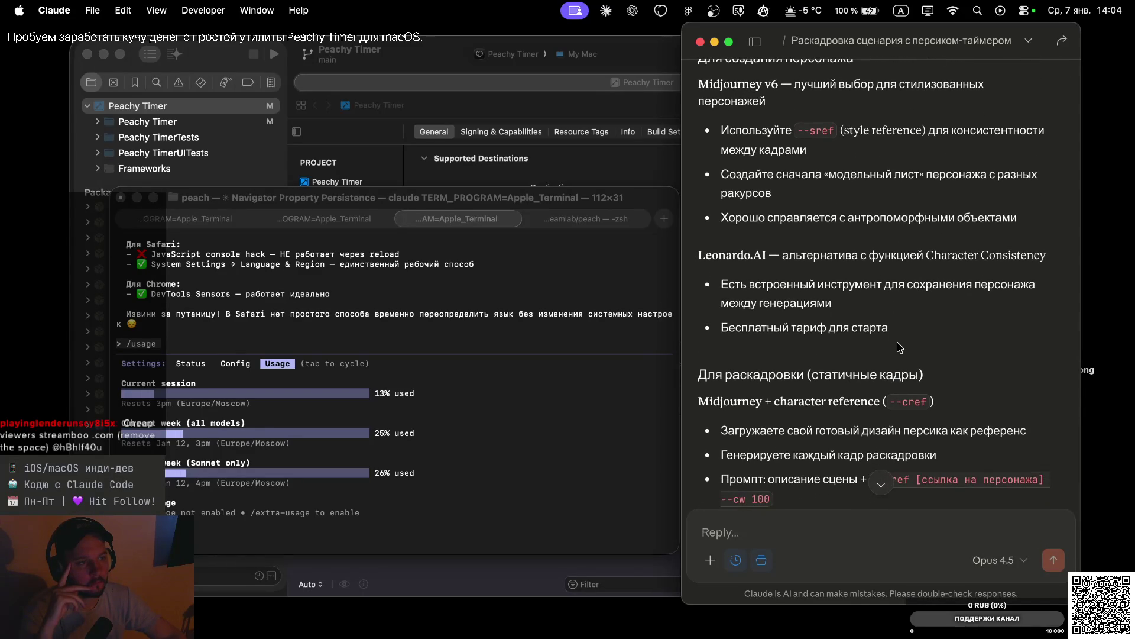
{"action": "scroll", "coordinate": [898, 346], "scroll_direction": "down", "scroll_amount": 3}
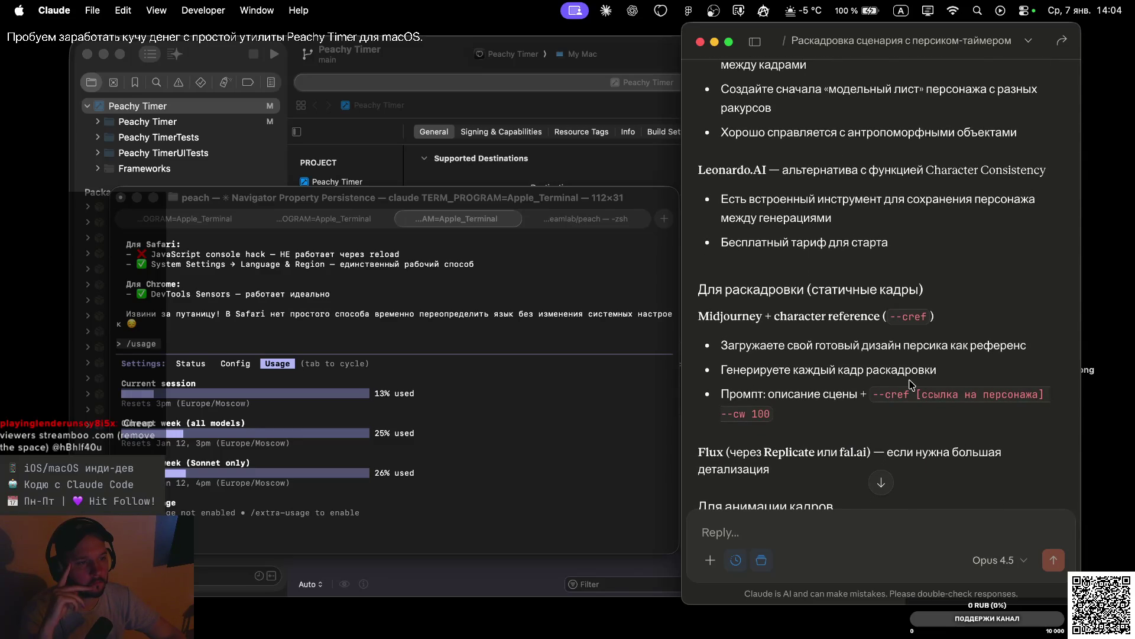
{"action": "scroll", "coordinate": [911, 384], "scroll_direction": "down", "scroll_amount": 4}
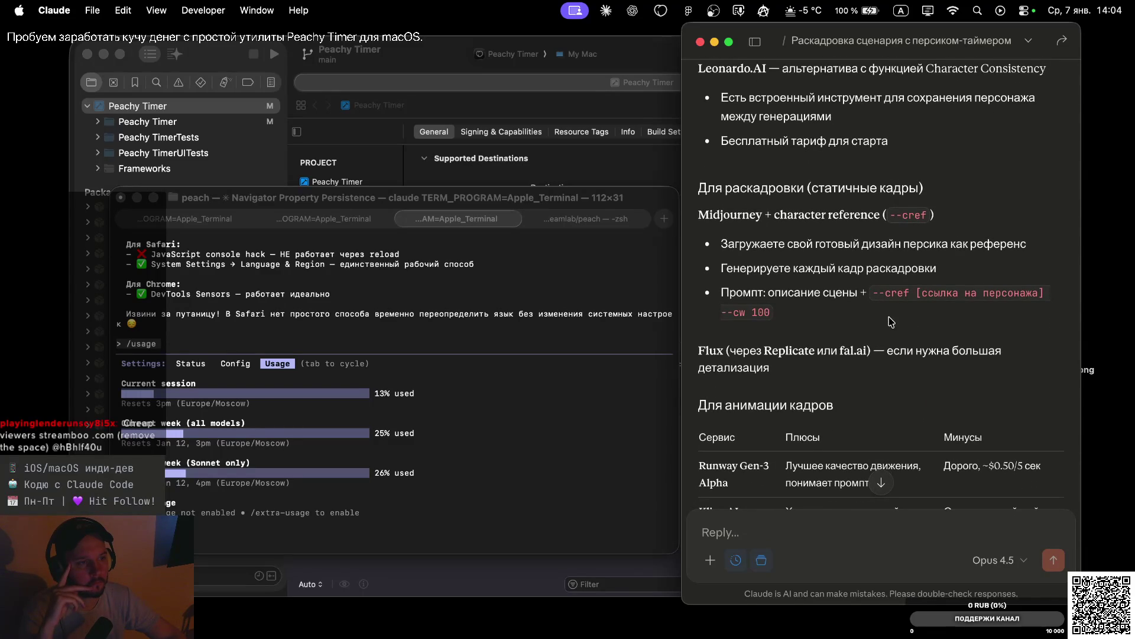
{"action": "scroll", "coordinate": [893, 331], "scroll_direction": "down", "scroll_amount": 3}
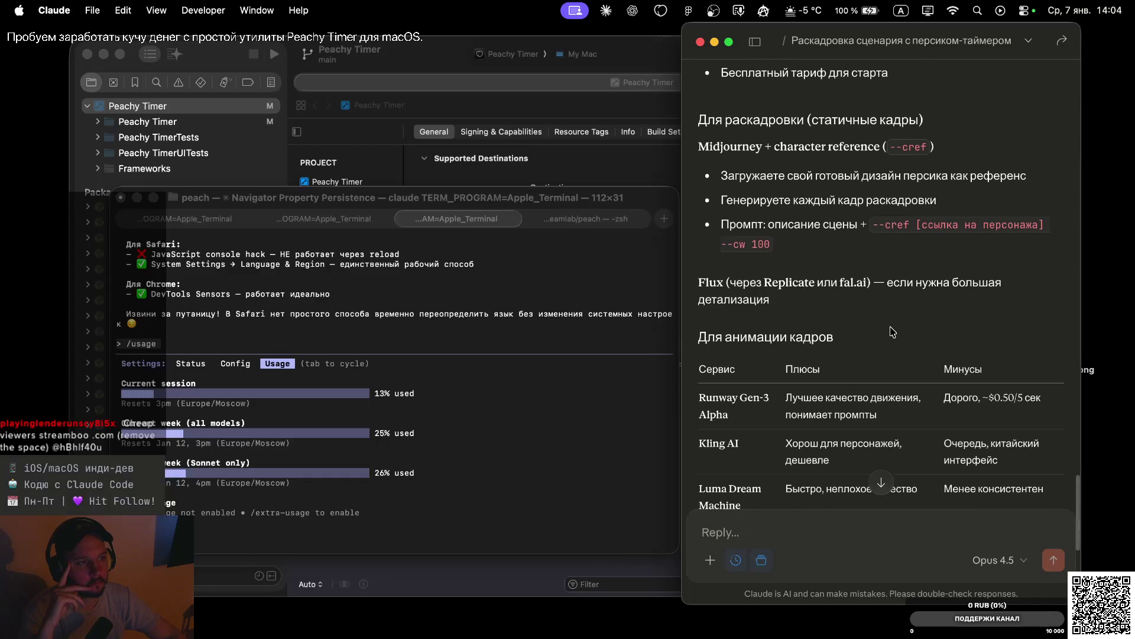
{"action": "scroll", "coordinate": [893, 332], "scroll_direction": "down", "scroll_amount": 3}
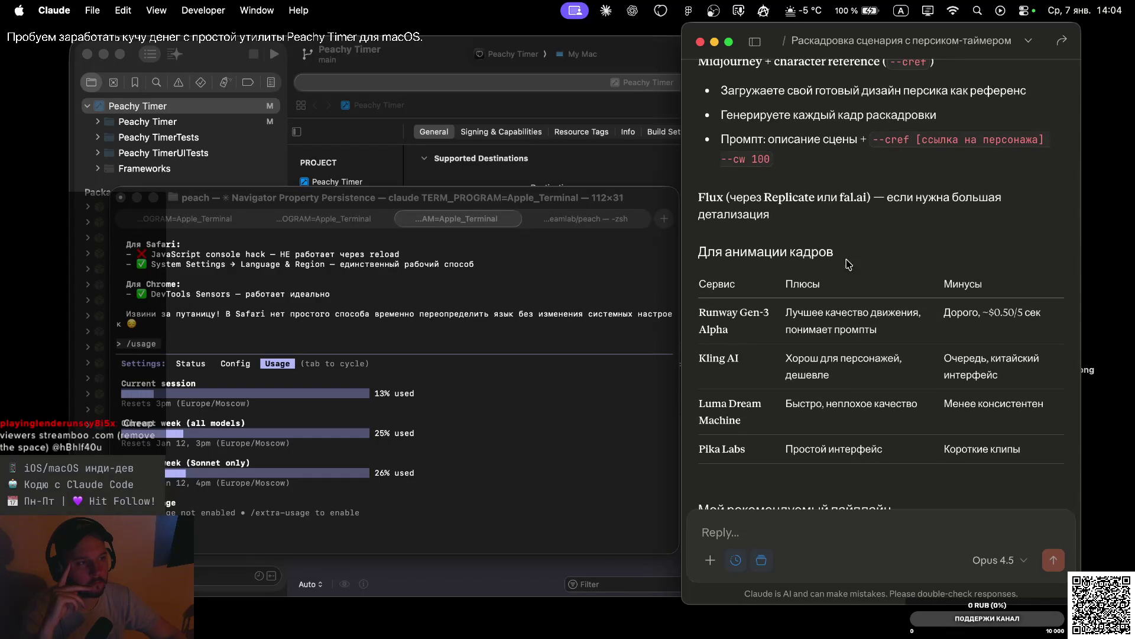
{"action": "scroll", "coordinate": [859, 295], "scroll_direction": "down", "scroll_amount": 3}
{"action": "scroll", "coordinate": [858, 296], "scroll_direction": "down", "scroll_amount": 1}
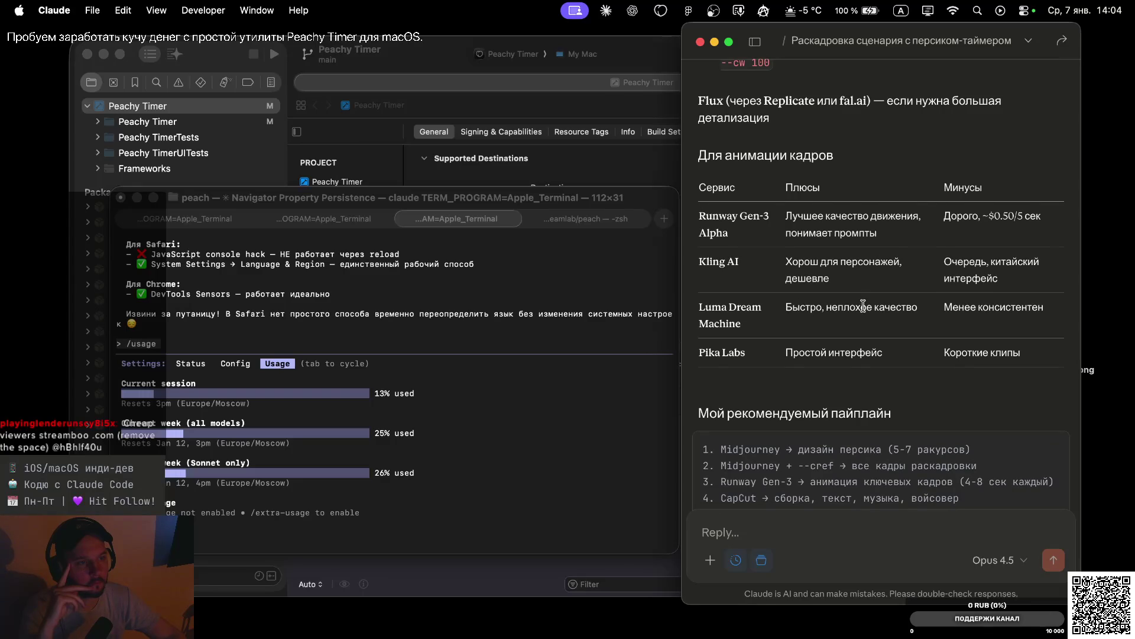
{"action": "scroll", "coordinate": [863, 305], "scroll_direction": "down", "scroll_amount": 2}
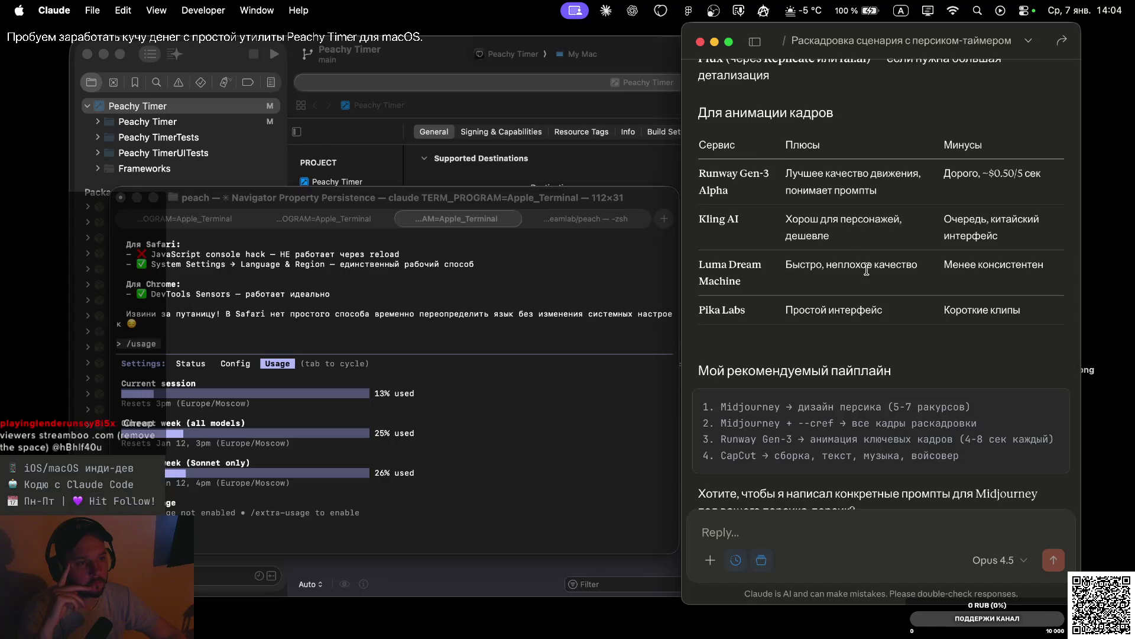
{"action": "scroll", "coordinate": [872, 283], "scroll_direction": "down", "scroll_amount": 2}
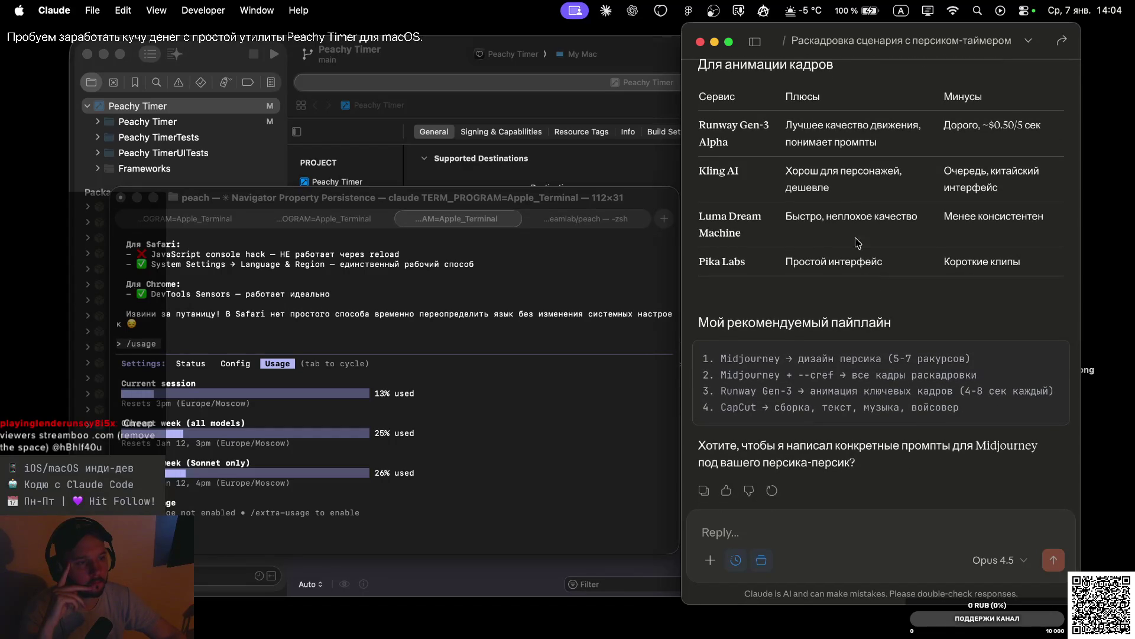
{"action": "scroll", "coordinate": [858, 249], "scroll_direction": "down", "scroll_amount": 4}
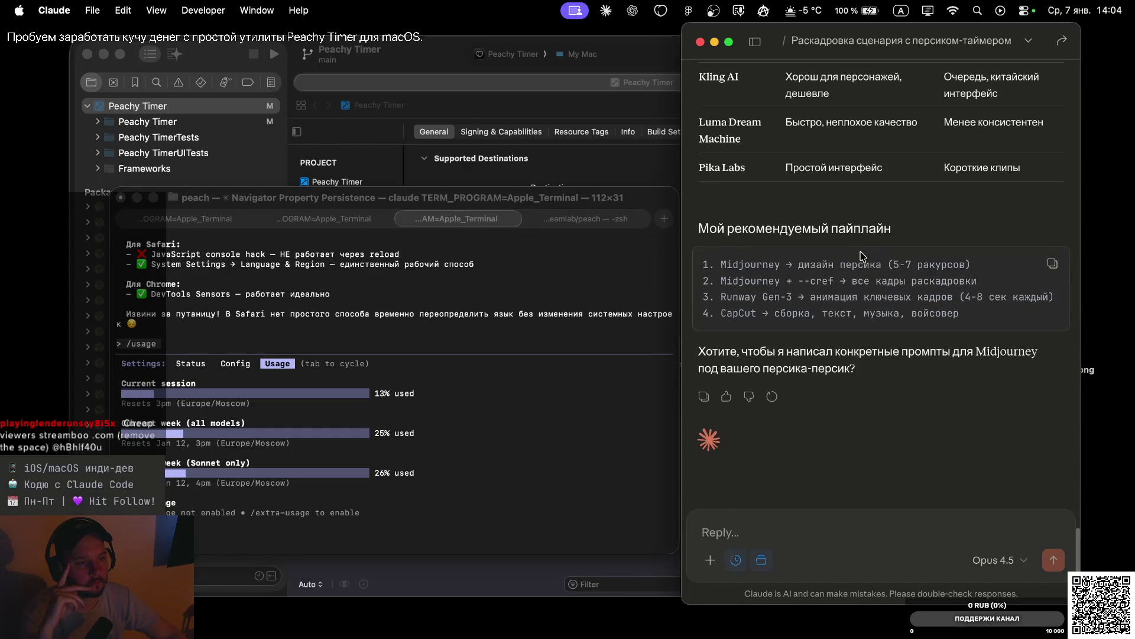
{"action": "scroll", "coordinate": [826, 161], "scroll_direction": "up", "scroll_amount": 10}
{"action": "scroll", "coordinate": [826, 161], "scroll_direction": "up", "scroll_amount": 8}
{"action": "scroll", "coordinate": [809, 200], "scroll_direction": "up", "scroll_amount": 2}
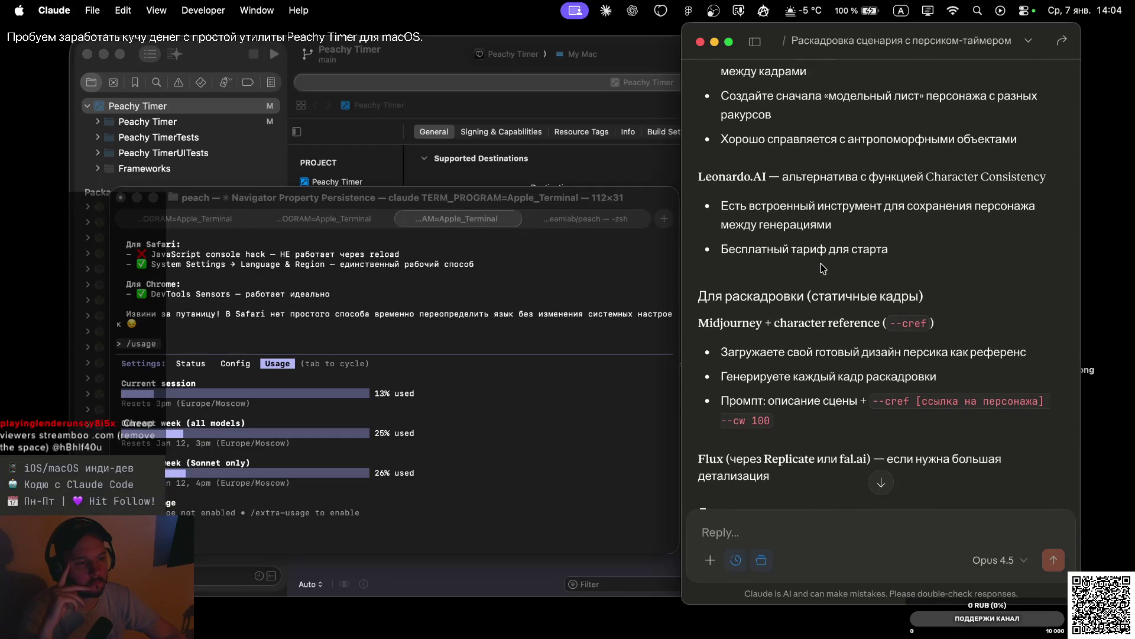
{"action": "scroll", "coordinate": [823, 268], "scroll_direction": "down", "scroll_amount": 5}
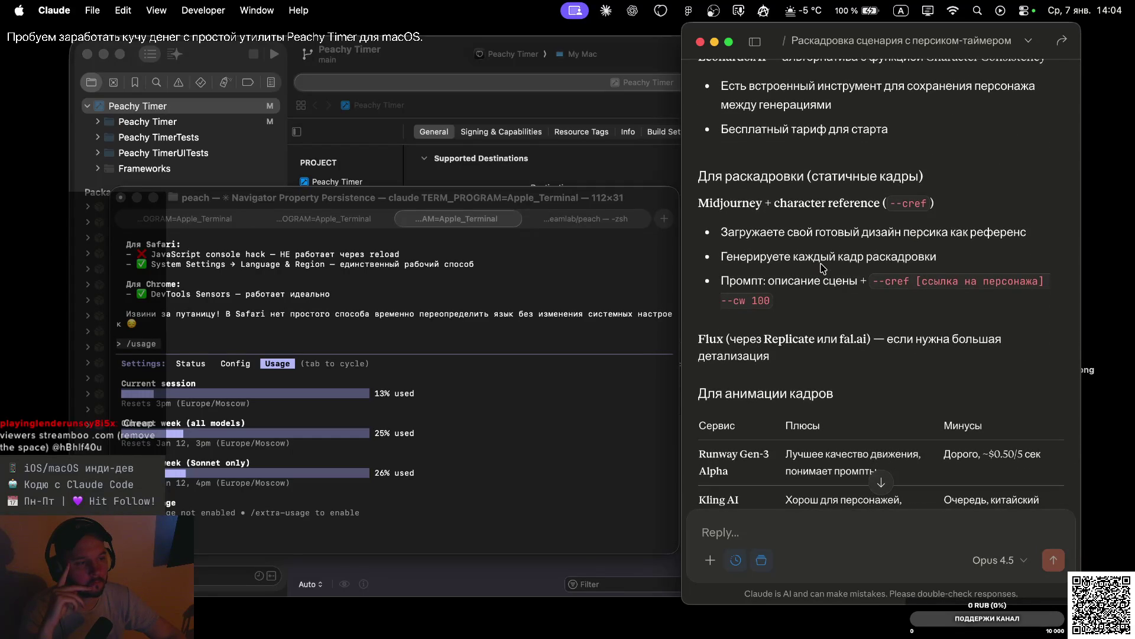
{"action": "scroll", "coordinate": [816, 248], "scroll_direction": "up", "scroll_amount": 8}
{"action": "scroll", "coordinate": [805, 204], "scroll_direction": "up", "scroll_amount": 6}
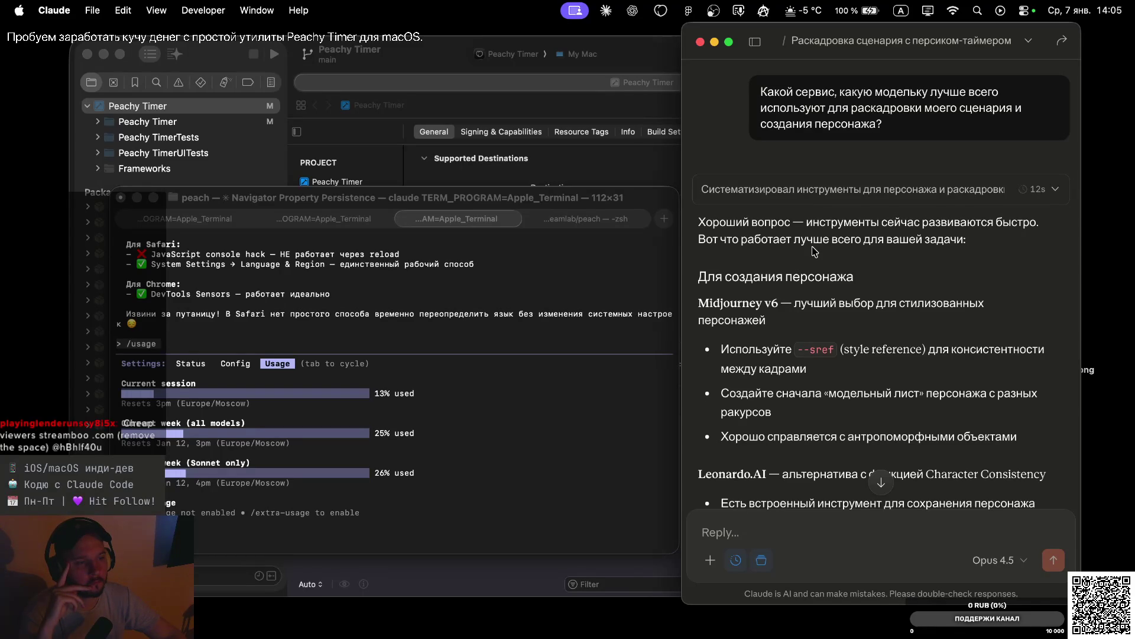
{"action": "scroll", "coordinate": [810, 236], "scroll_direction": "up", "scroll_amount": 10}
{"action": "scroll", "coordinate": [812, 248], "scroll_direction": "up", "scroll_amount": 15}
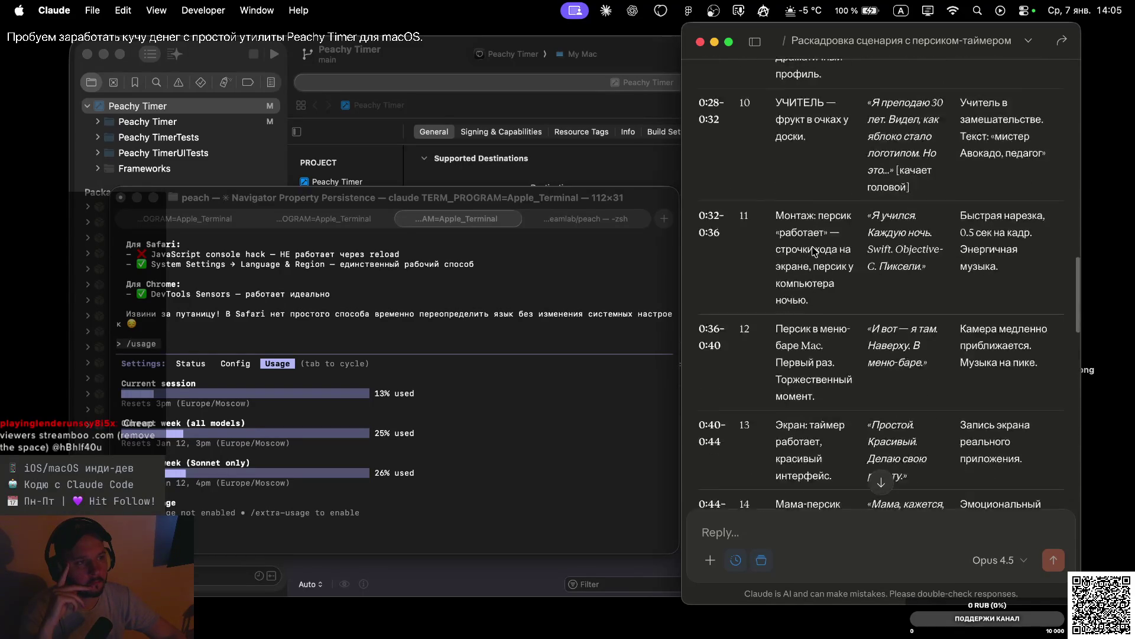
{"action": "scroll", "coordinate": [813, 249], "scroll_direction": "up", "scroll_amount": 15}
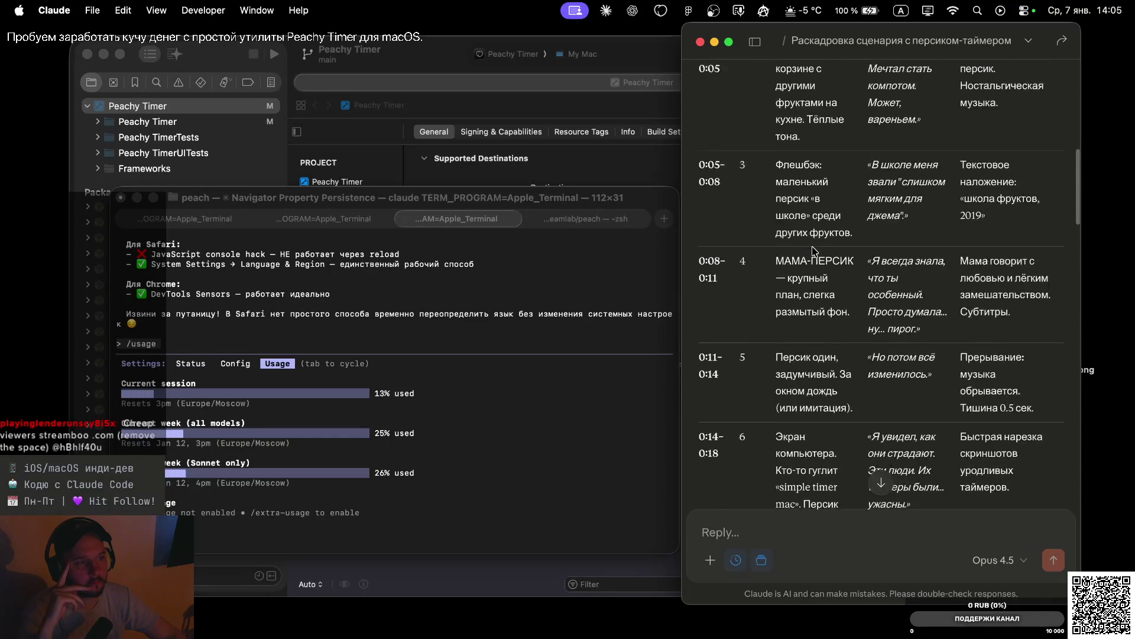
{"action": "scroll", "coordinate": [812, 247], "scroll_direction": "up", "scroll_amount": 8}
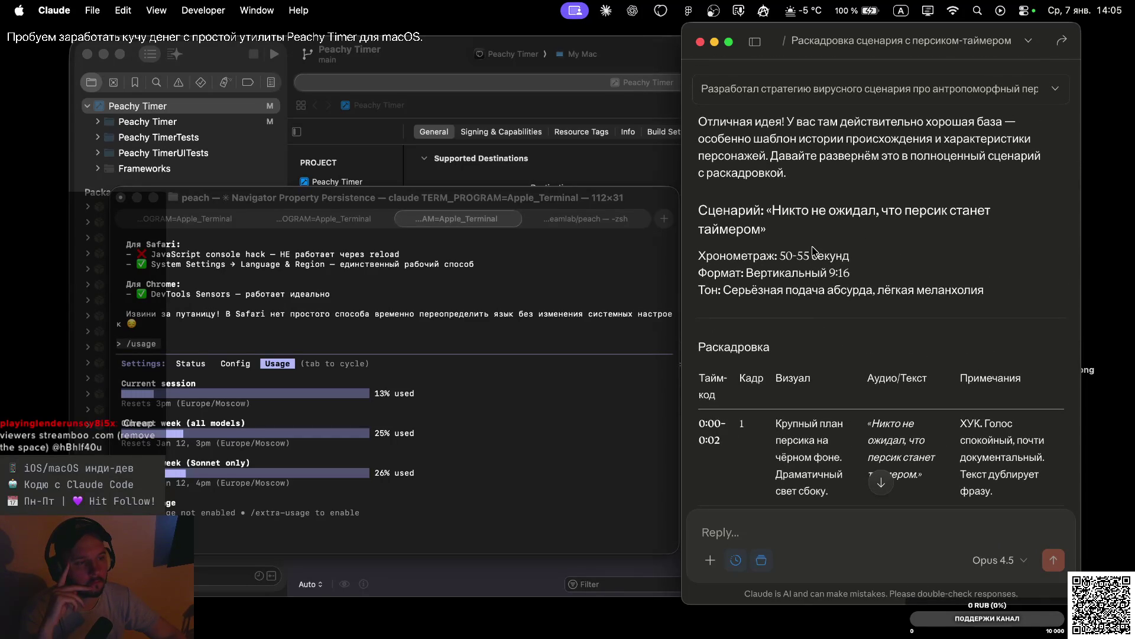
{"action": "scroll", "coordinate": [814, 250], "scroll_direction": "down", "scroll_amount": 10}
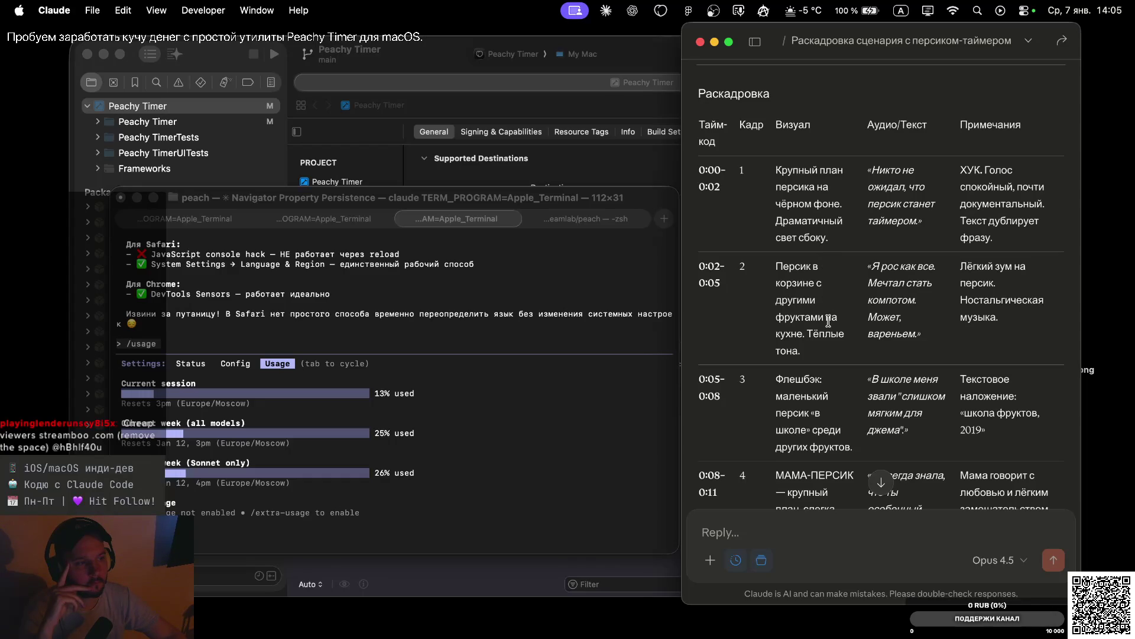
{"action": "scroll", "coordinate": [831, 313], "scroll_direction": "down", "scroll_amount": 5}
{"action": "scroll", "coordinate": [828, 320], "scroll_direction": "down", "scroll_amount": 3}
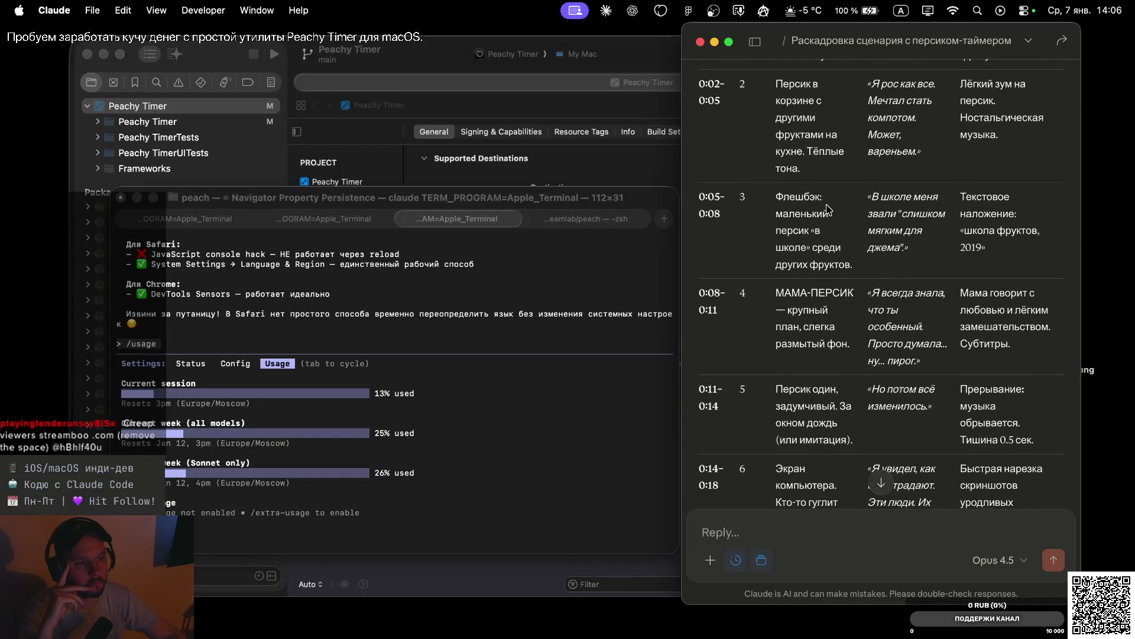
{"action": "scroll", "coordinate": [831, 231], "scroll_direction": "down", "scroll_amount": 2}
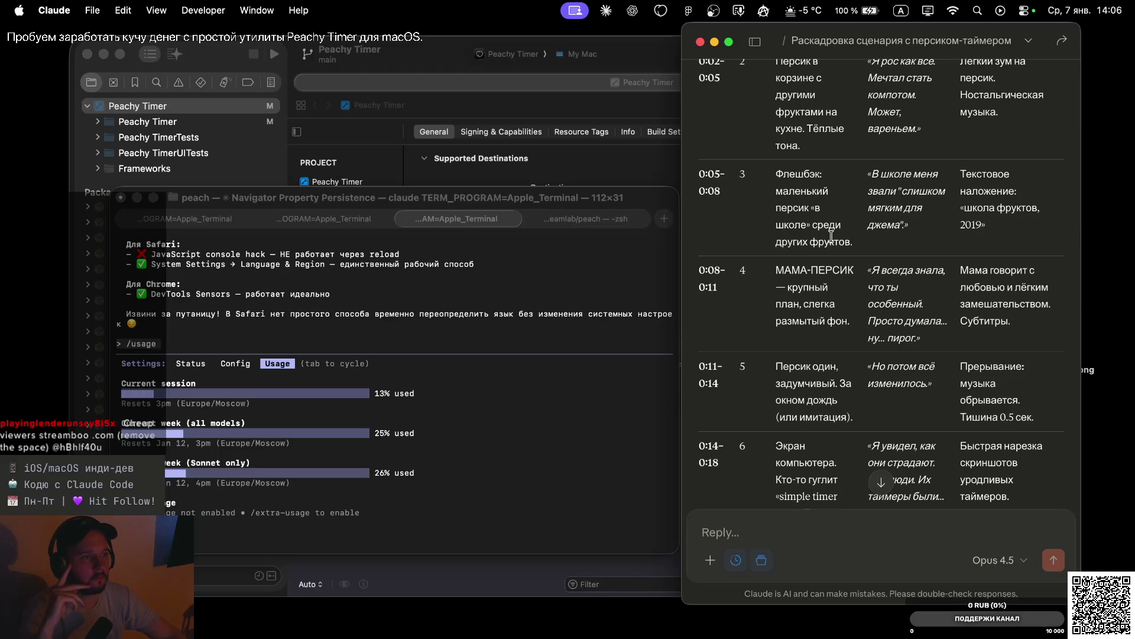
{"action": "scroll", "coordinate": [855, 192], "scroll_direction": "up", "scroll_amount": 2}
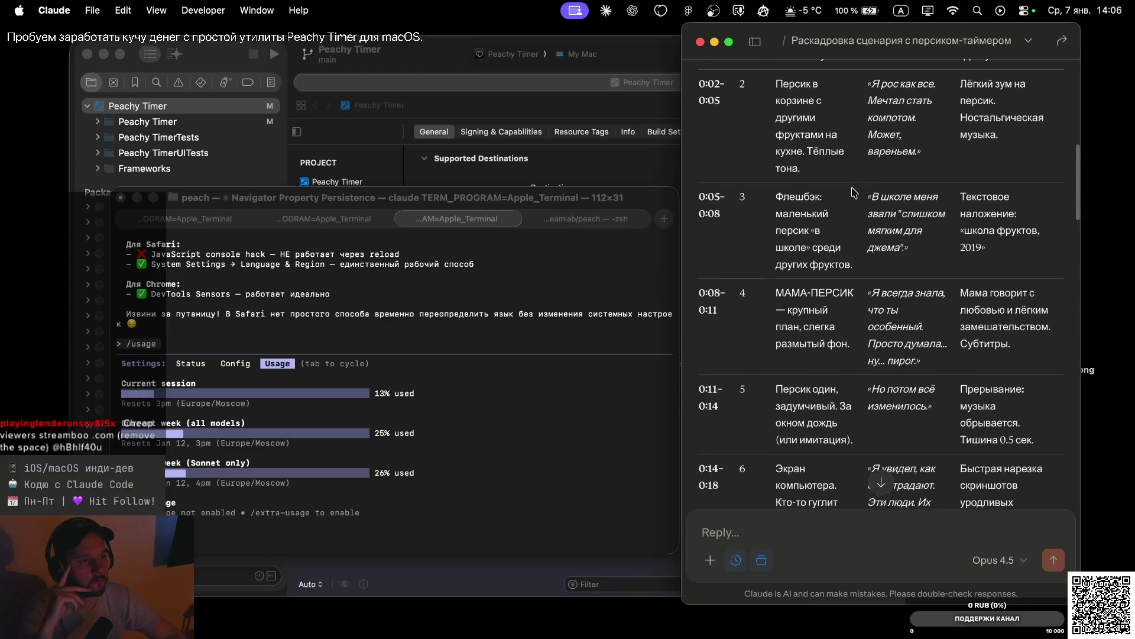
{"action": "scroll", "coordinate": [854, 192], "scroll_direction": "up", "scroll_amount": 3}
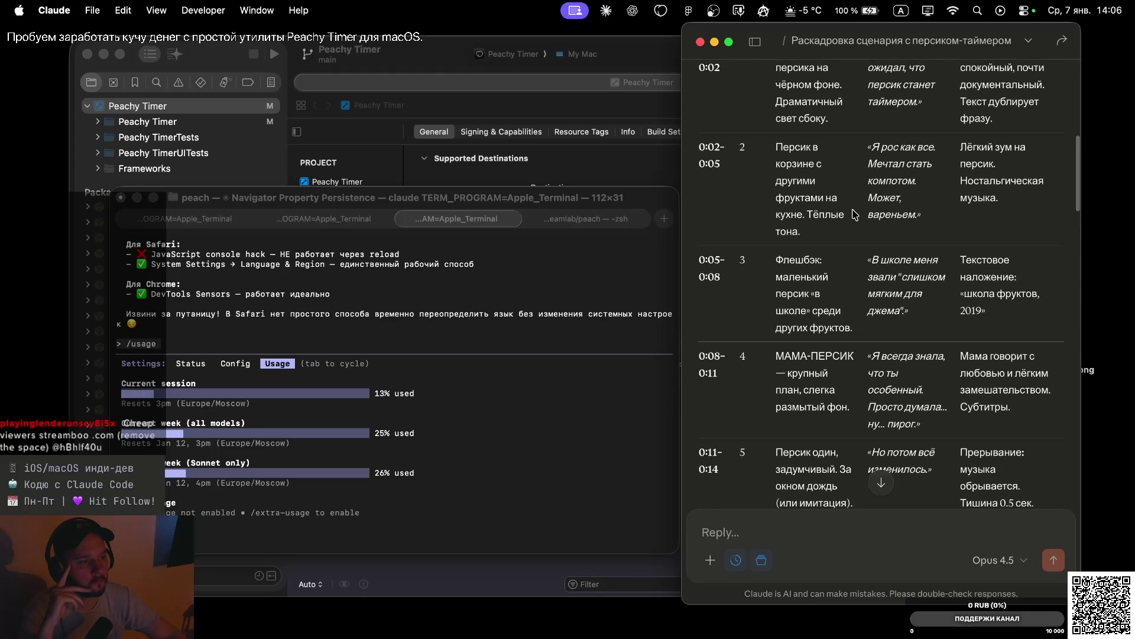
{"action": "scroll", "coordinate": [865, 301], "scroll_direction": "down", "scroll_amount": 5}
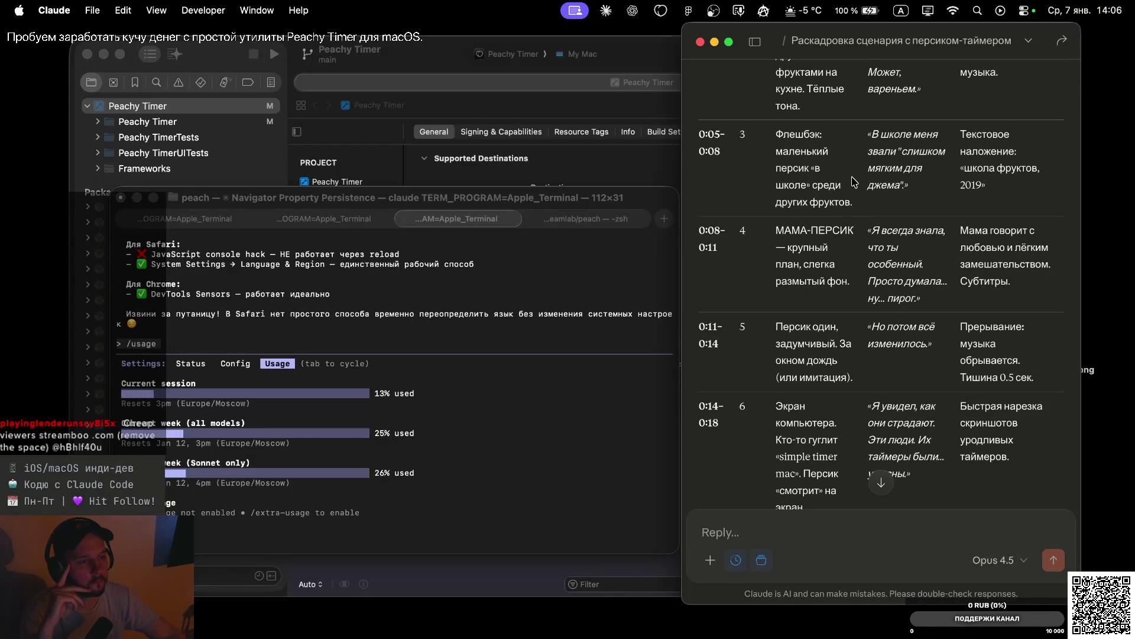
{"action": "scroll", "coordinate": [854, 181], "scroll_direction": "up", "scroll_amount": 2}
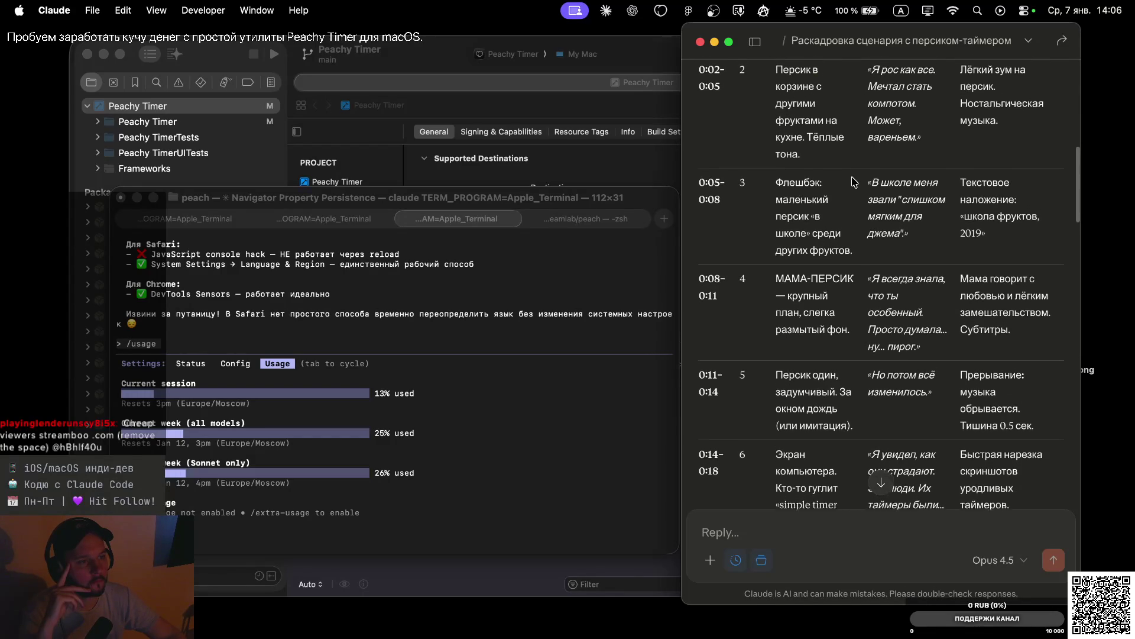
{"action": "scroll", "coordinate": [854, 181], "scroll_direction": "up", "scroll_amount": 1}
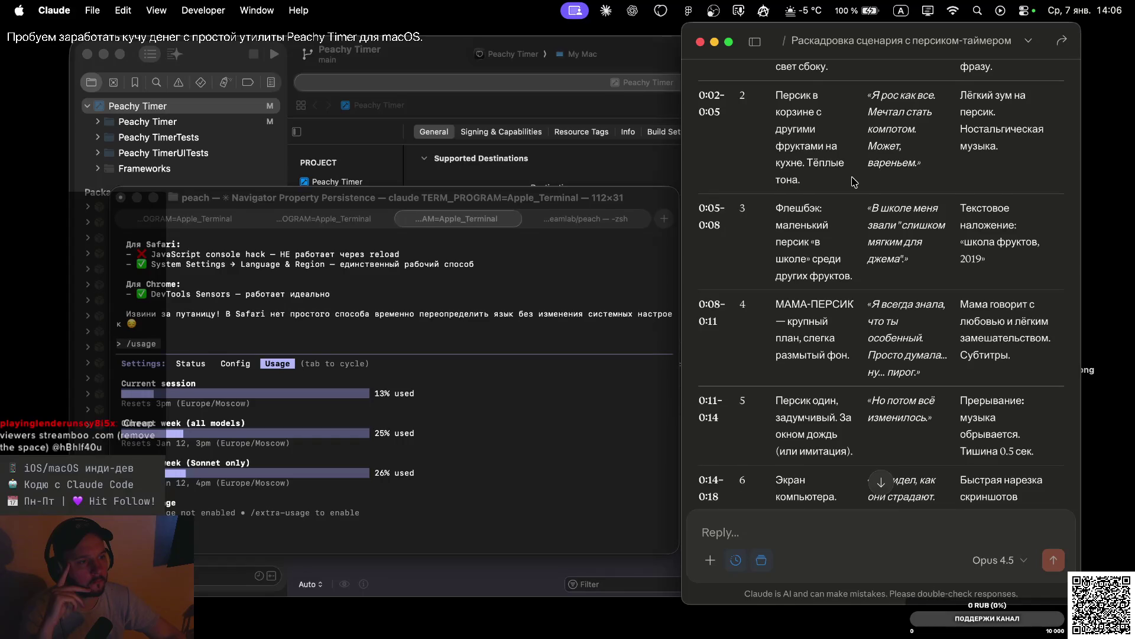
{"action": "scroll", "coordinate": [853, 180], "scroll_direction": "up", "scroll_amount": 4}
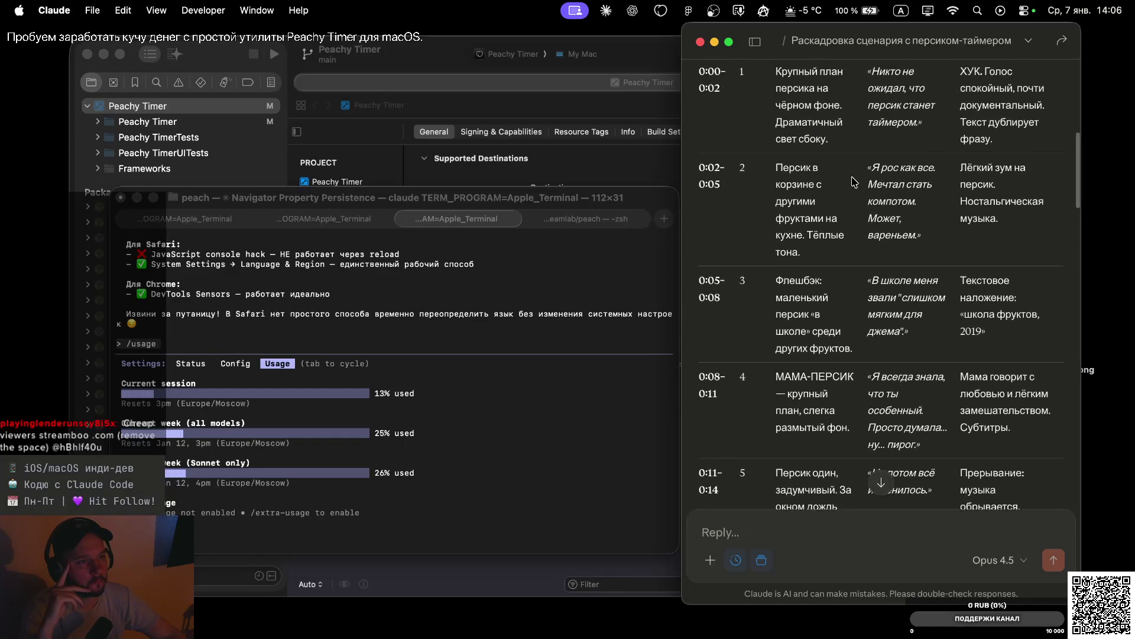
{"action": "scroll", "coordinate": [854, 181], "scroll_direction": "up", "scroll_amount": 1}
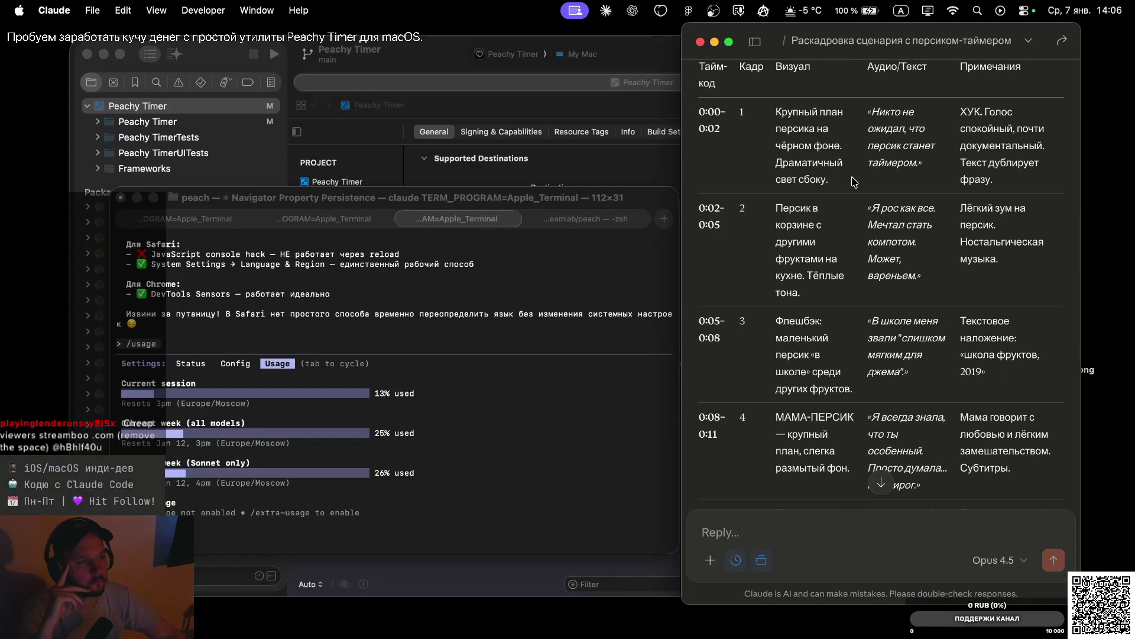
{"action": "scroll", "coordinate": [869, 275], "scroll_direction": "down", "scroll_amount": 6}
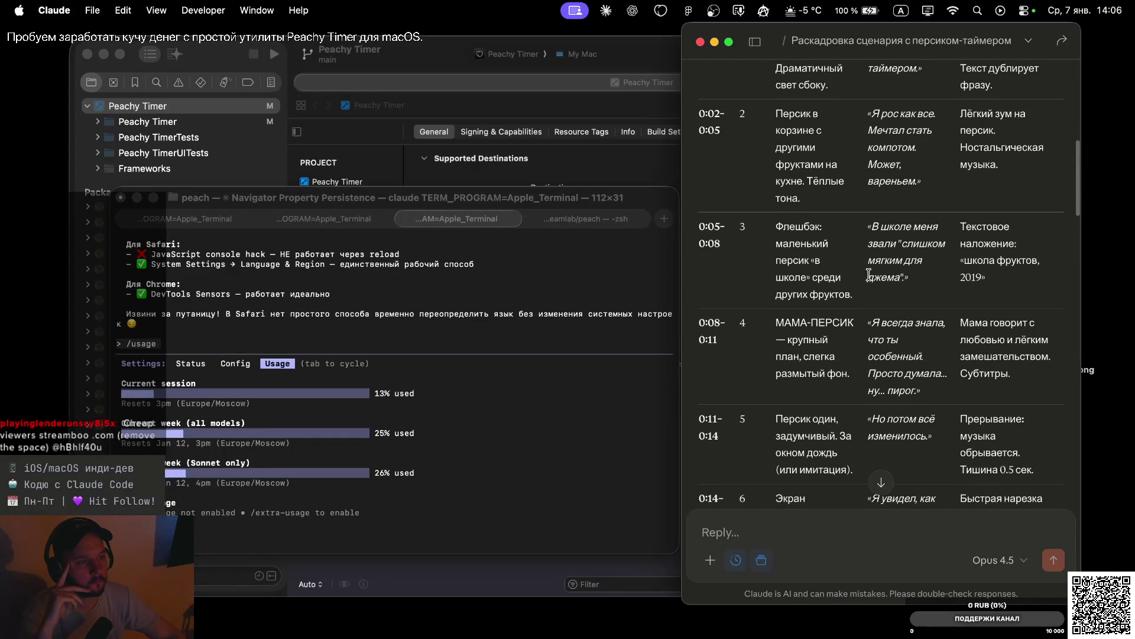
{"action": "scroll", "coordinate": [874, 301], "scroll_direction": "down", "scroll_amount": 3}
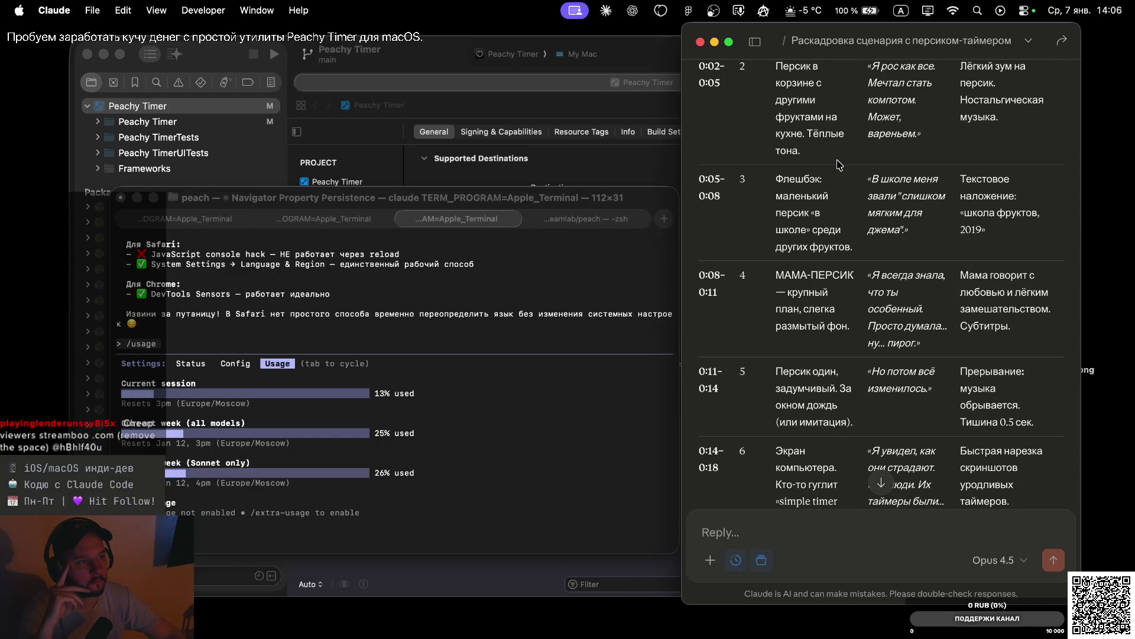
{"action": "scroll", "coordinate": [842, 204], "scroll_direction": "down", "scroll_amount": 2}
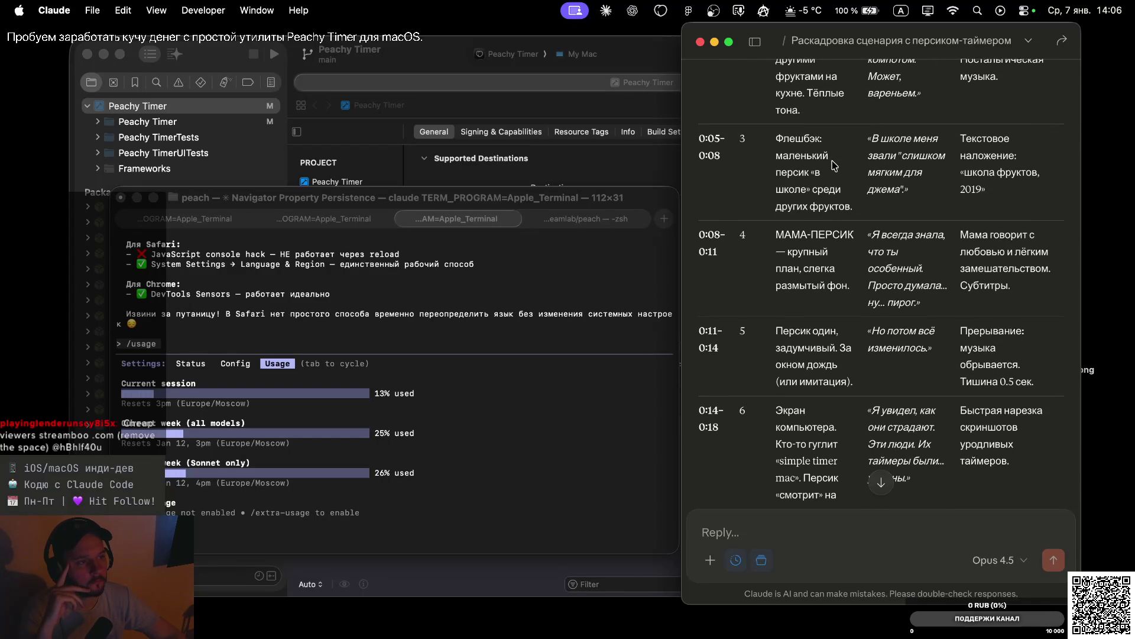
{"action": "scroll", "coordinate": [834, 166], "scroll_direction": "up", "scroll_amount": 15}
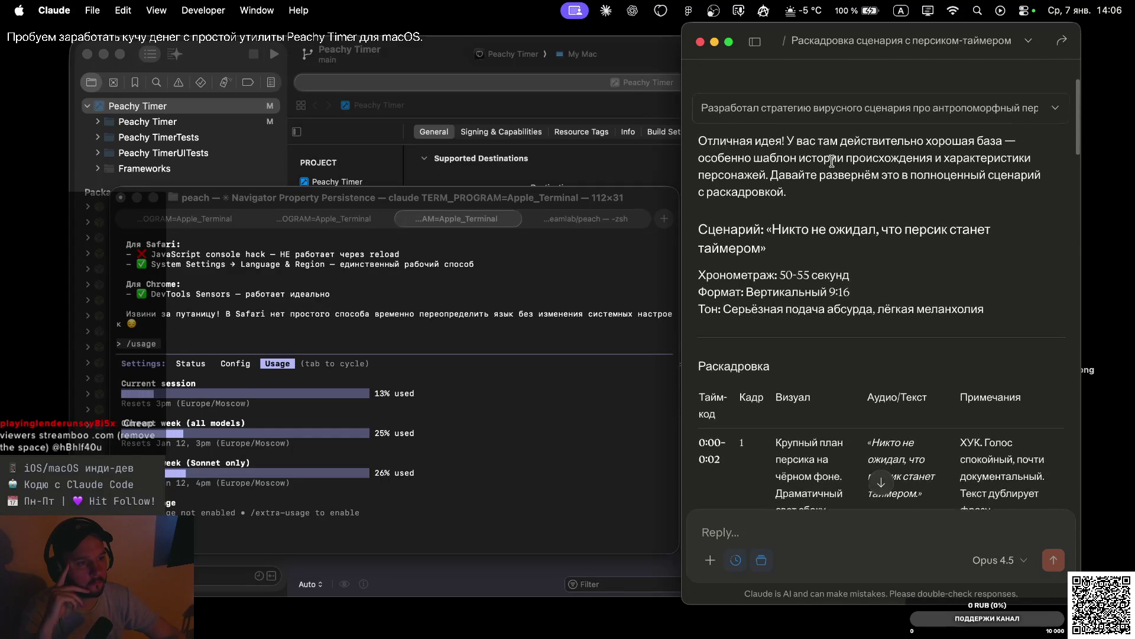
{"action": "scroll", "coordinate": [835, 166], "scroll_direction": "up", "scroll_amount": 3}
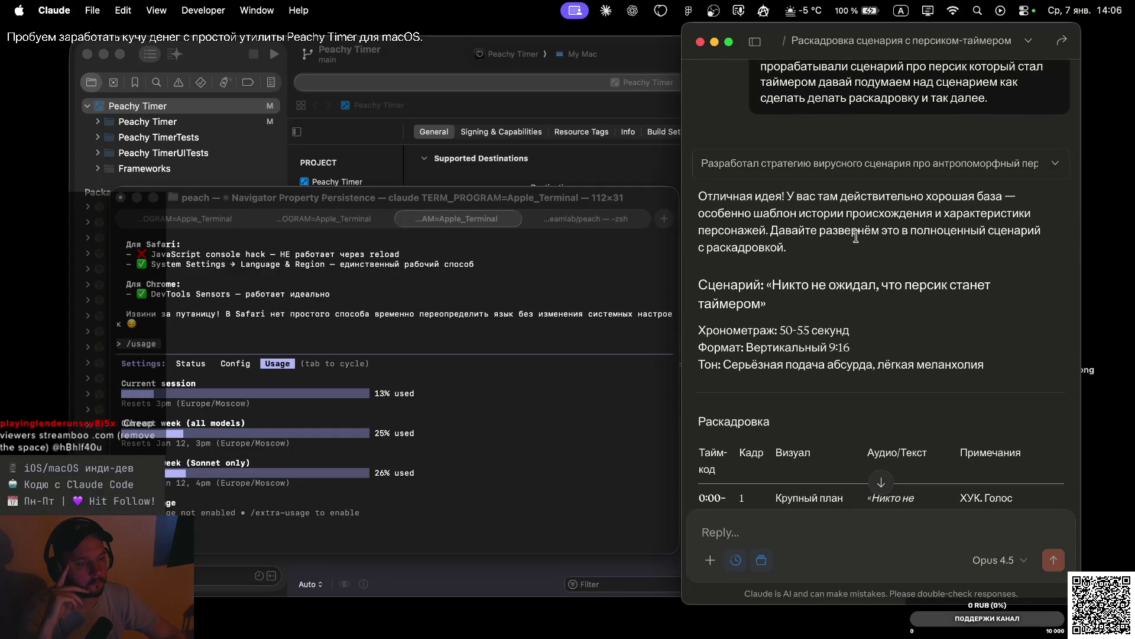
{"action": "scroll", "coordinate": [856, 236], "scroll_direction": "down", "scroll_amount": 10}
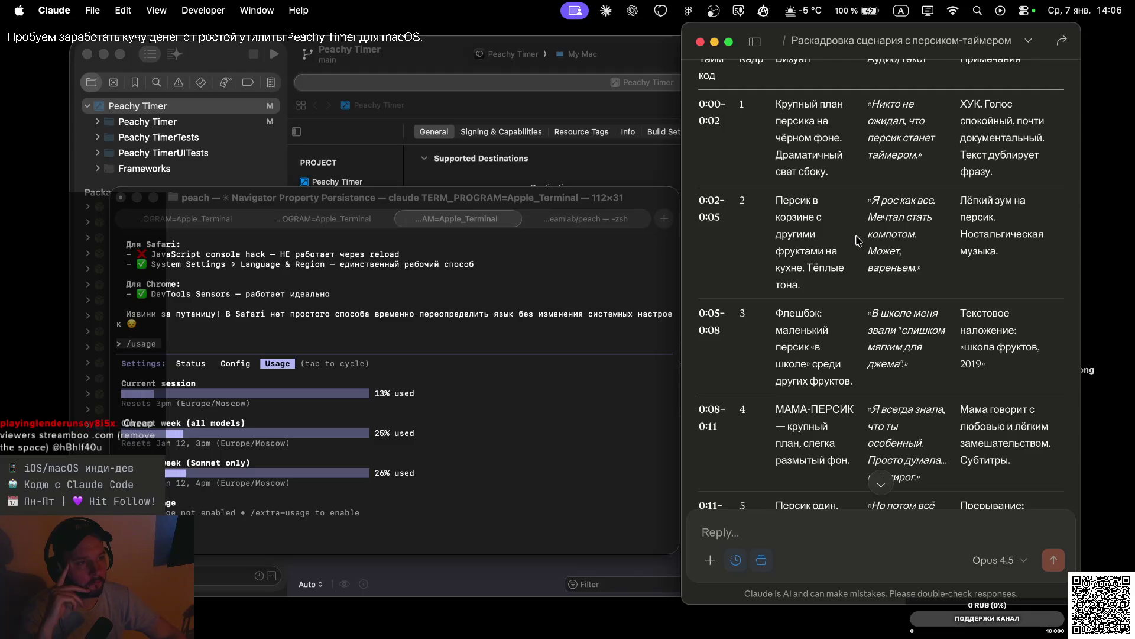
{"action": "key", "text": "ctrl+Right"}
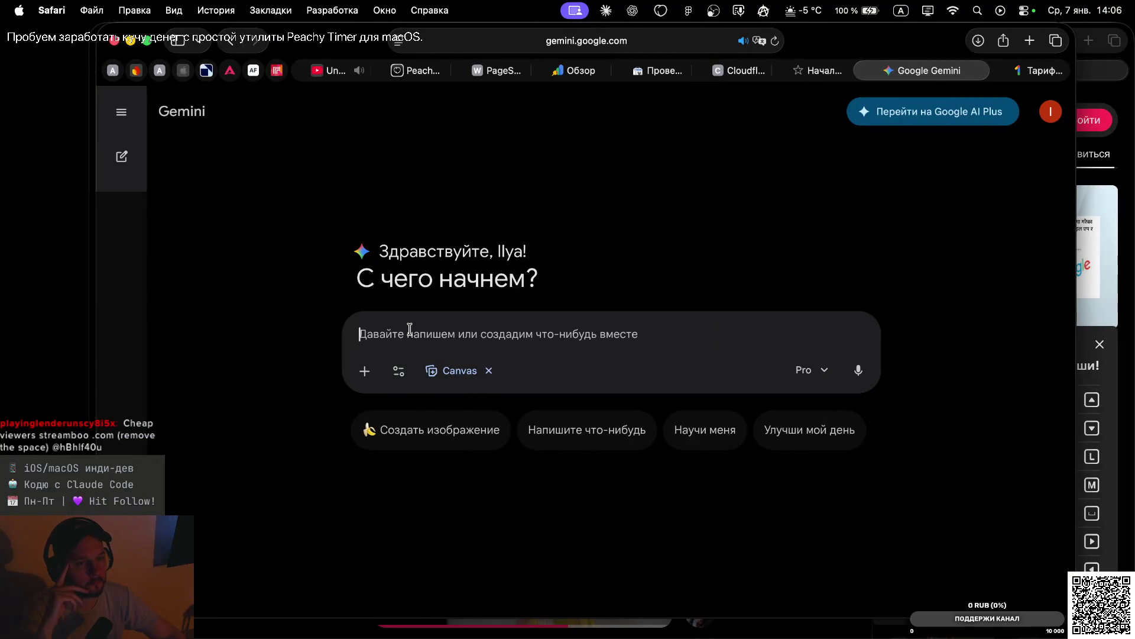
{"action": "key", "text": "ctrl+Left"}
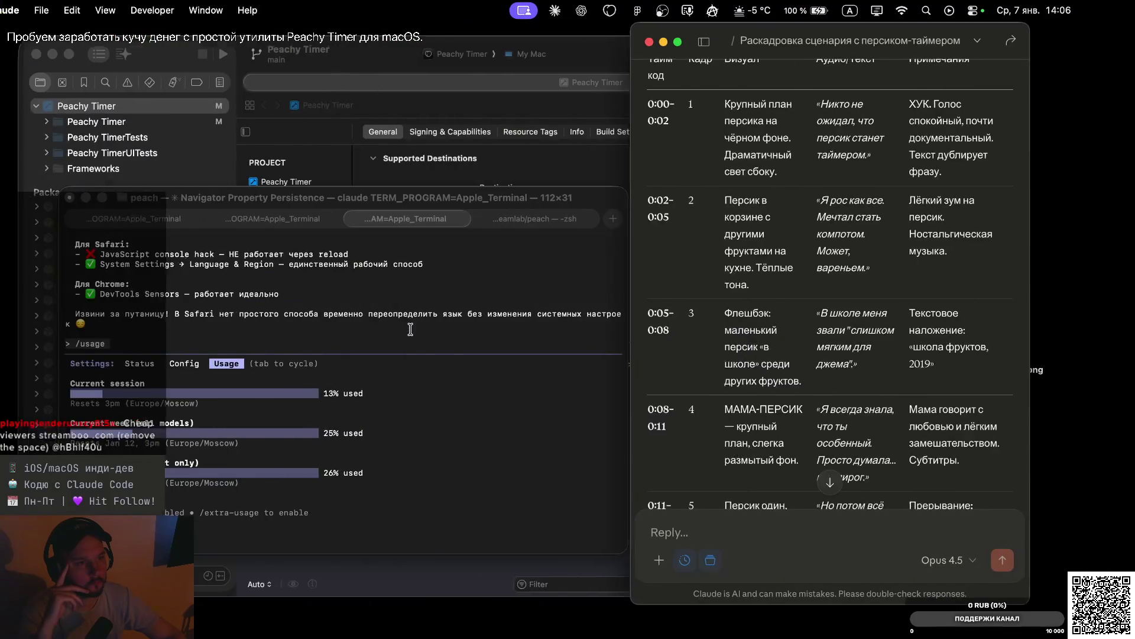
Copy Claude's reply from 'Отличная идея!' to 'Чёрный фон…' and focus Gemini's prompt box
{"action": "scroll", "coordinate": [842, 222], "scroll_direction": "up", "scroll_amount": 10}
{"action": "mouse_move", "coordinate": [842, 222]}
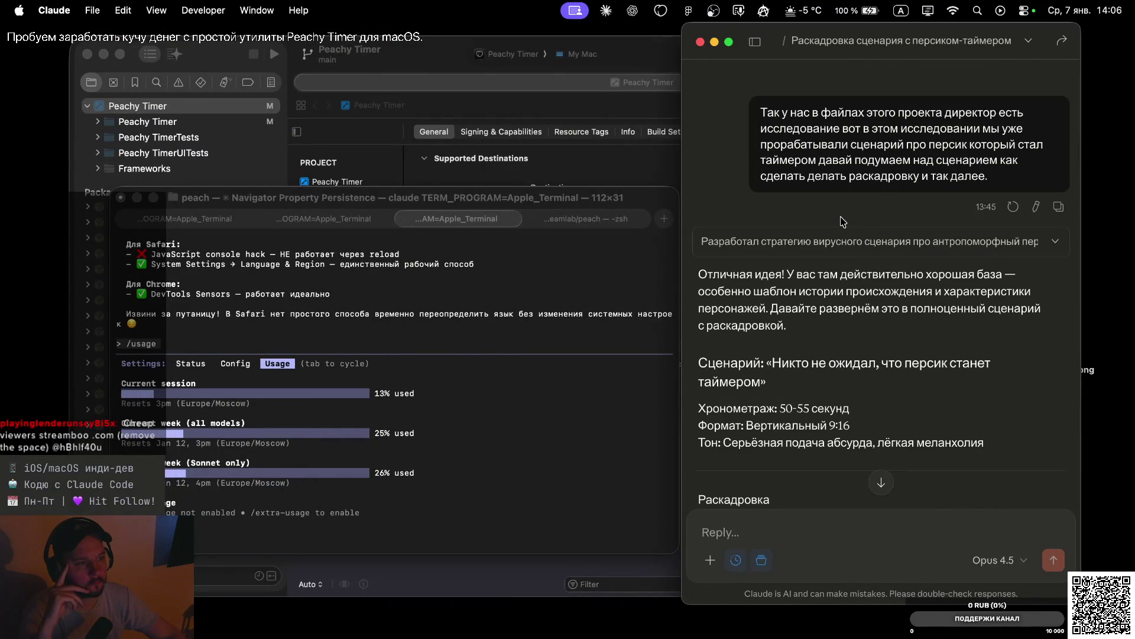
{"action": "scroll", "coordinate": [852, 334], "scroll_direction": "down", "scroll_amount": 2}
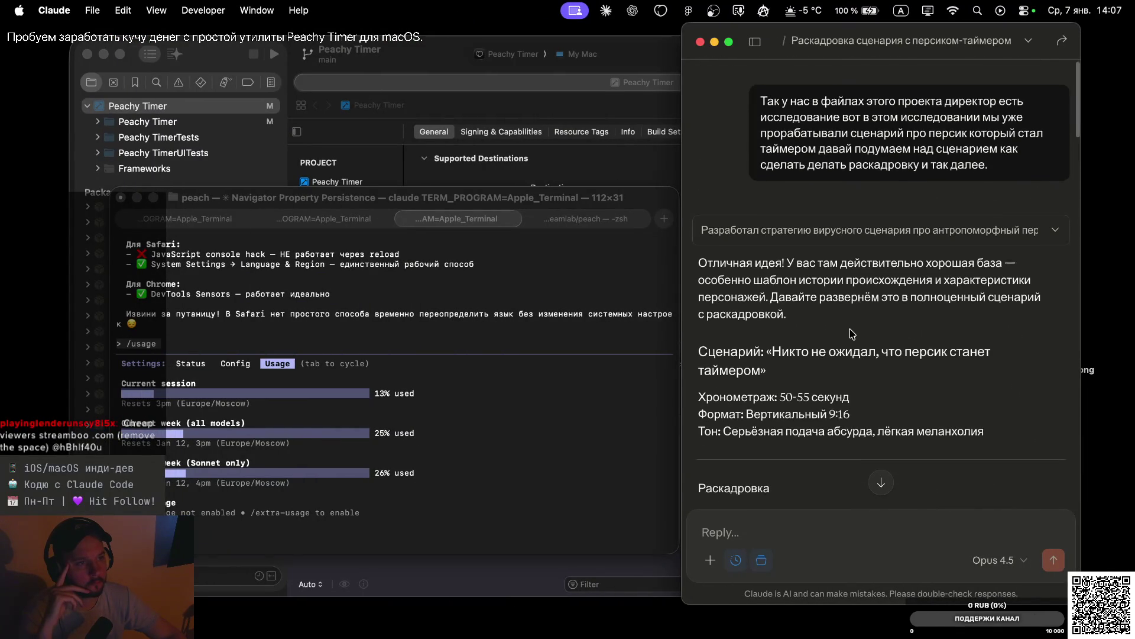
{"action": "scroll", "coordinate": [851, 334], "scroll_direction": "down", "scroll_amount": 10}
{"action": "scroll", "coordinate": [851, 333], "scroll_direction": "down", "scroll_amount": 15}
{"action": "scroll", "coordinate": [852, 334], "scroll_direction": "down", "scroll_amount": 15}
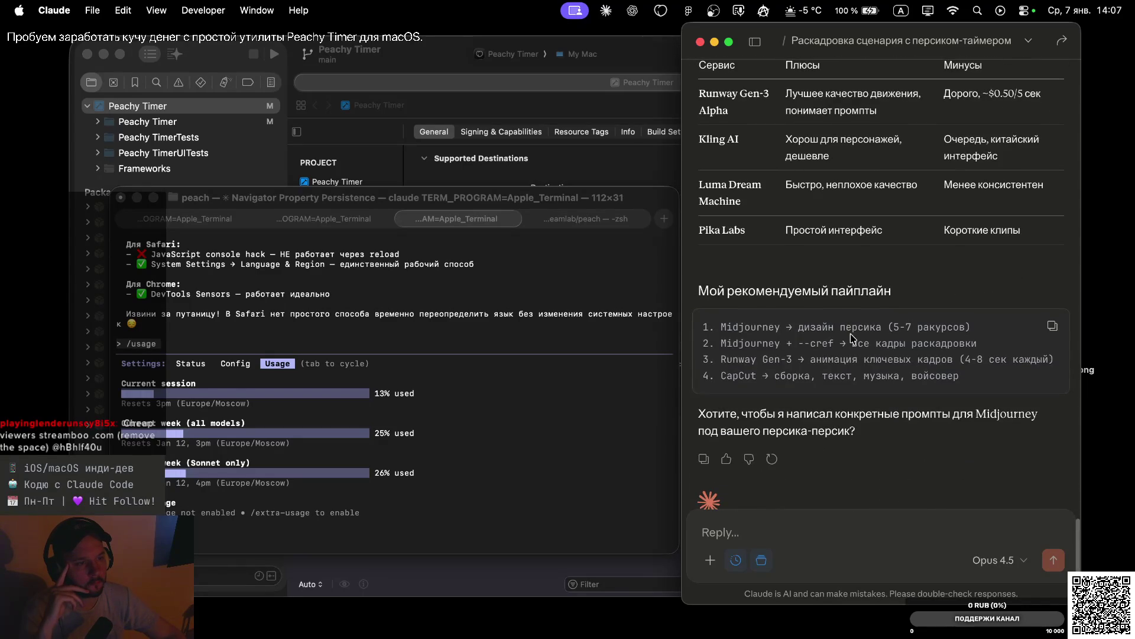
{"action": "scroll", "coordinate": [852, 337], "scroll_direction": "down", "scroll_amount": 3}
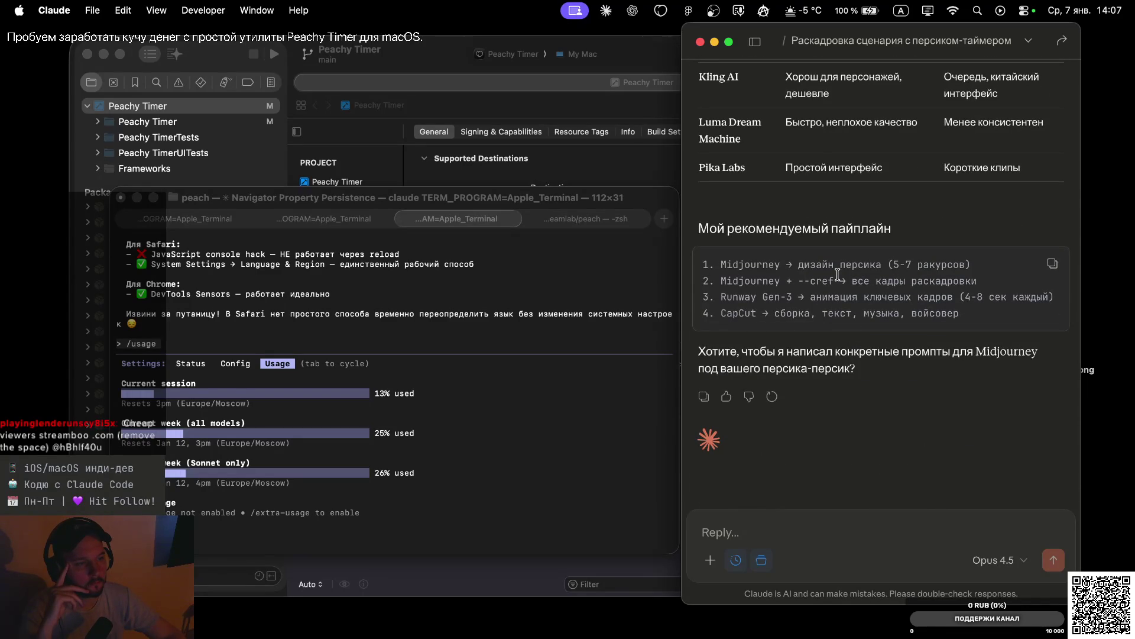
{"action": "scroll", "coordinate": [830, 210], "scroll_direction": "up", "scroll_amount": 10}
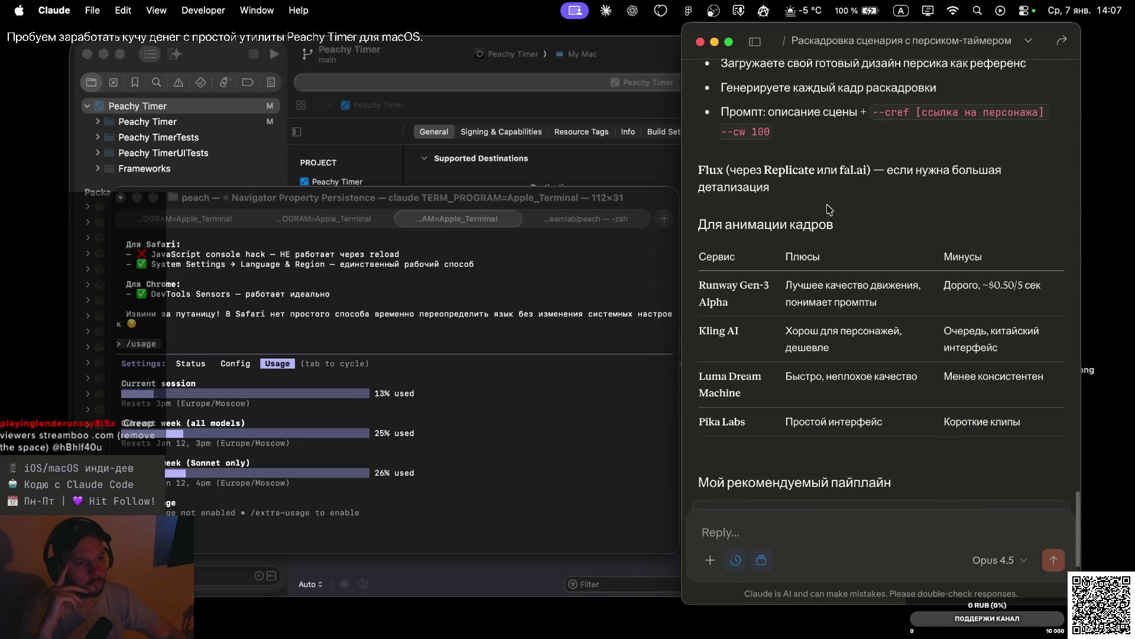
{"action": "scroll", "coordinate": [829, 210], "scroll_direction": "up", "scroll_amount": 8}
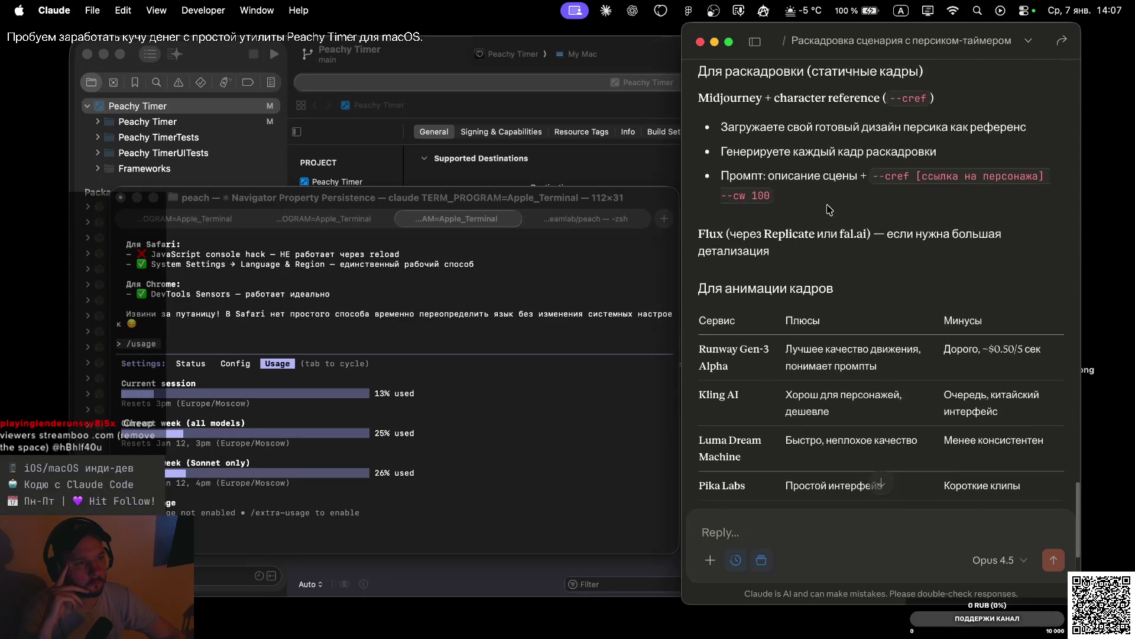
{"action": "scroll", "coordinate": [830, 209], "scroll_direction": "up", "scroll_amount": 2}
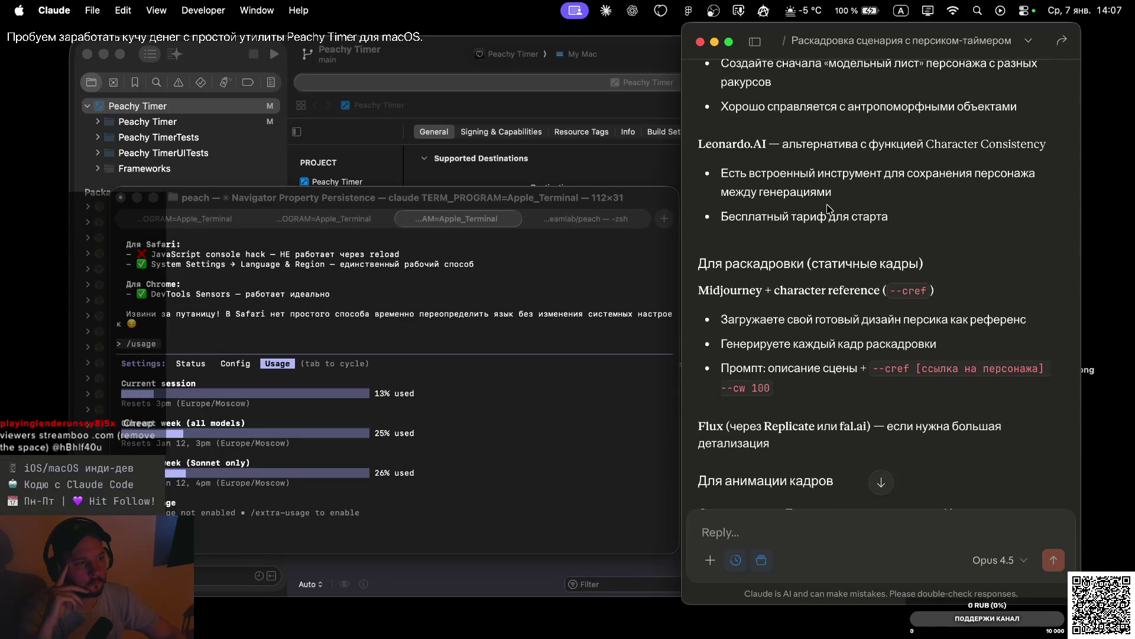
{"action": "scroll", "coordinate": [828, 208], "scroll_direction": "up", "scroll_amount": 20}
{"action": "scroll", "coordinate": [827, 206], "scroll_direction": "up", "scroll_amount": 6}
{"action": "mouse_move", "coordinate": [699, 273]}
{"action": "left_mouse_down"}
{"action": "mouse_move", "coordinate": [774, 322]}
{"action": "mouse_move", "coordinate": [794, 523]}
{"action": "mouse_move", "coordinate": [786, 570]}
{"action": "mouse_move", "coordinate": [853, 531]}
{"action": "mouse_move", "coordinate": [844, 582]}
{"action": "mouse_move", "coordinate": [870, 294]}
{"action": "mouse_move", "coordinate": [982, 327]}
{"action": "left_mouse_up"}
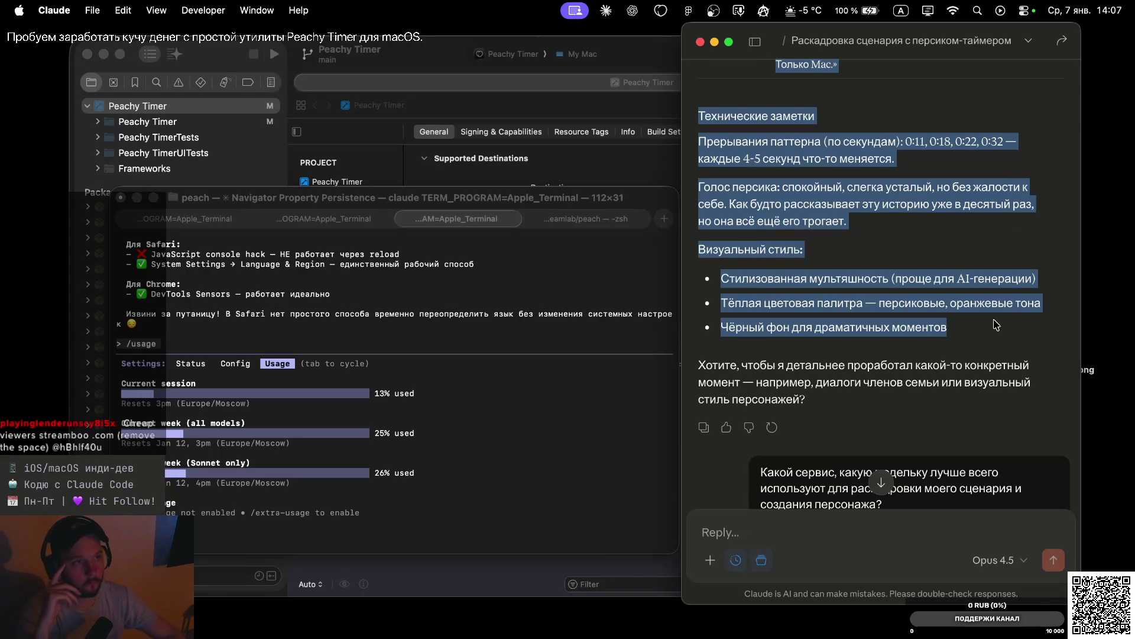
{"action": "key", "text": "ctrl+Right"}
{"action": "left_click", "coordinate": [411, 336]}
Paste the storyboard into Gemini, dictate an extra request, send it, and return to Claude
{"action": "key", "text": "super+v"}
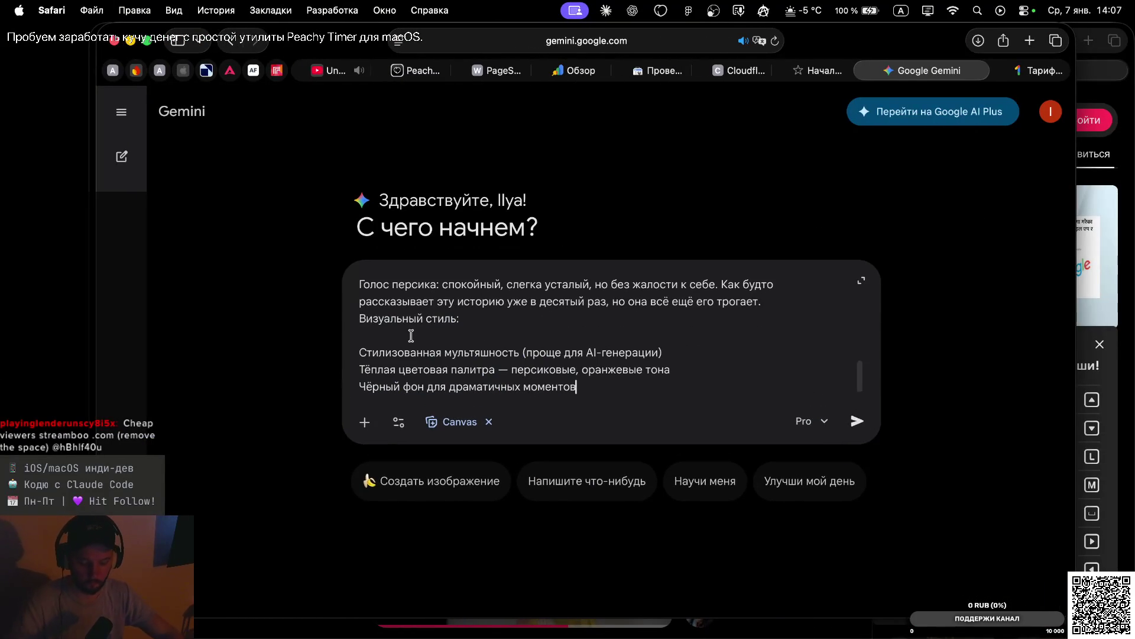
{"action": "key", "text": "shift+Return"}
{"action": "key", "text": "shift+Return"}
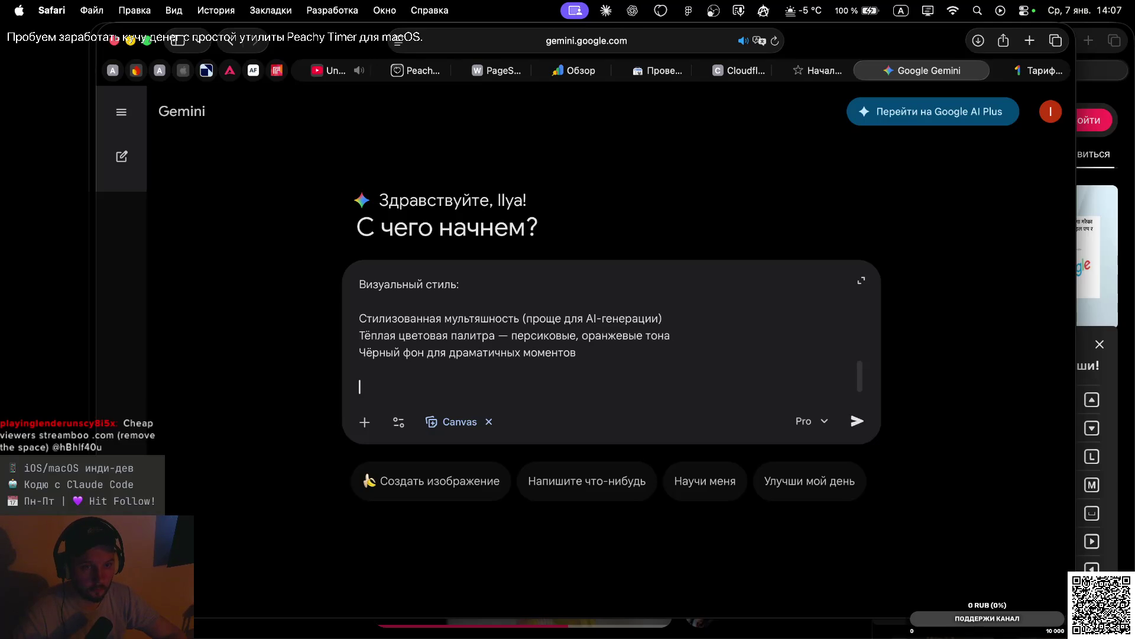
{"action": "key", "text": "fn"}
{"action": "key", "text": "fn"}
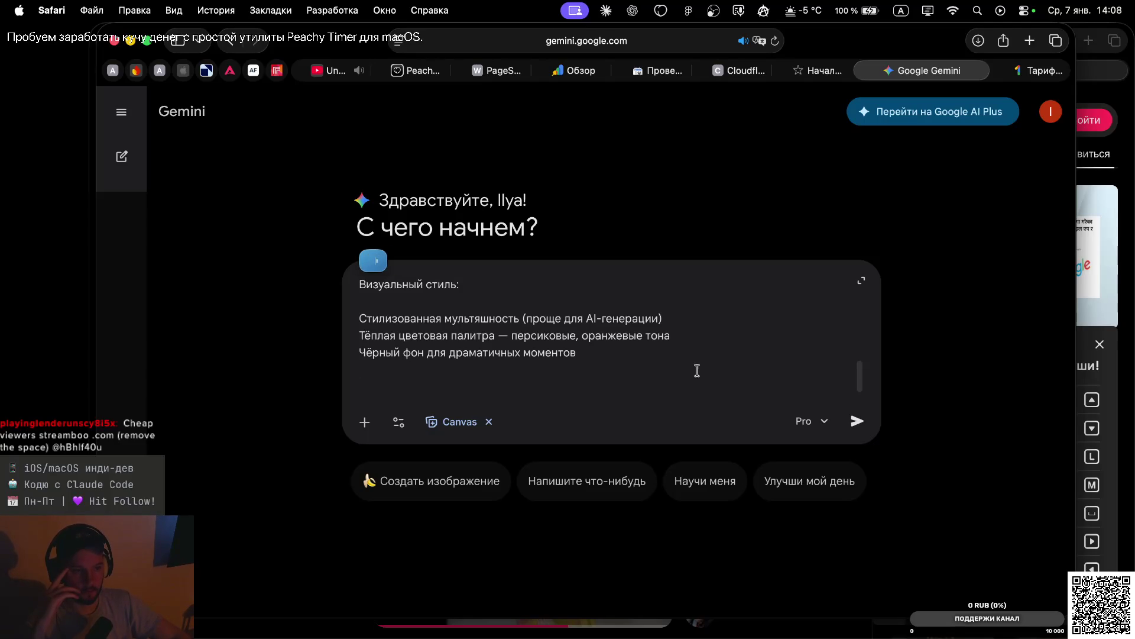
{"action": "left_click", "coordinate": [857, 421]}
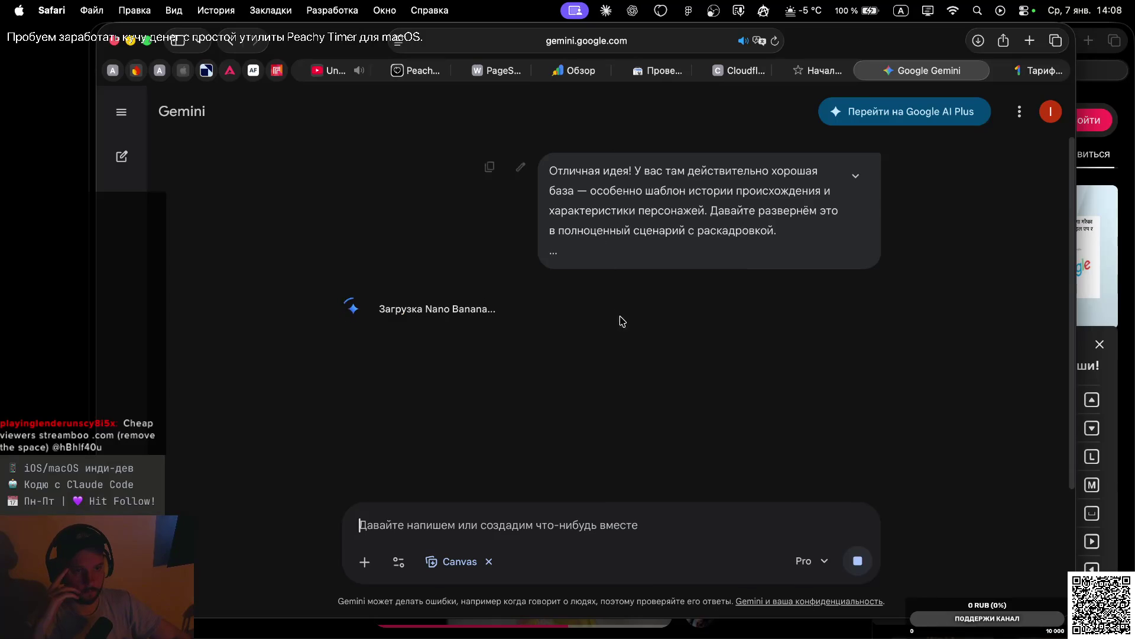
{"action": "key", "text": "ctrl+Left"}
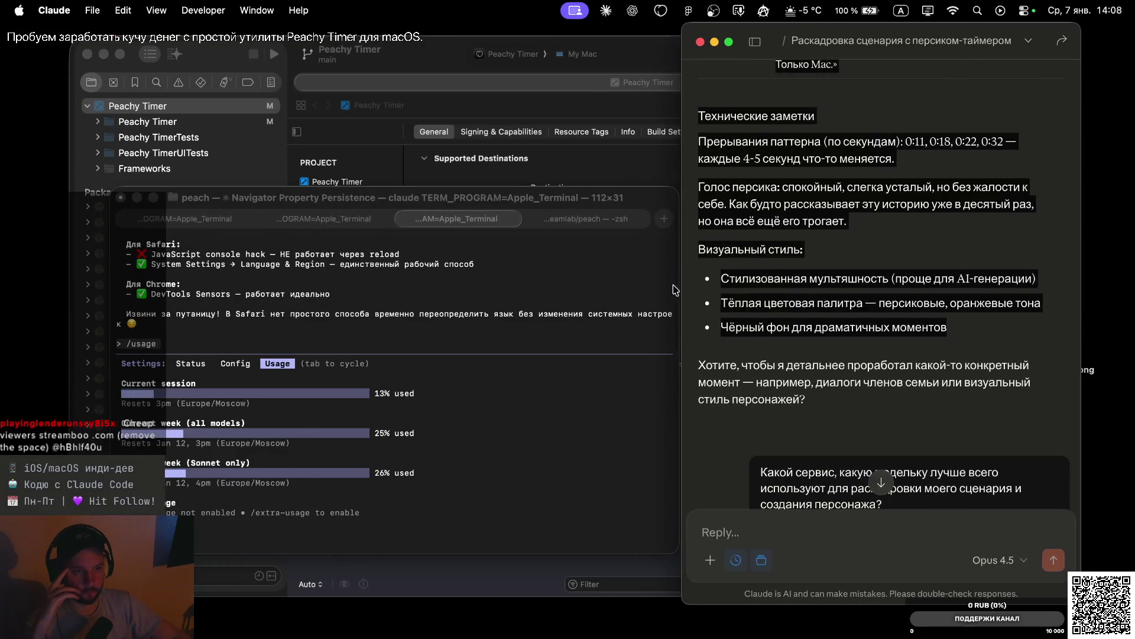
Look over the Claude storyboard table, then return to the Gemini chat in Safari
{"action": "scroll", "coordinate": [758, 198], "scroll_direction": "up", "scroll_amount": 5}
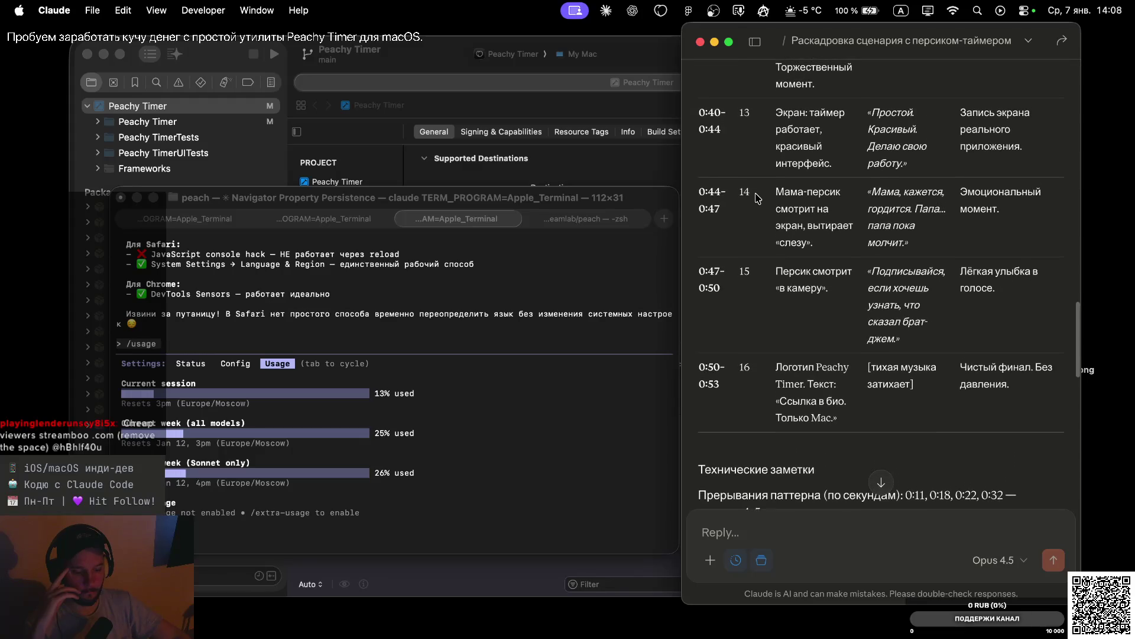
{"action": "scroll", "coordinate": [756, 196], "scroll_direction": "down", "scroll_amount": 10}
{"action": "key", "text": "ctrl+Right"}
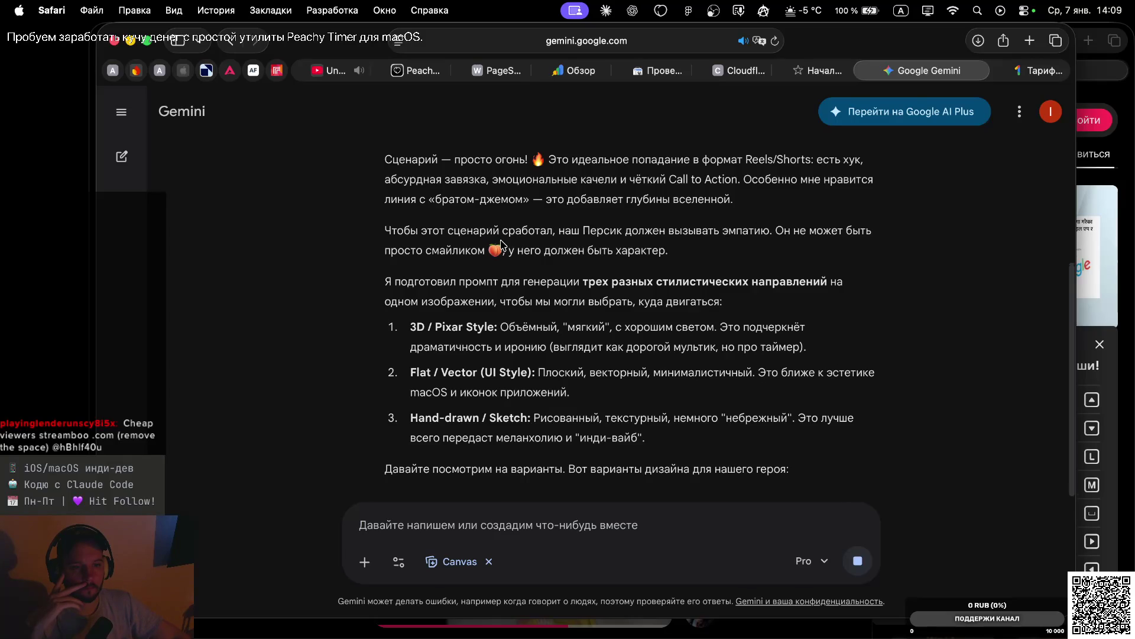
Review the 3D/Pixar, flat vector and hand-drawn peach designs and their pros-and-cons comparison
{"action": "scroll", "coordinate": [512, 278], "scroll_direction": "down", "scroll_amount": 5}
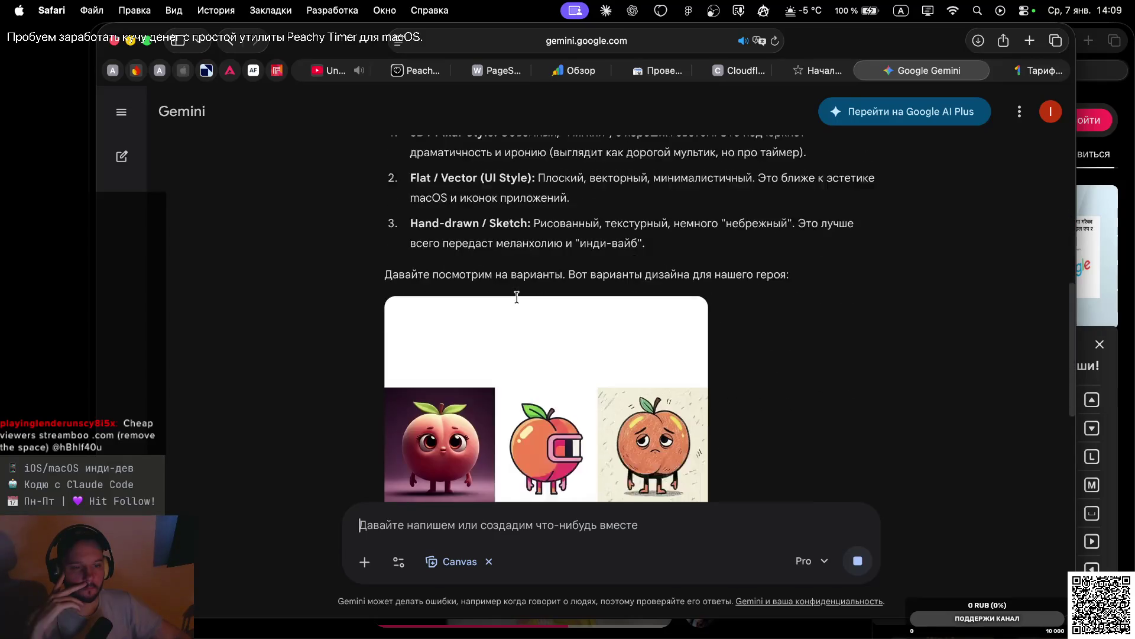
{"action": "scroll", "coordinate": [518, 302], "scroll_direction": "down", "scroll_amount": 2}
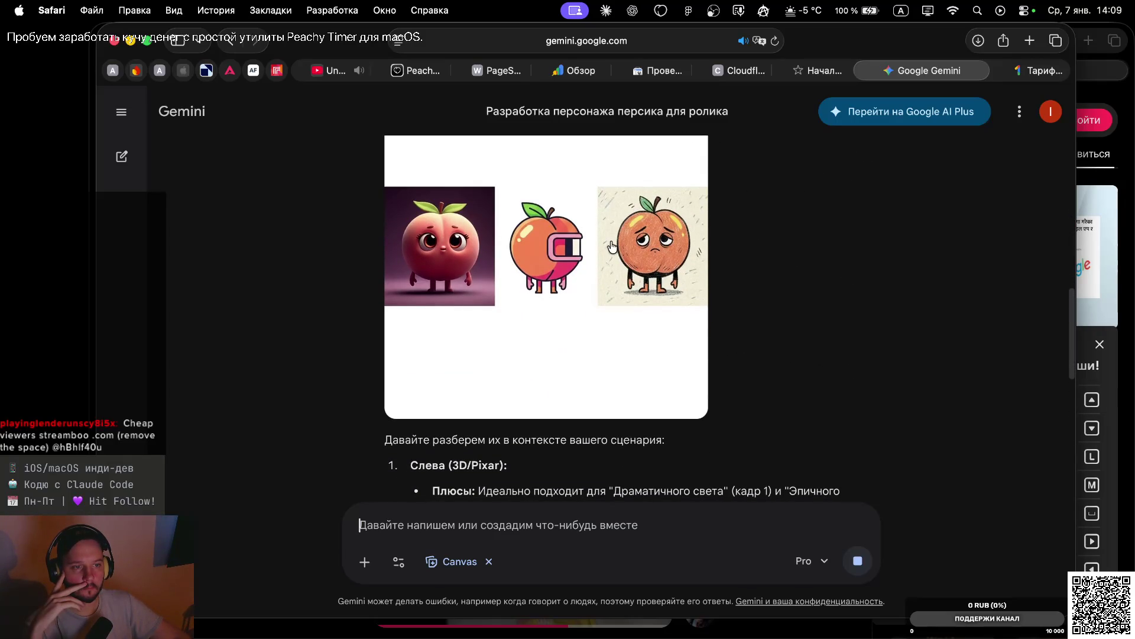
{"action": "scroll", "coordinate": [734, 267], "scroll_direction": "down", "scroll_amount": 2}
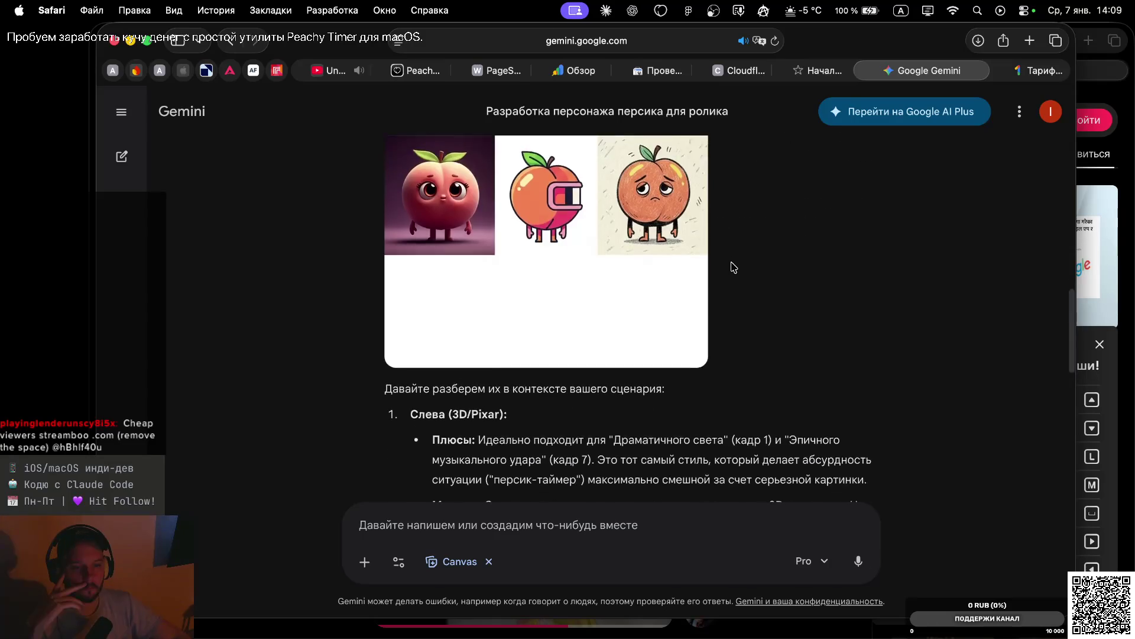
{"action": "scroll", "coordinate": [733, 268], "scroll_direction": "up", "scroll_amount": 3}
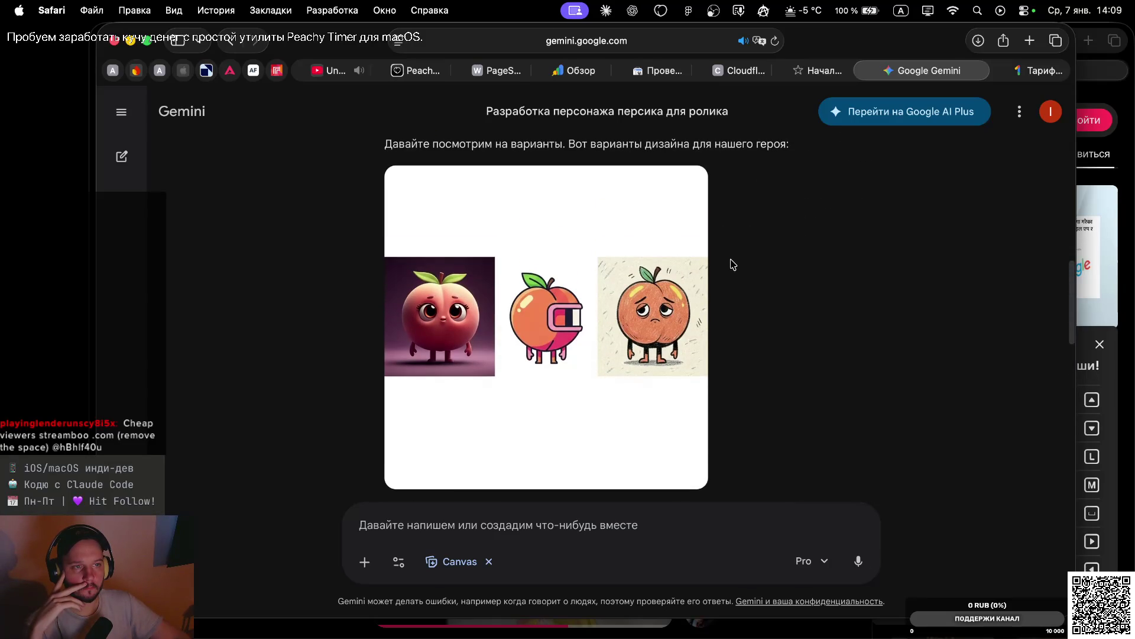
{"action": "scroll", "coordinate": [733, 264], "scroll_direction": "up", "scroll_amount": 8}
{"action": "scroll", "coordinate": [733, 264], "scroll_direction": "up", "scroll_amount": 5}
Return to the three-peach design image and view it full size
{"action": "scroll", "coordinate": [735, 298], "scroll_direction": "down", "scroll_amount": 12}
{"action": "scroll", "coordinate": [733, 298], "scroll_direction": "down", "scroll_amount": 15}
{"action": "scroll", "coordinate": [733, 298], "scroll_direction": "up", "scroll_amount": 5}
{"action": "scroll", "coordinate": [734, 298], "scroll_direction": "up", "scroll_amount": 5}
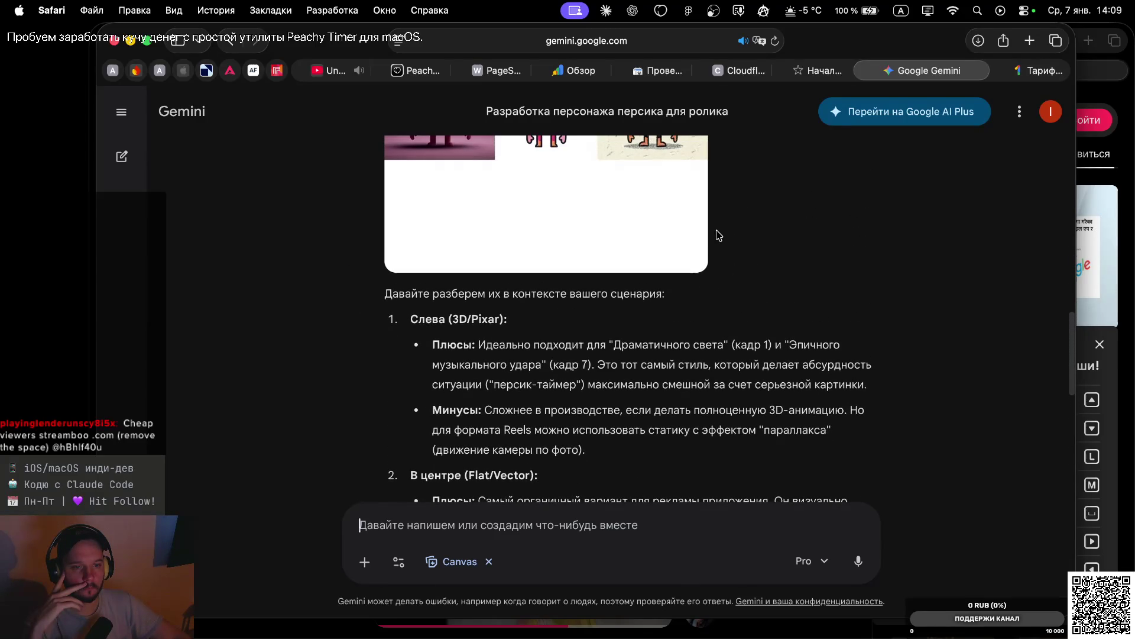
{"action": "scroll", "coordinate": [717, 236], "scroll_direction": "up", "scroll_amount": 5}
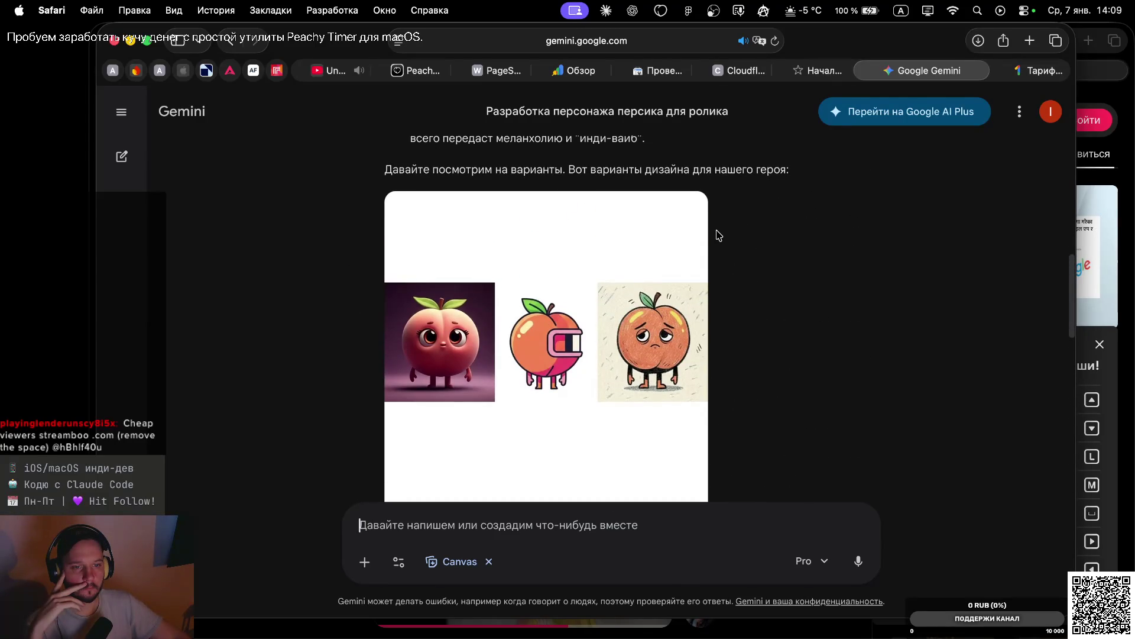
{"action": "scroll", "coordinate": [730, 300], "scroll_direction": "down", "scroll_amount": 5}
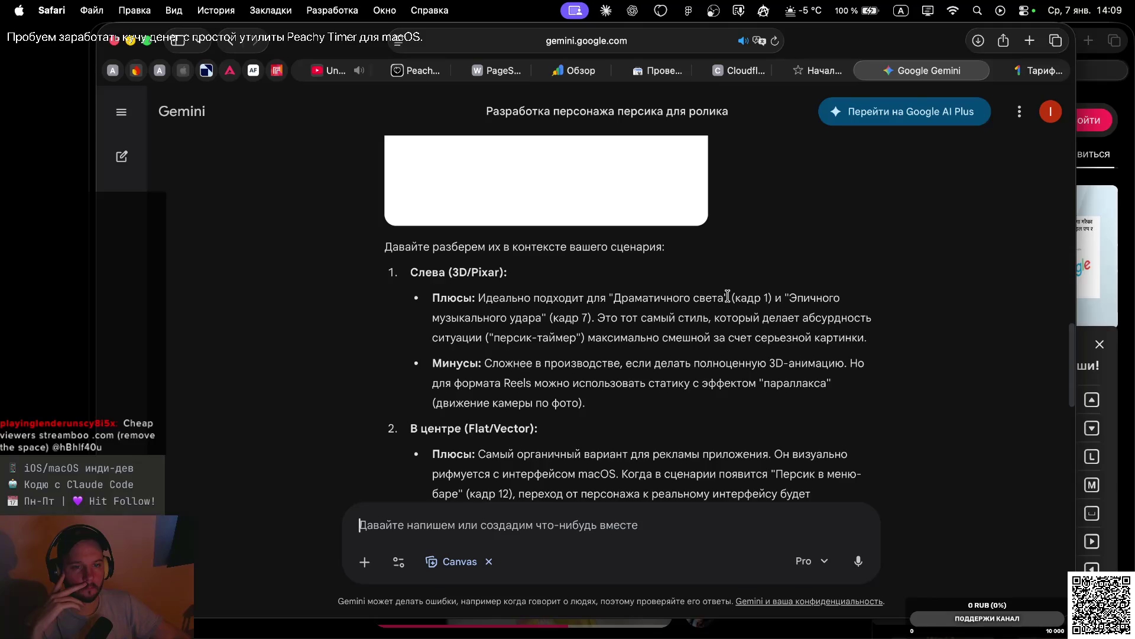
{"action": "scroll", "coordinate": [727, 294], "scroll_direction": "up", "scroll_amount": 5}
{"action": "left_click", "coordinate": [585, 325]}
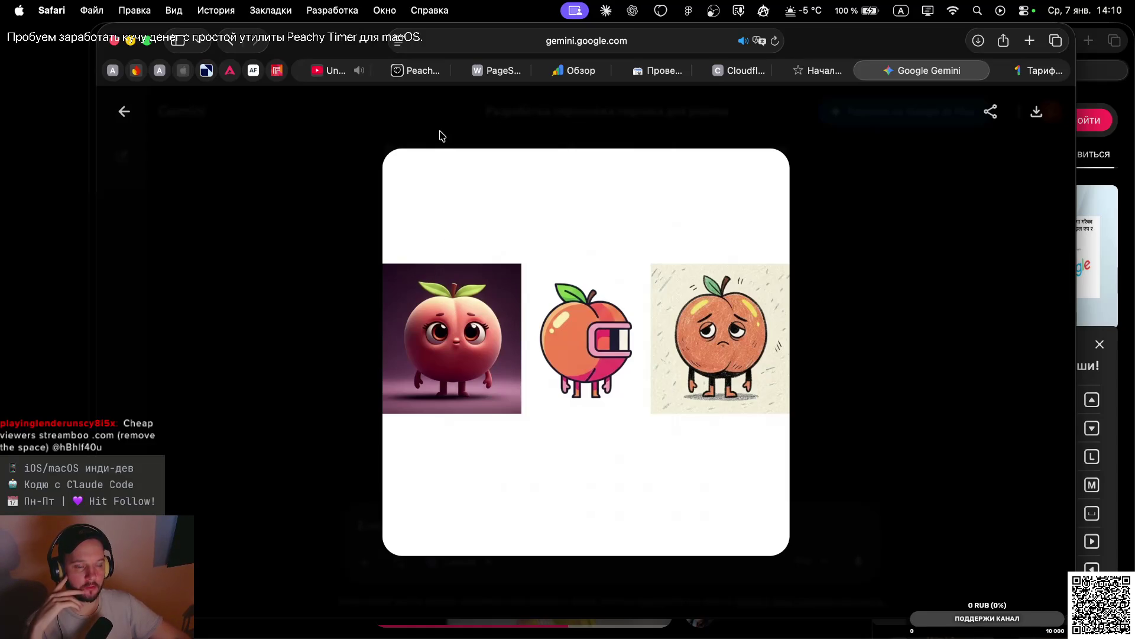
{"action": "mouse_move", "coordinate": [634, 72]}
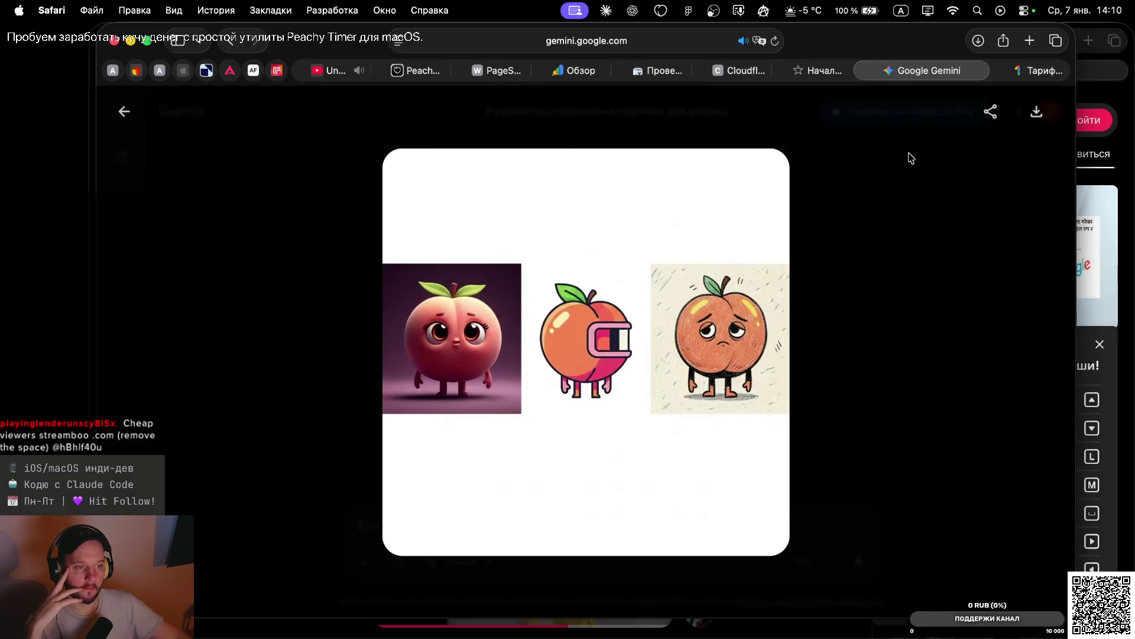
{"action": "left_click_drag", "start_coordinate": [724, 364], "coordinate": [734, 293]}
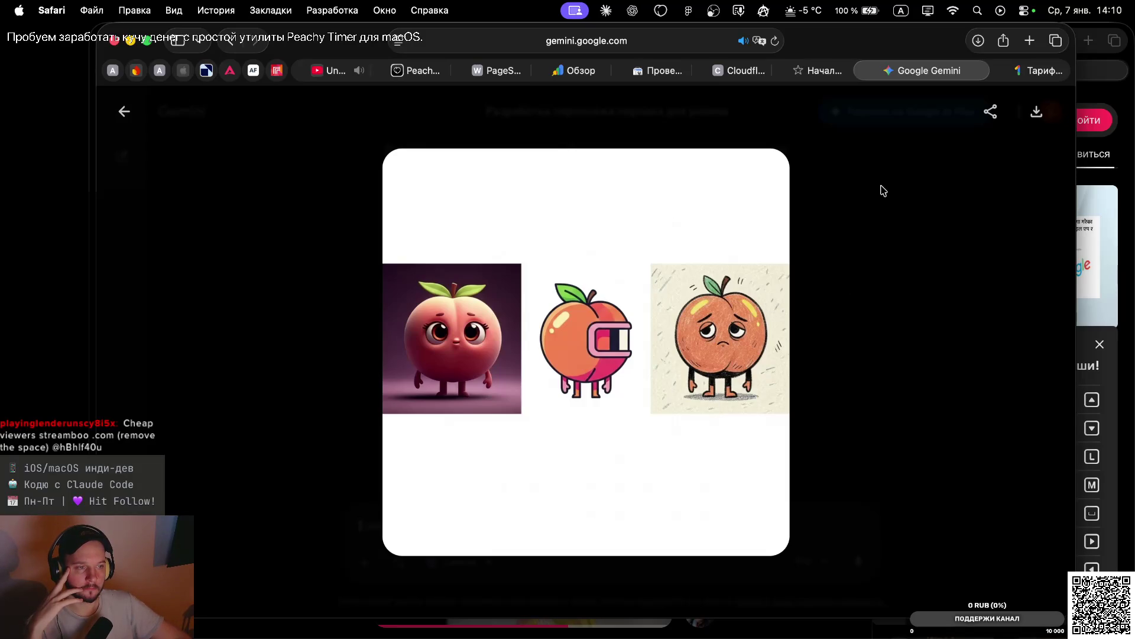
{"action": "left_click", "coordinate": [946, 158]}
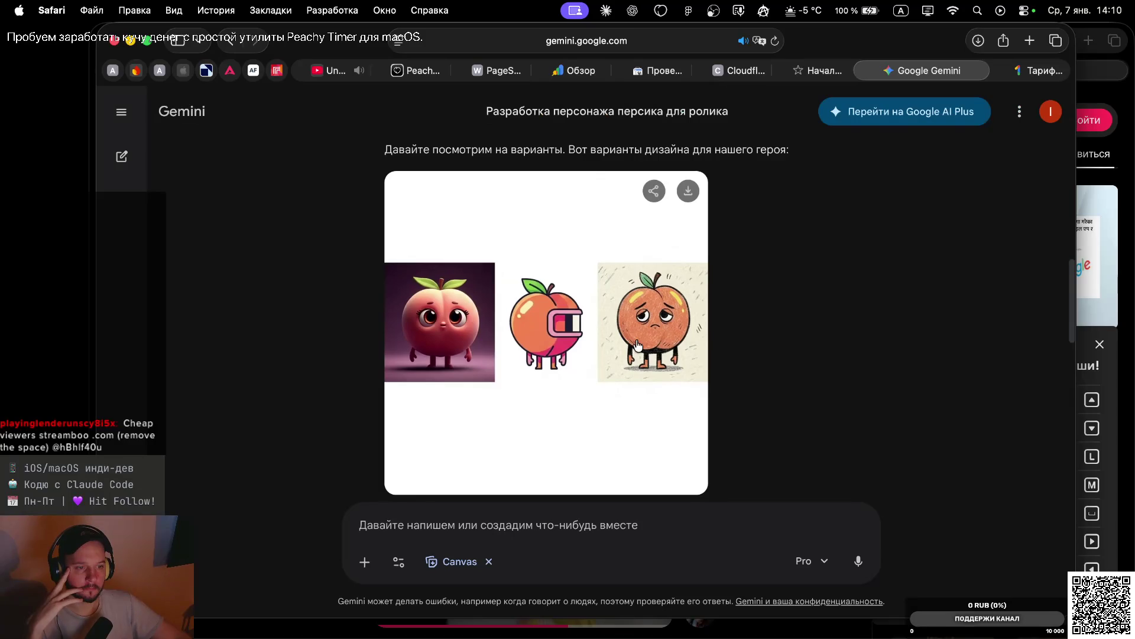
{"action": "scroll", "coordinate": [628, 408], "scroll_direction": "down", "scroll_amount": 10}
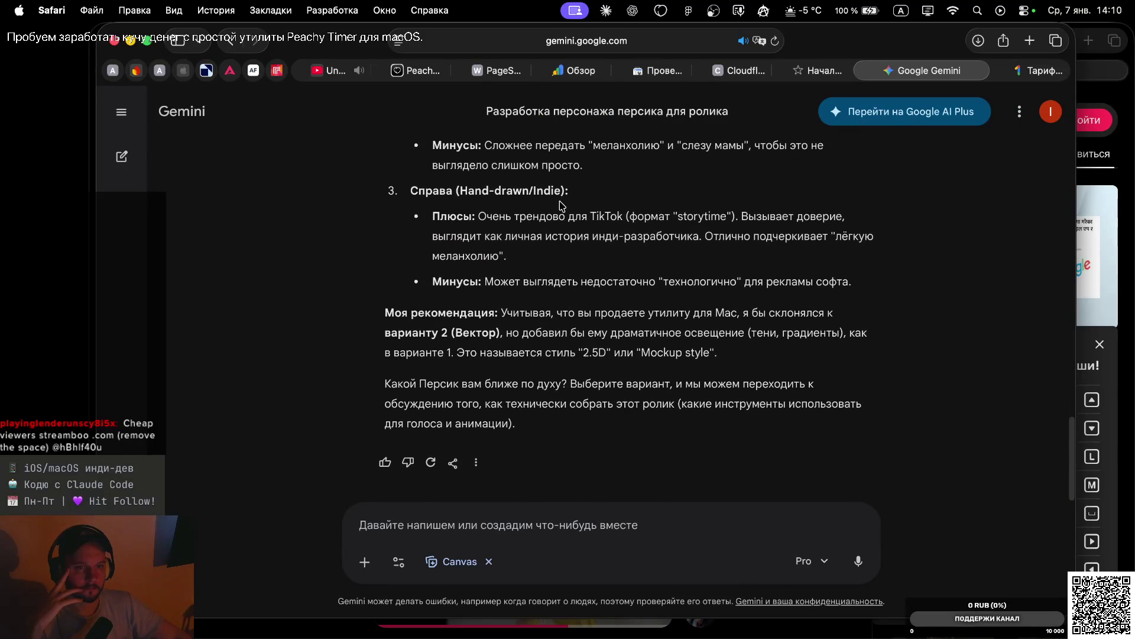
{"action": "scroll", "coordinate": [560, 204], "scroll_direction": "up", "scroll_amount": 8}
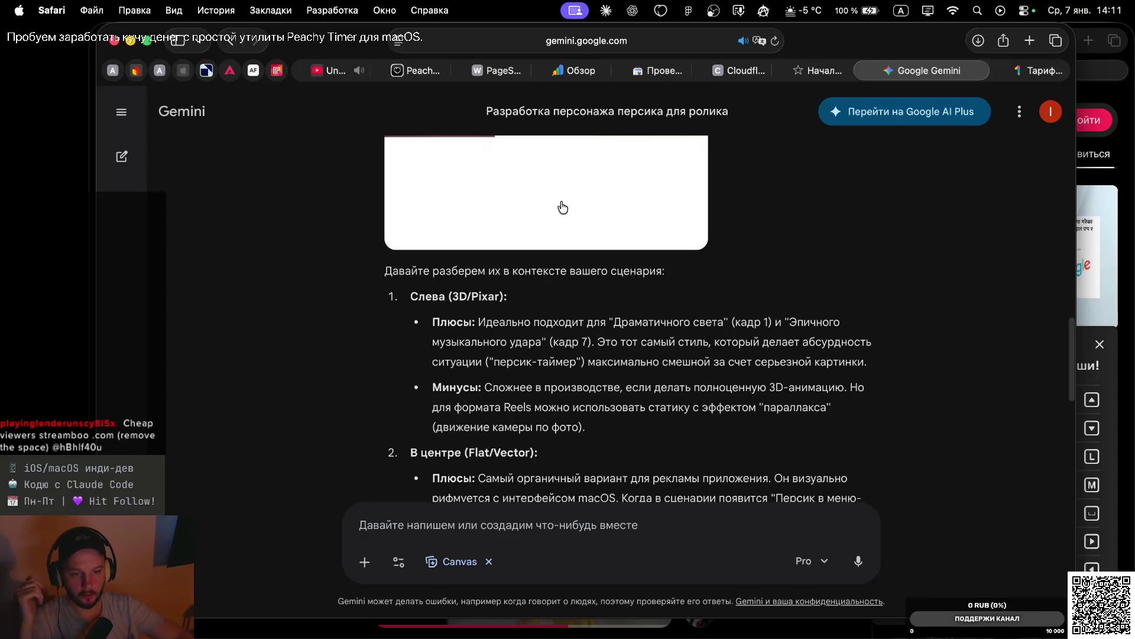
{"action": "scroll", "coordinate": [621, 361], "scroll_direction": "down", "scroll_amount": 4}
{"action": "scroll", "coordinate": [636, 395], "scroll_direction": "down", "scroll_amount": 2}
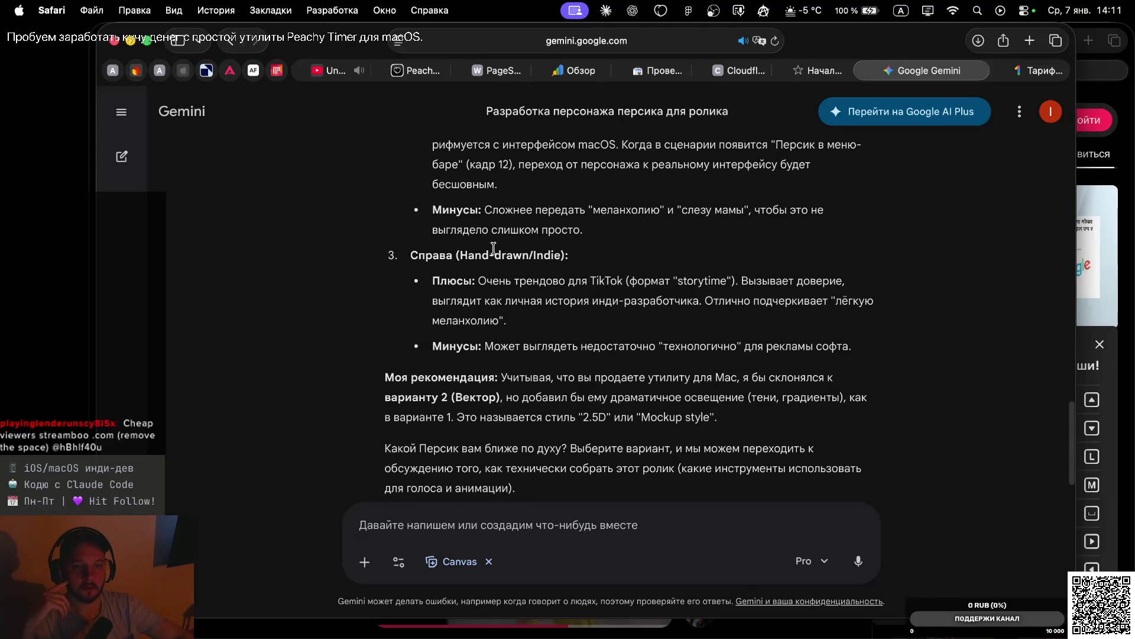
{"action": "scroll", "coordinate": [656, 273], "scroll_direction": "up", "scroll_amount": 2}
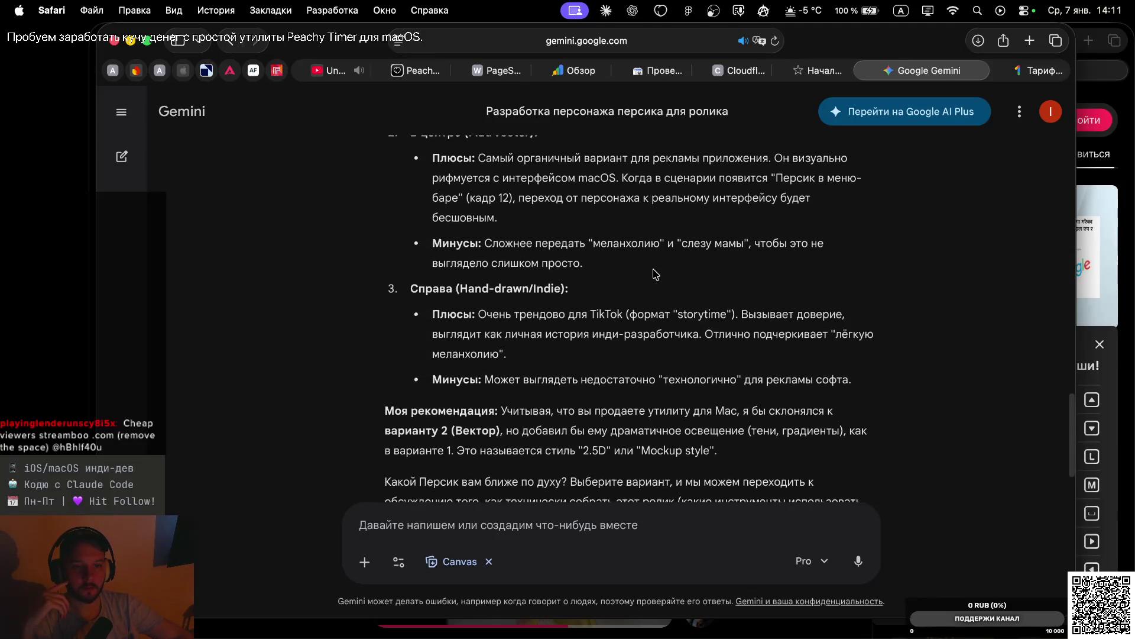
{"action": "scroll", "coordinate": [663, 266], "scroll_direction": "up", "scroll_amount": 1}
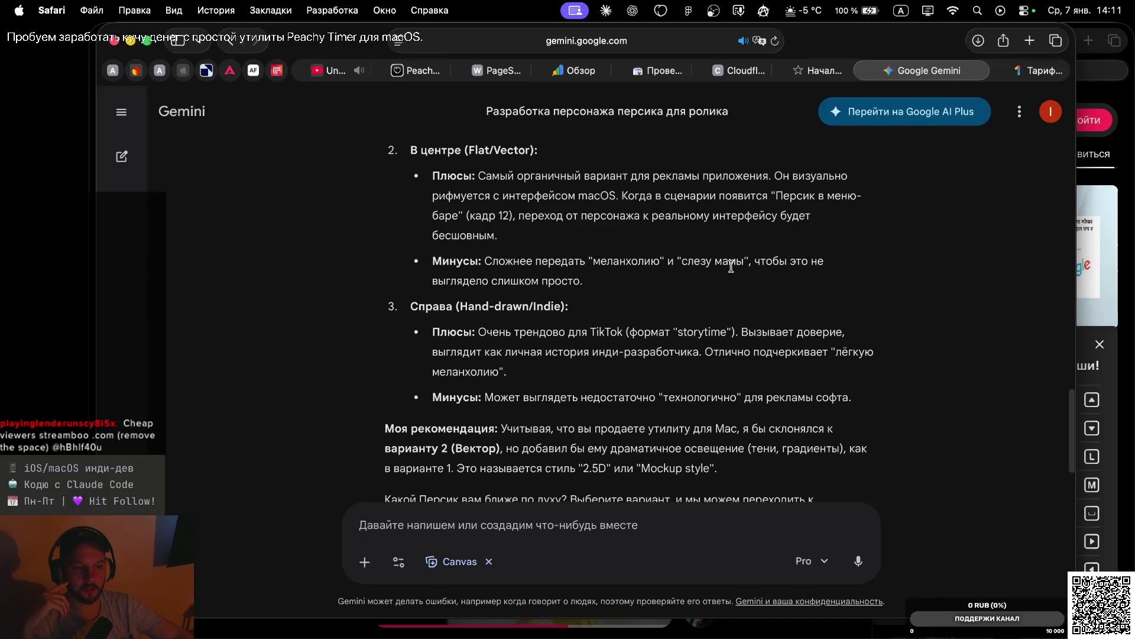
{"action": "scroll", "coordinate": [748, 362], "scroll_direction": "down", "scroll_amount": 3}
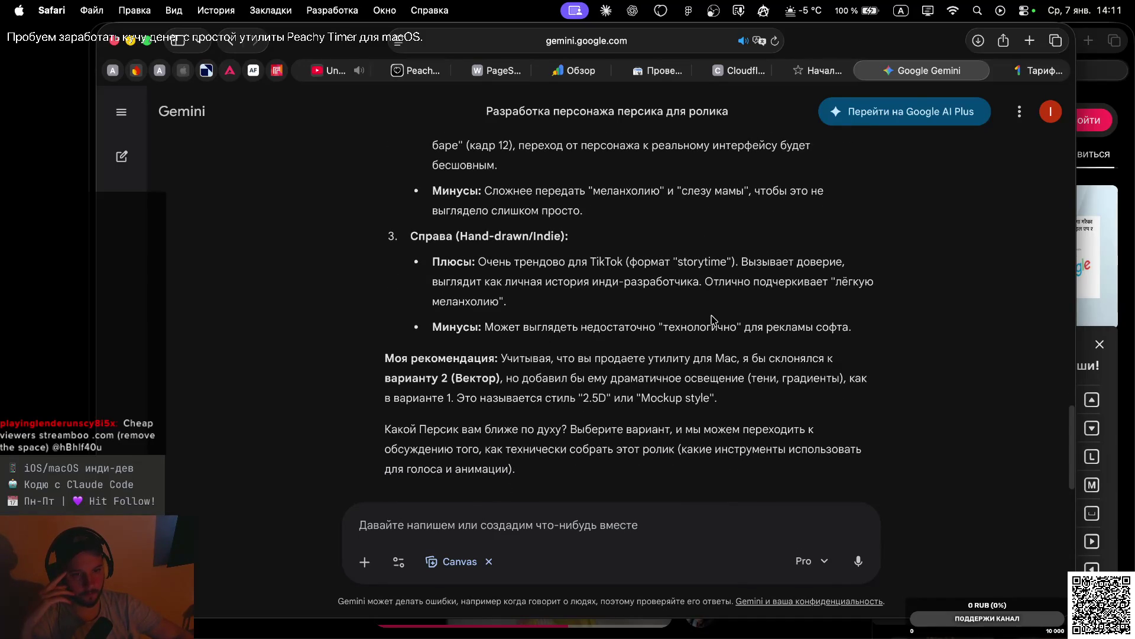
{"action": "scroll", "coordinate": [714, 319], "scroll_direction": "down", "scroll_amount": 2}
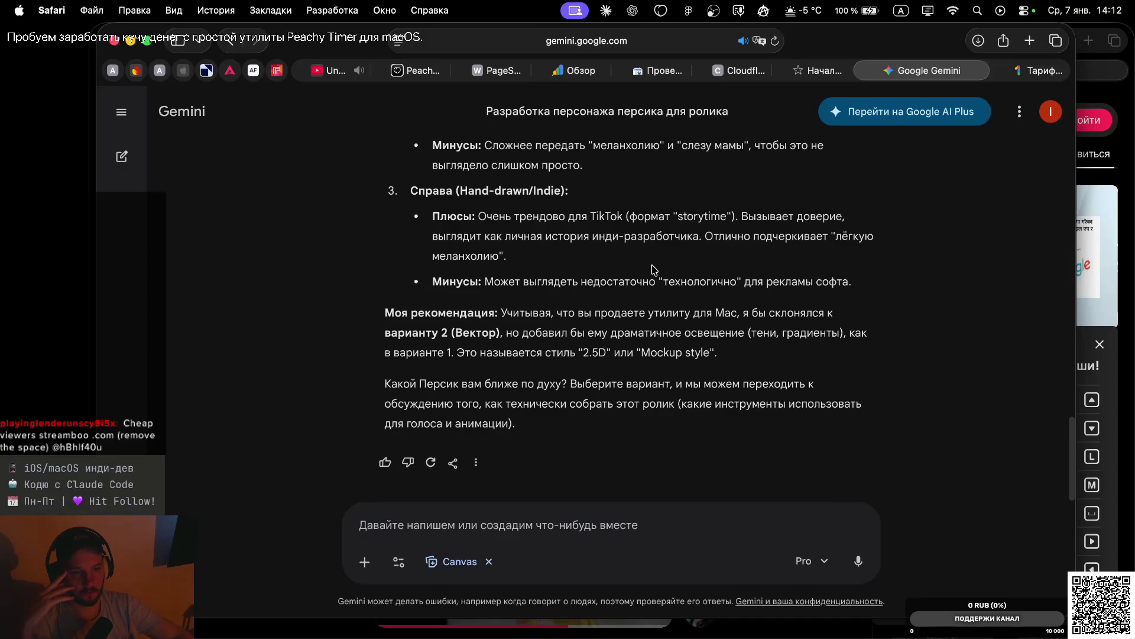
{"action": "scroll", "coordinate": [665, 318], "scroll_direction": "up", "scroll_amount": 10}
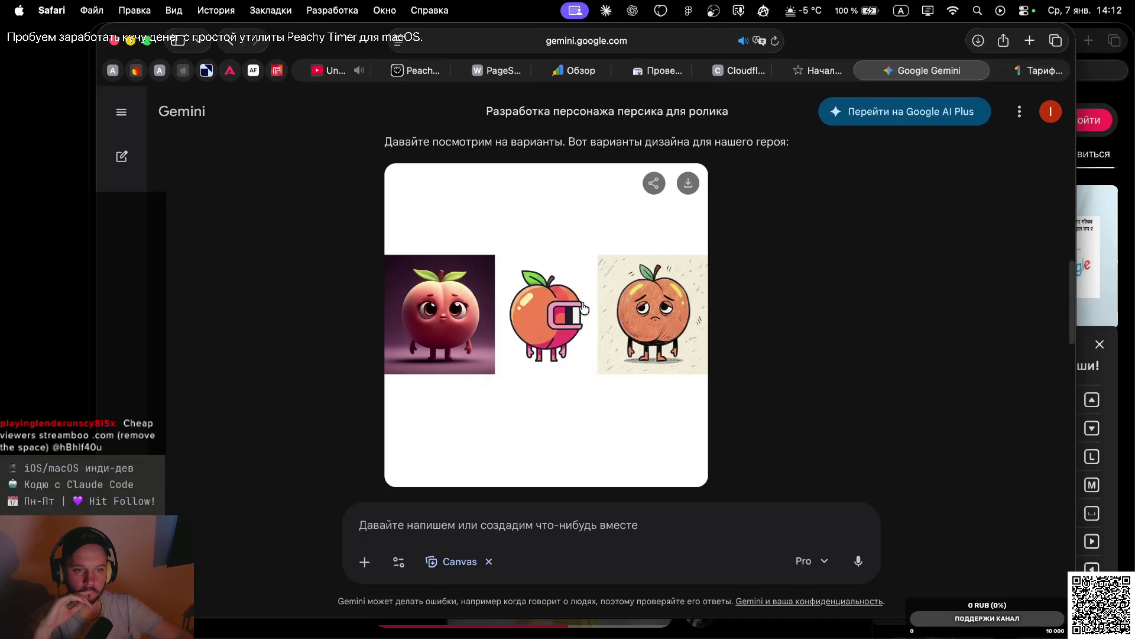
{"action": "scroll", "coordinate": [624, 406], "scroll_direction": "down", "scroll_amount": 10}
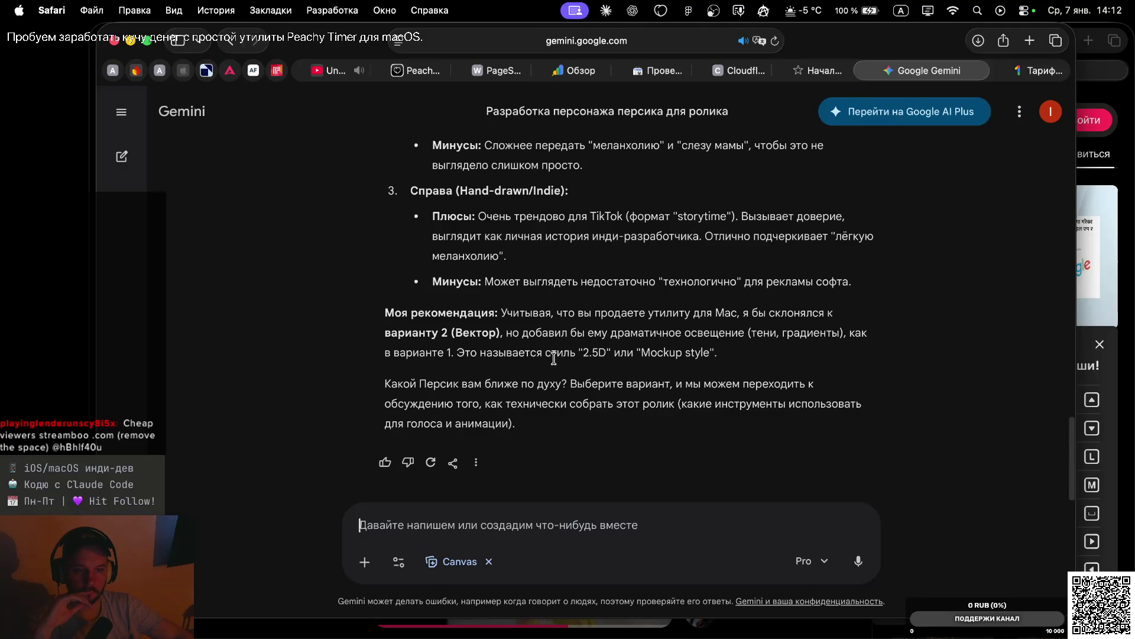
Dictate and send a request for several more variations of designs 1 and 3
{"action": "key", "text": "F5"}
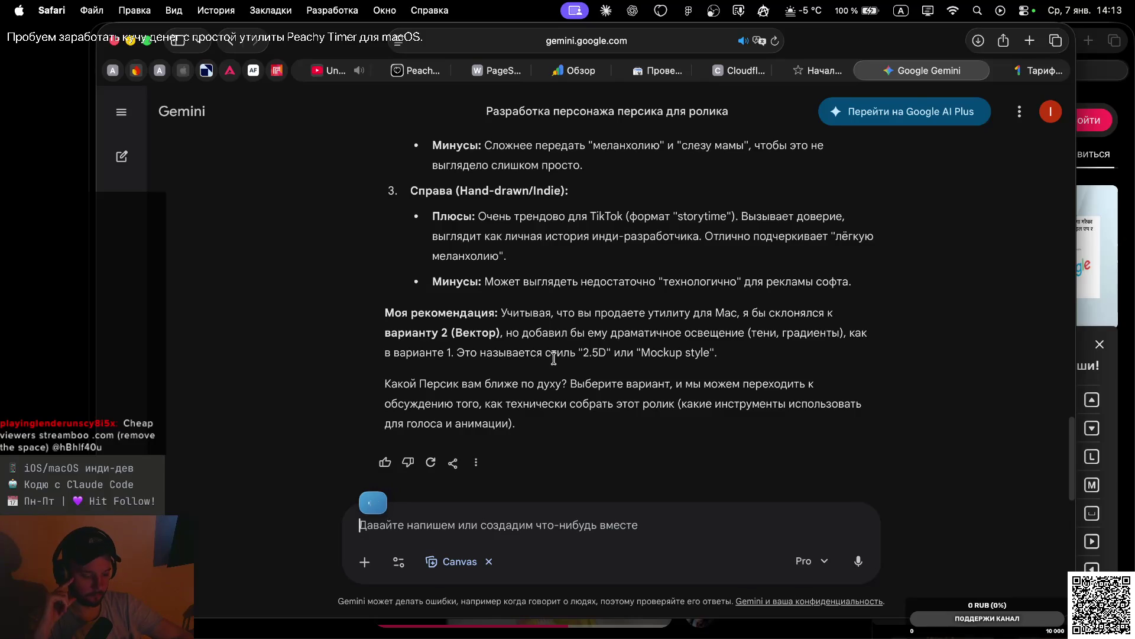
{"action": "key", "text": "Return"}
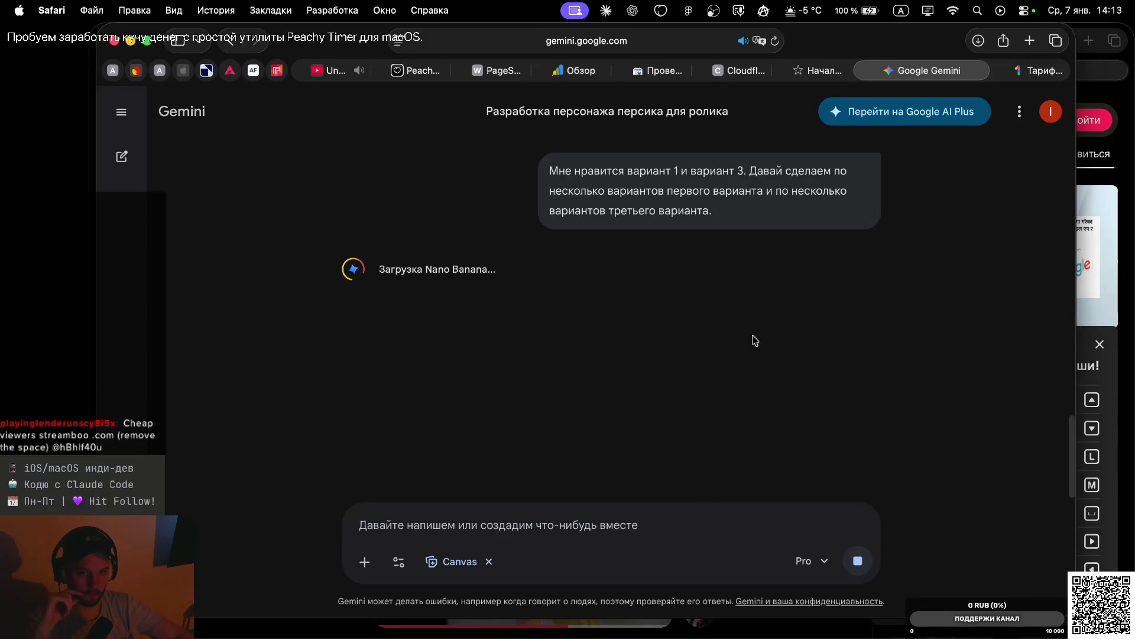
{"action": "scroll", "coordinate": [662, 226], "scroll_direction": "up", "scroll_amount": 10}
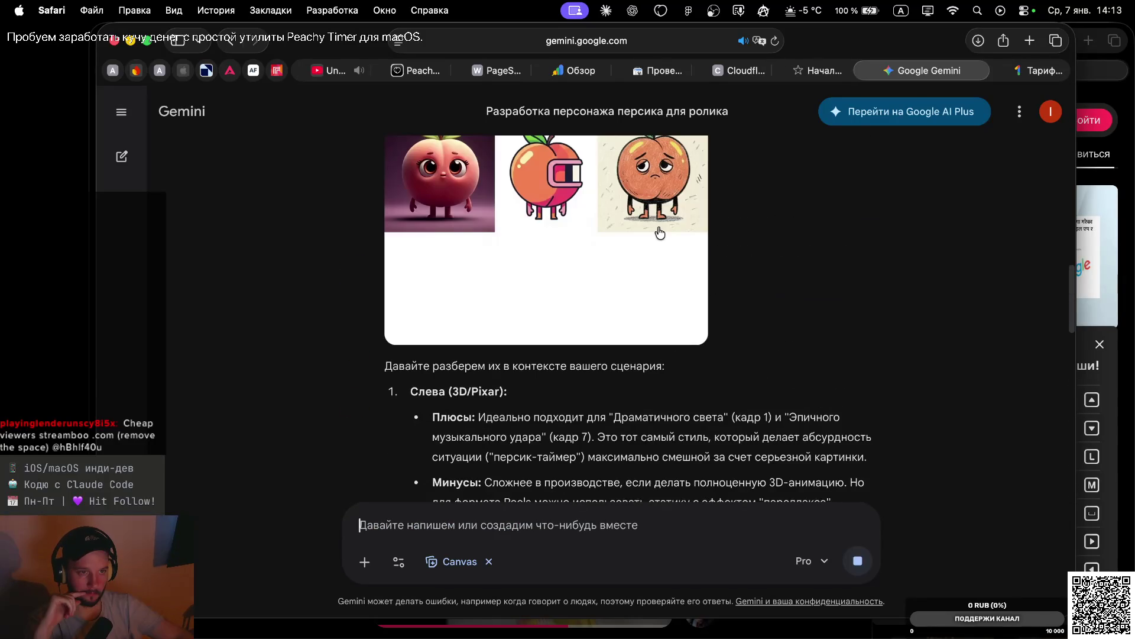
Go back to the original three-peach design image and view it full screen
{"action": "scroll", "coordinate": [660, 230], "scroll_direction": "down", "scroll_amount": 10}
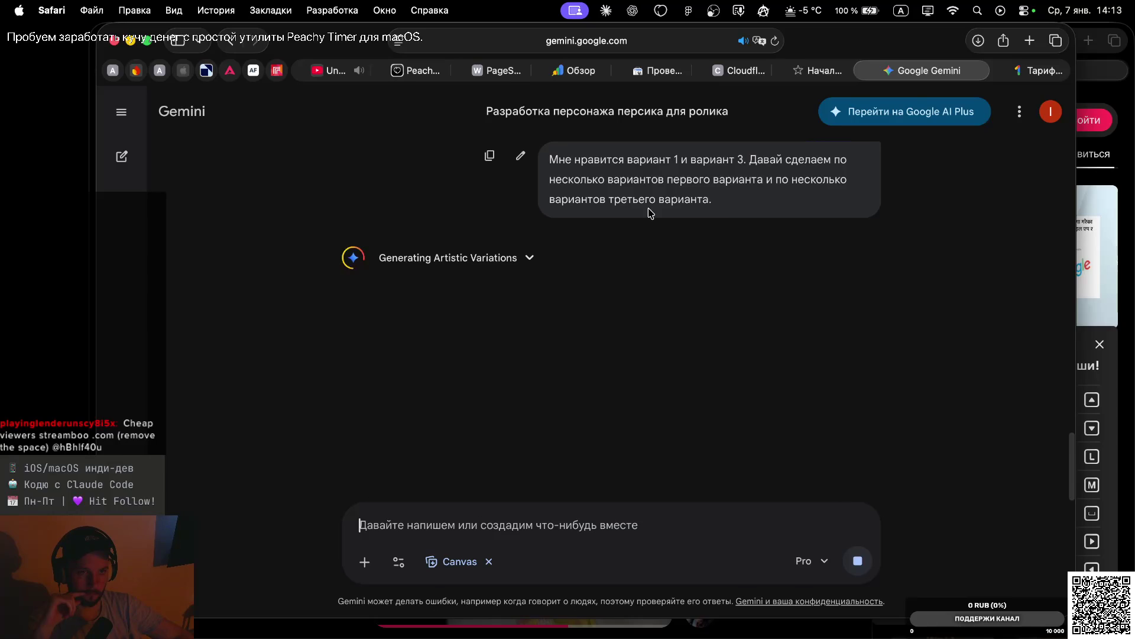
{"action": "scroll", "coordinate": [650, 218], "scroll_direction": "up", "scroll_amount": 3}
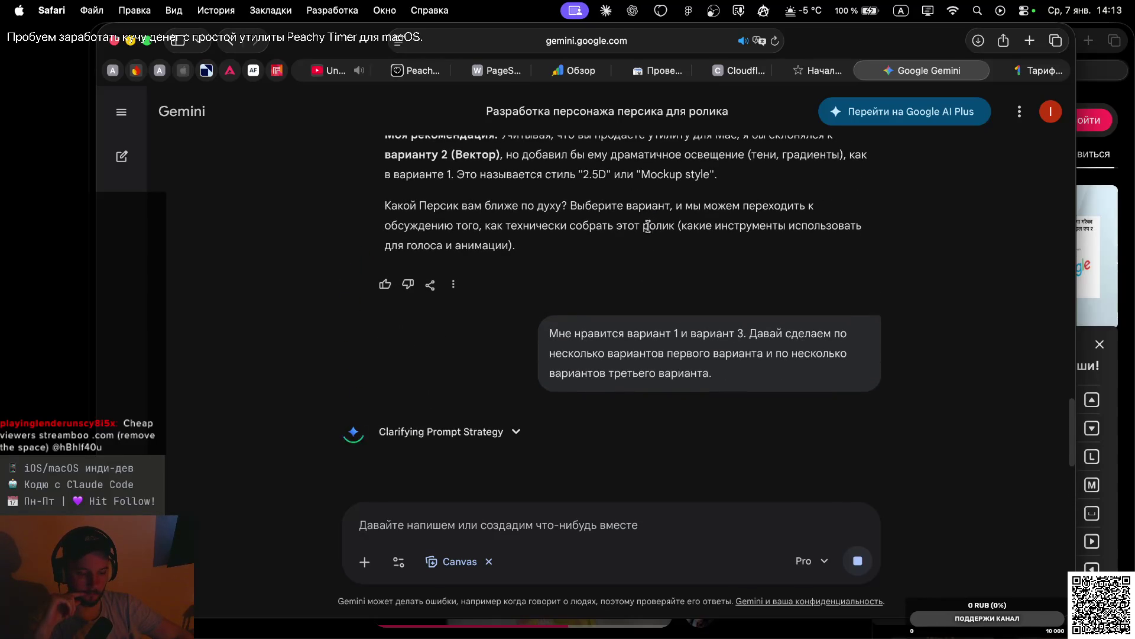
{"action": "scroll", "coordinate": [648, 231], "scroll_direction": "up", "scroll_amount": 6}
{"action": "scroll", "coordinate": [648, 237], "scroll_direction": "up", "scroll_amount": 10}
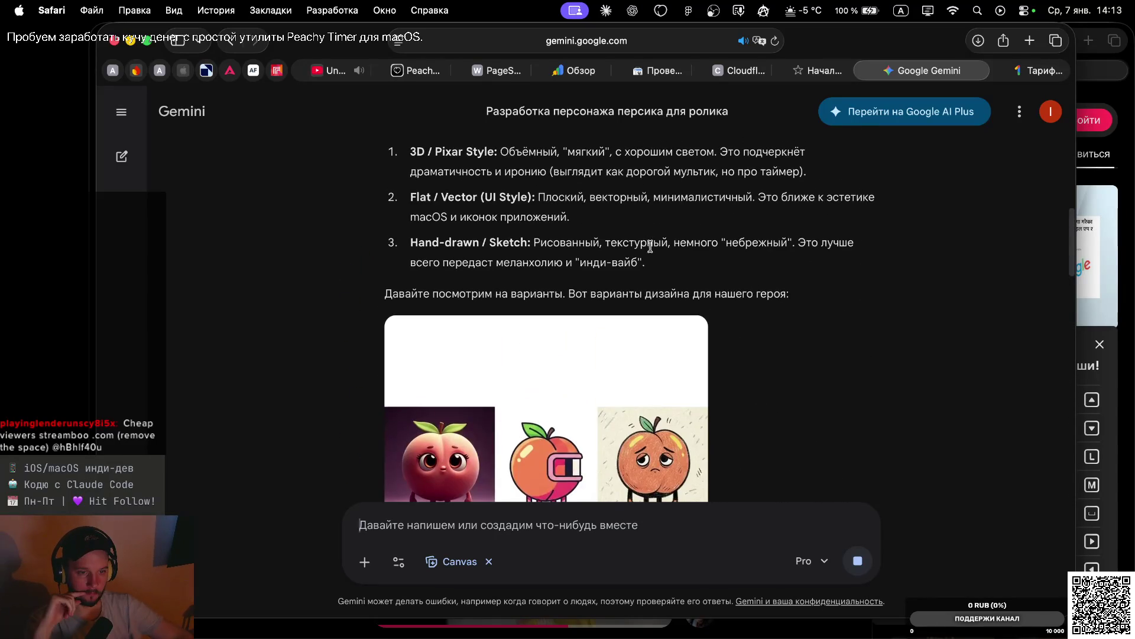
{"action": "scroll", "coordinate": [660, 315], "scroll_direction": "down", "scroll_amount": 4}
{"action": "left_click", "coordinate": [660, 315]}
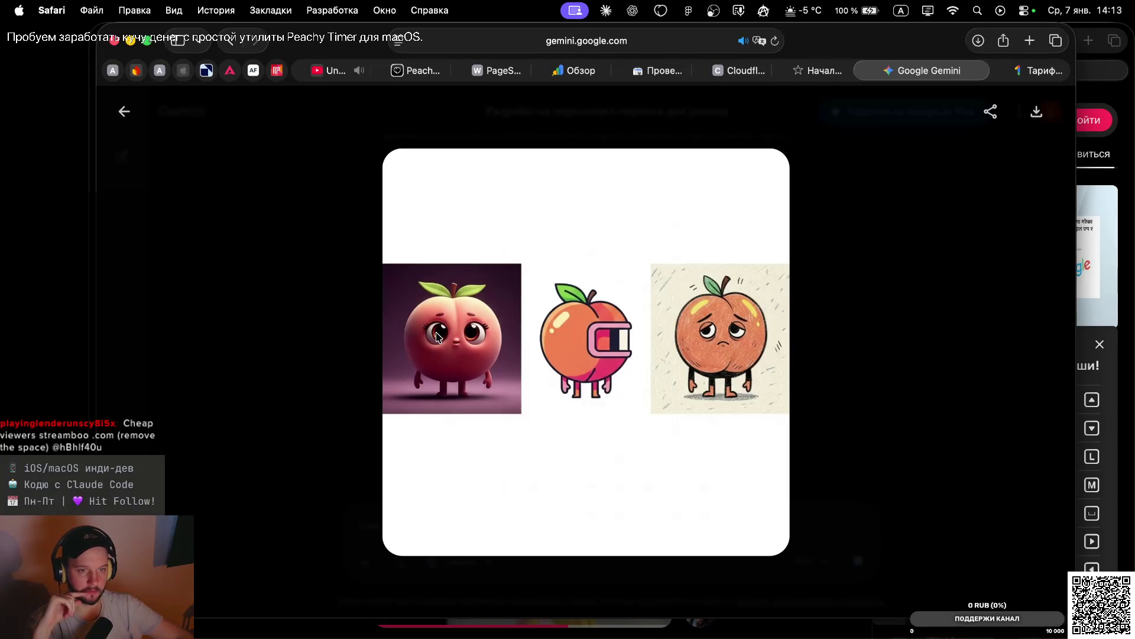
{"action": "left_click", "coordinate": [897, 289]}
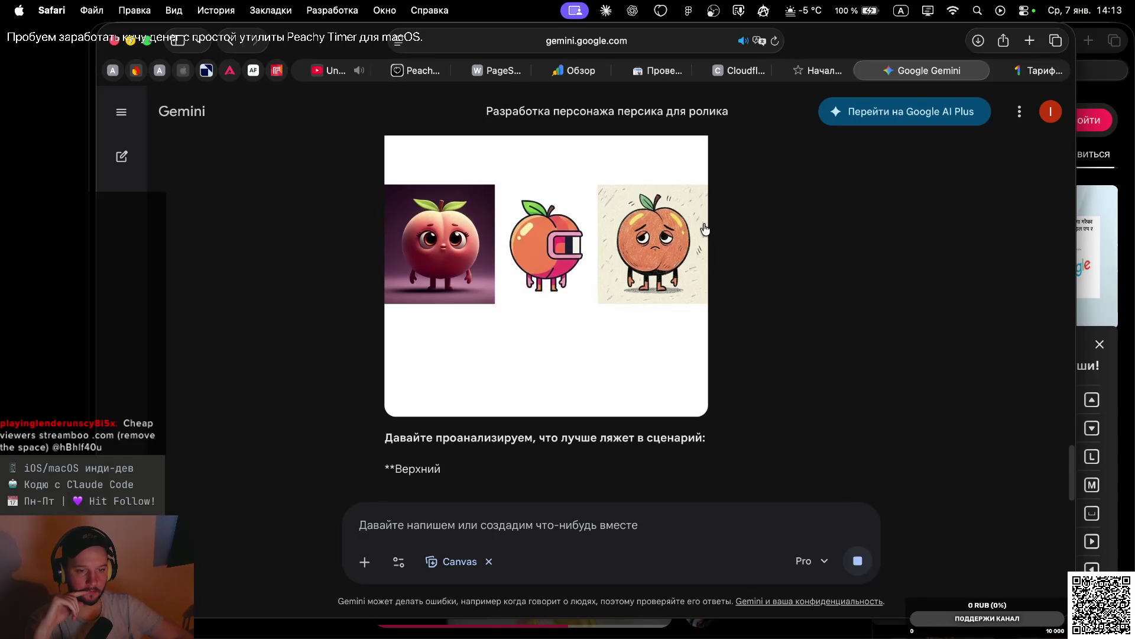
Read the start of Gemini's reply praising the 3D Pixar and hand-drawn Indie styles
{"action": "scroll", "coordinate": [704, 213], "scroll_direction": "up", "scroll_amount": 5}
{"action": "scroll", "coordinate": [704, 226], "scroll_direction": "up", "scroll_amount": 1}
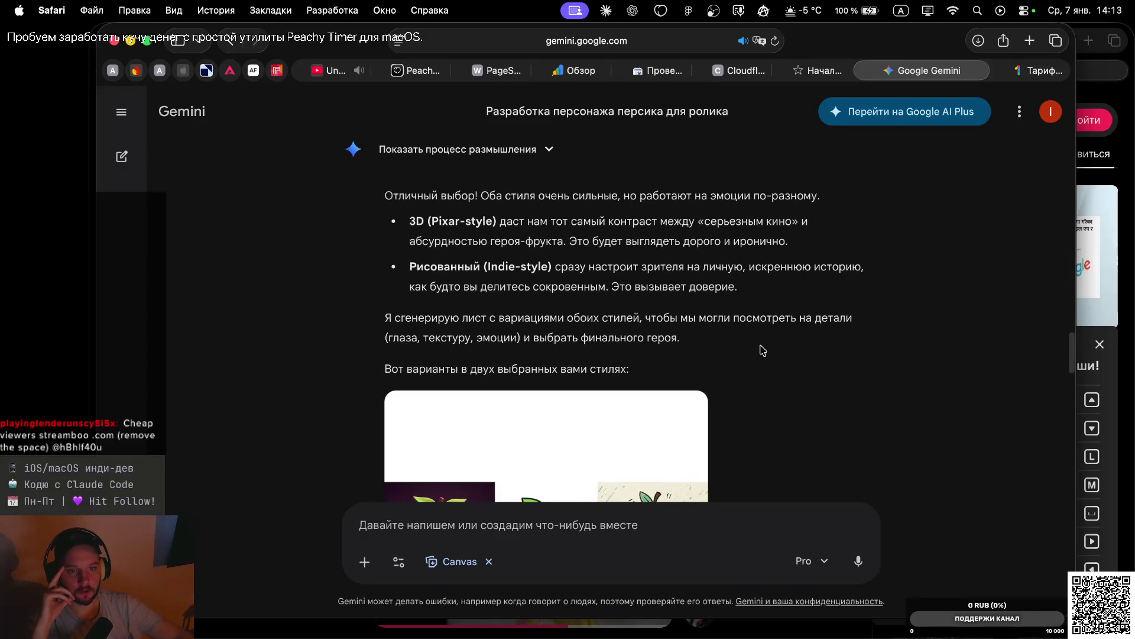
Inspect the six-peach sheet, with three 3D above and three hand-drawn below, and its style analysis
{"action": "scroll", "coordinate": [702, 207], "scroll_direction": "down", "scroll_amount": 1}
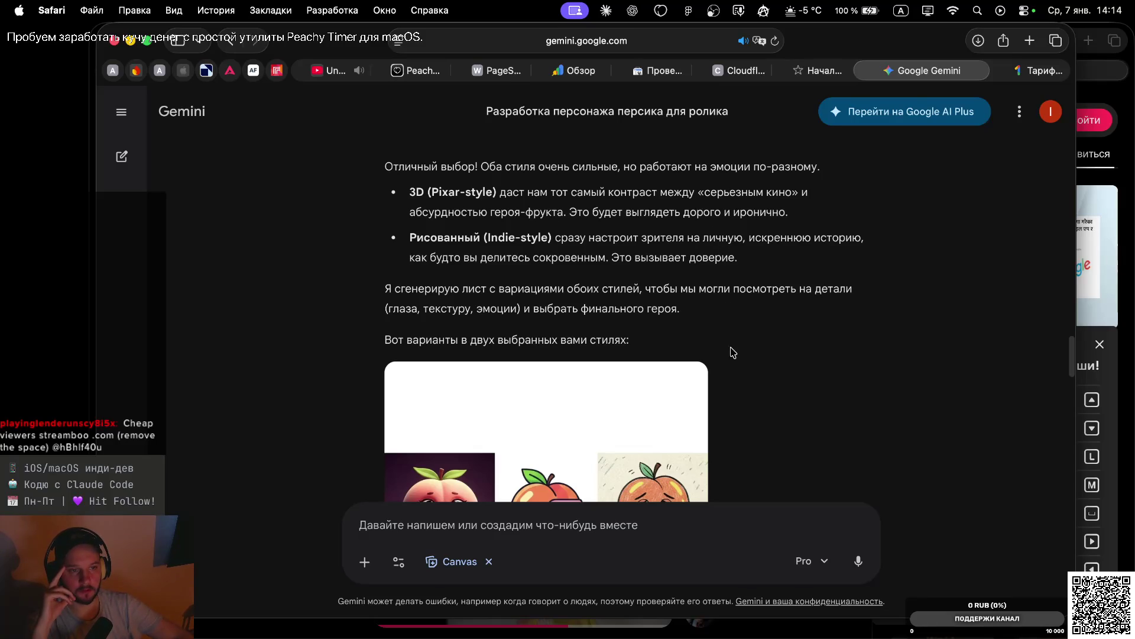
{"action": "scroll", "coordinate": [732, 362], "scroll_direction": "down", "scroll_amount": 1}
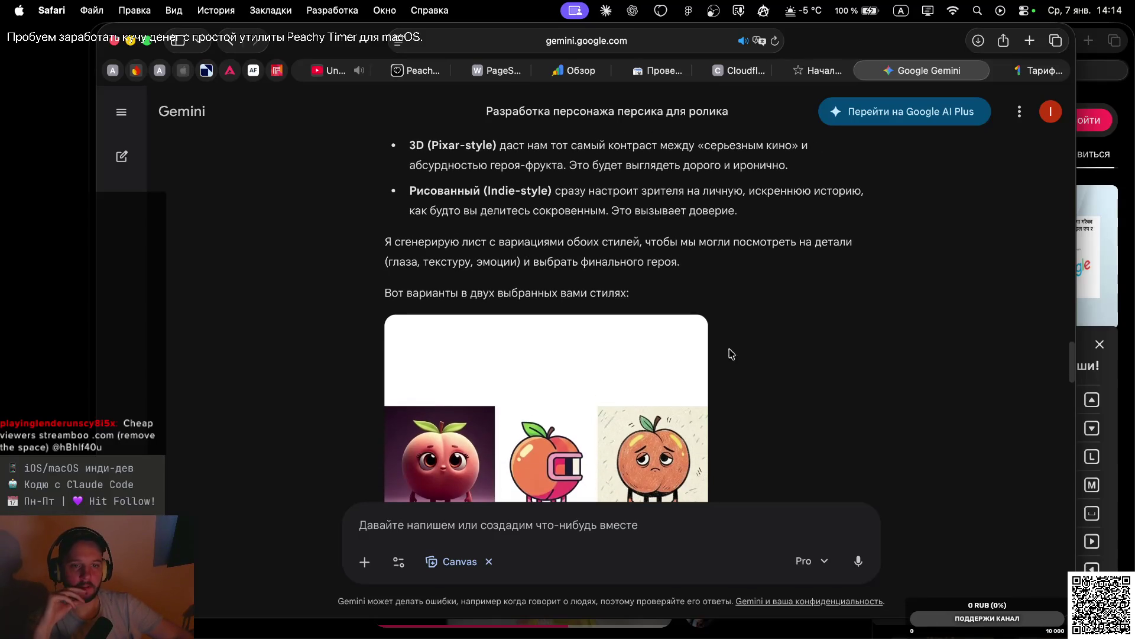
{"action": "scroll", "coordinate": [732, 362], "scroll_direction": "down", "scroll_amount": 10}
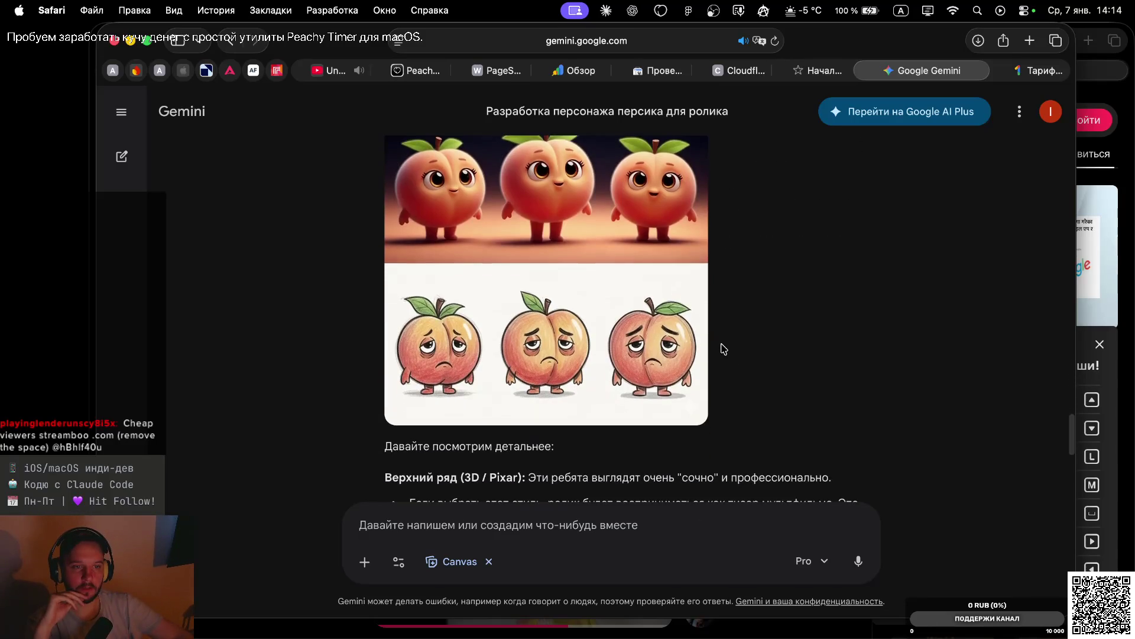
{"action": "scroll", "coordinate": [731, 230], "scroll_direction": "up", "scroll_amount": 2}
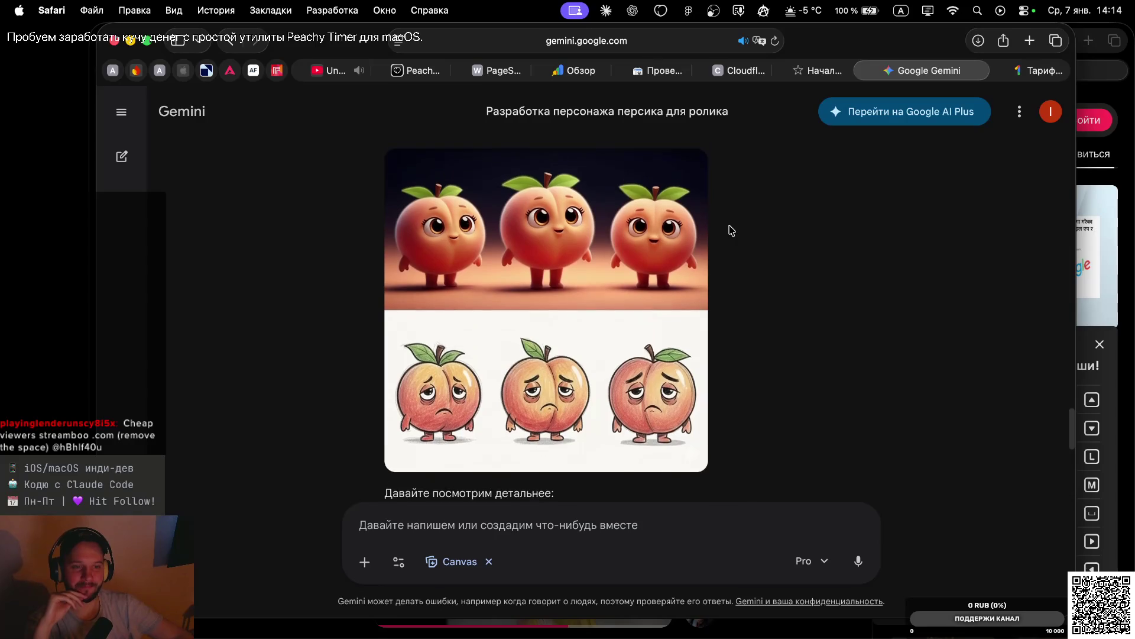
{"action": "scroll", "coordinate": [730, 230], "scroll_direction": "up", "scroll_amount": 3}
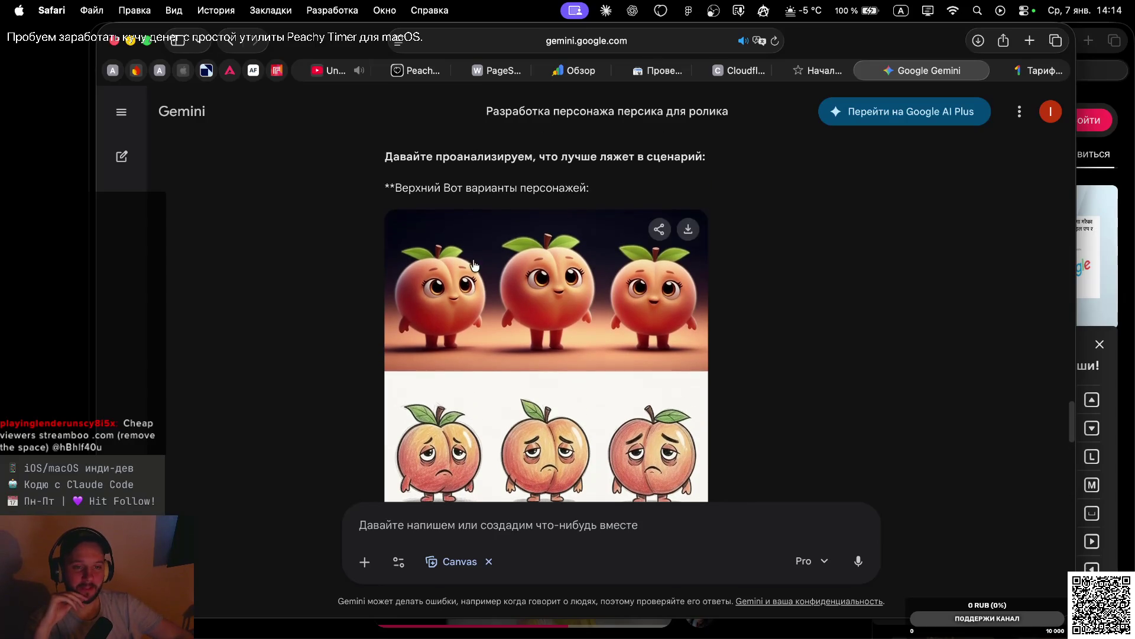
{"action": "scroll", "coordinate": [728, 331], "scroll_direction": "down", "scroll_amount": 3}
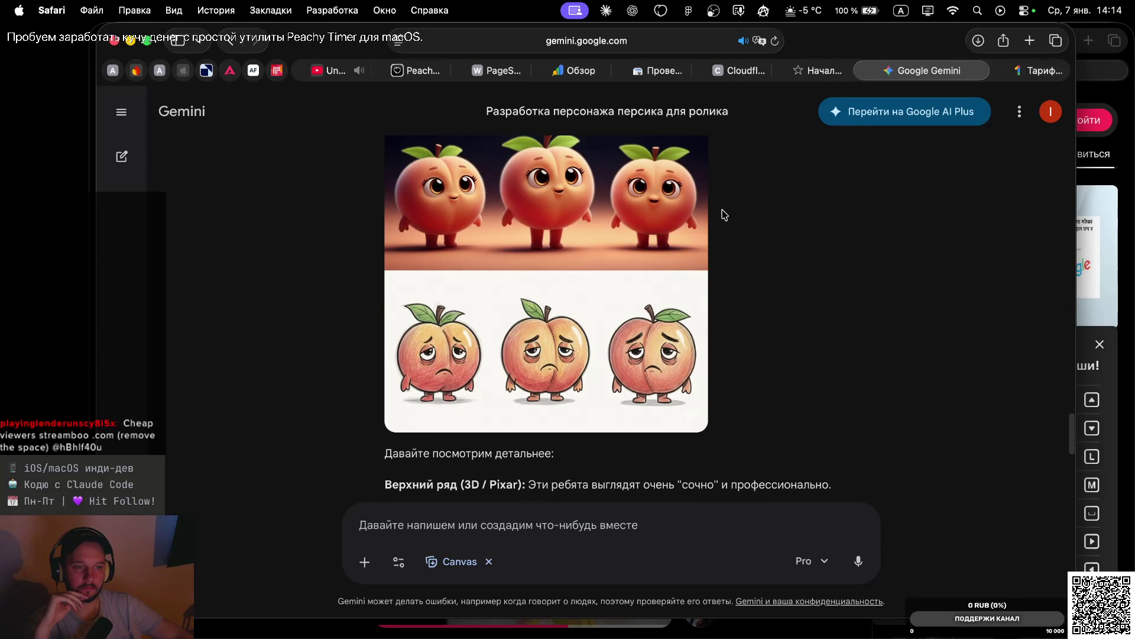
{"action": "scroll", "coordinate": [724, 214], "scroll_direction": "up", "scroll_amount": 1}
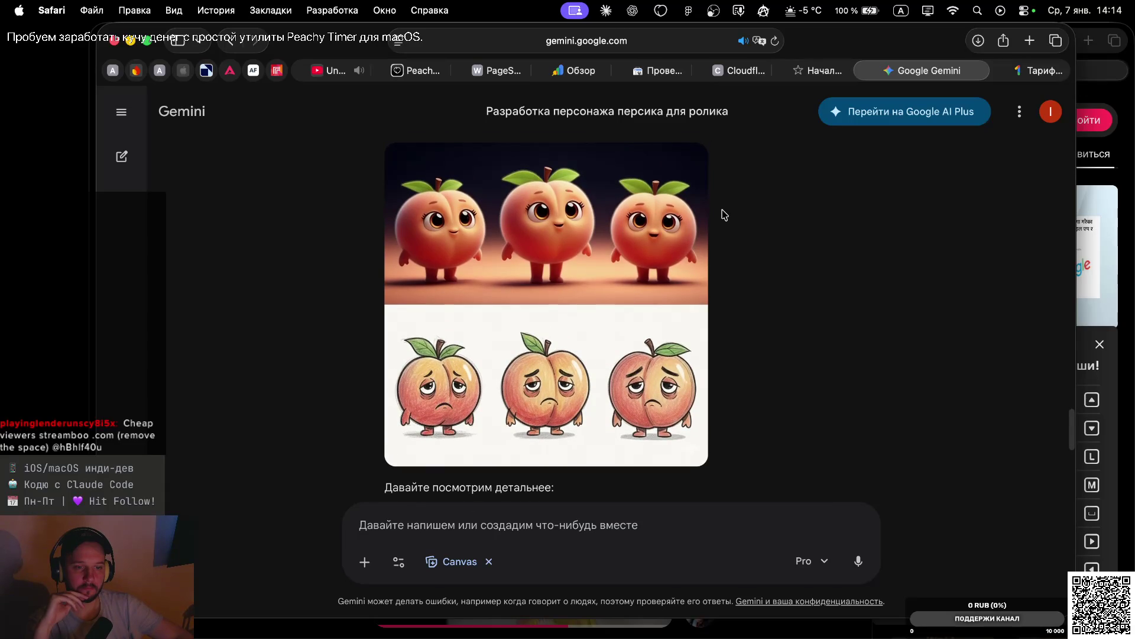
{"action": "scroll", "coordinate": [724, 214], "scroll_direction": "up", "scroll_amount": 5}
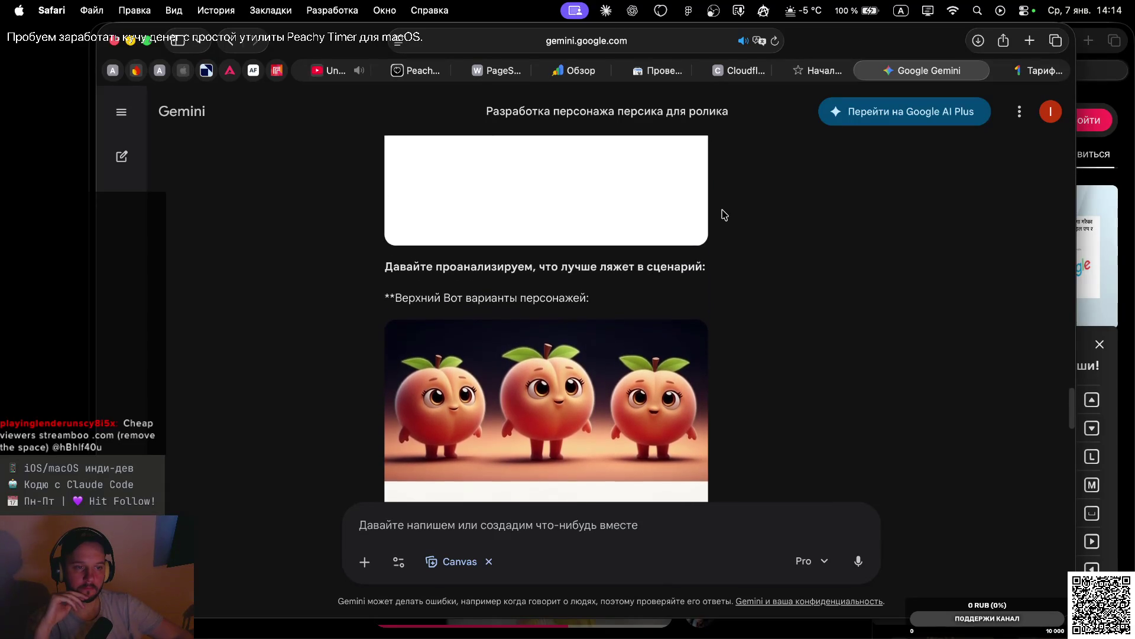
{"action": "scroll", "coordinate": [727, 302], "scroll_direction": "down", "scroll_amount": 8}
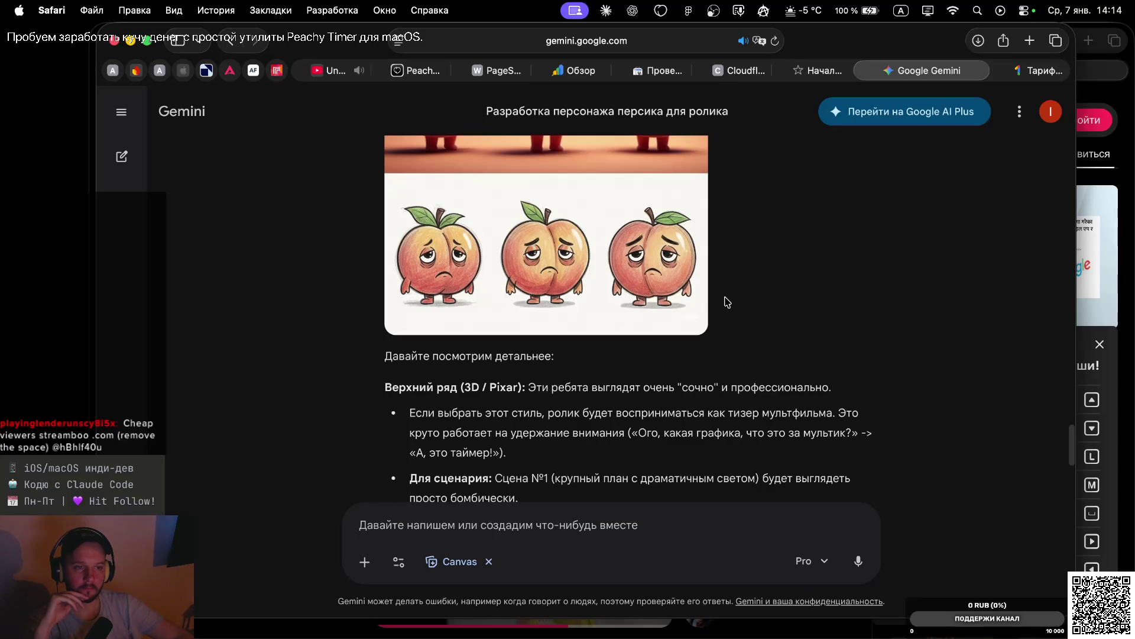
{"action": "scroll", "coordinate": [727, 302], "scroll_direction": "up", "scroll_amount": 2}
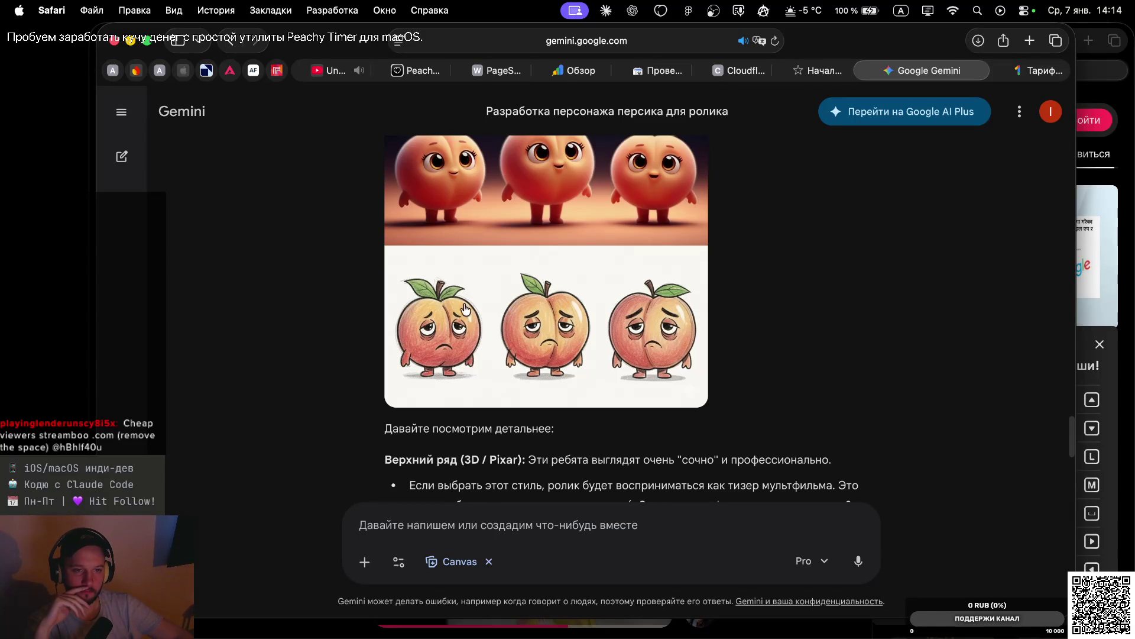
{"action": "scroll", "coordinate": [467, 302], "scroll_direction": "up", "scroll_amount": 3}
{"action": "scroll", "coordinate": [467, 300], "scroll_direction": "up", "scroll_amount": 4}
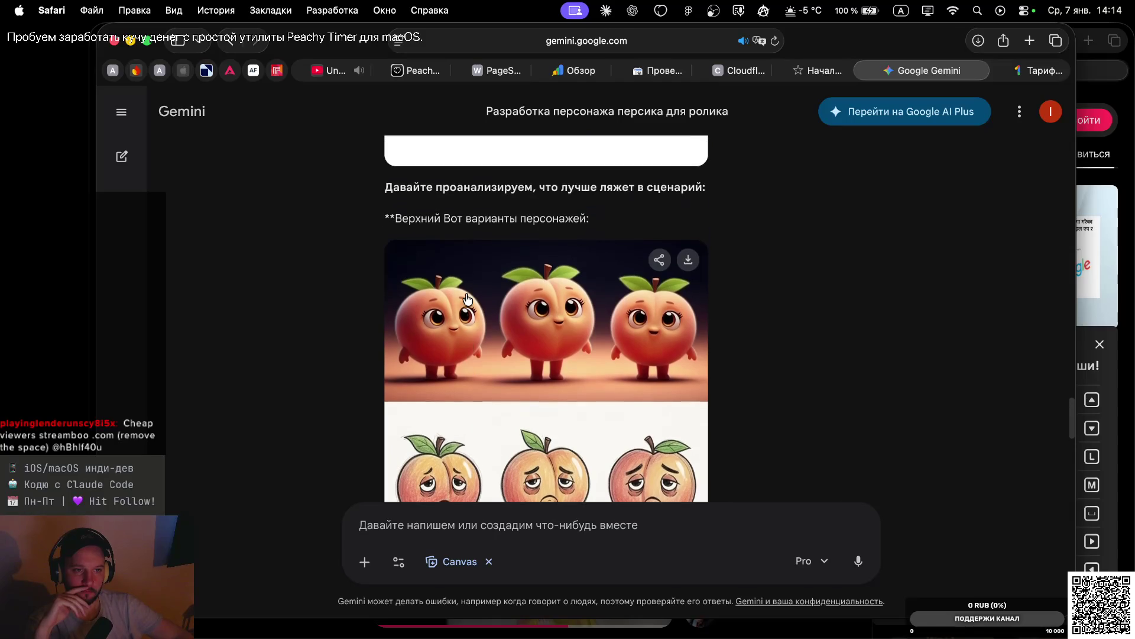
{"action": "scroll", "coordinate": [482, 350], "scroll_direction": "down", "scroll_amount": 6}
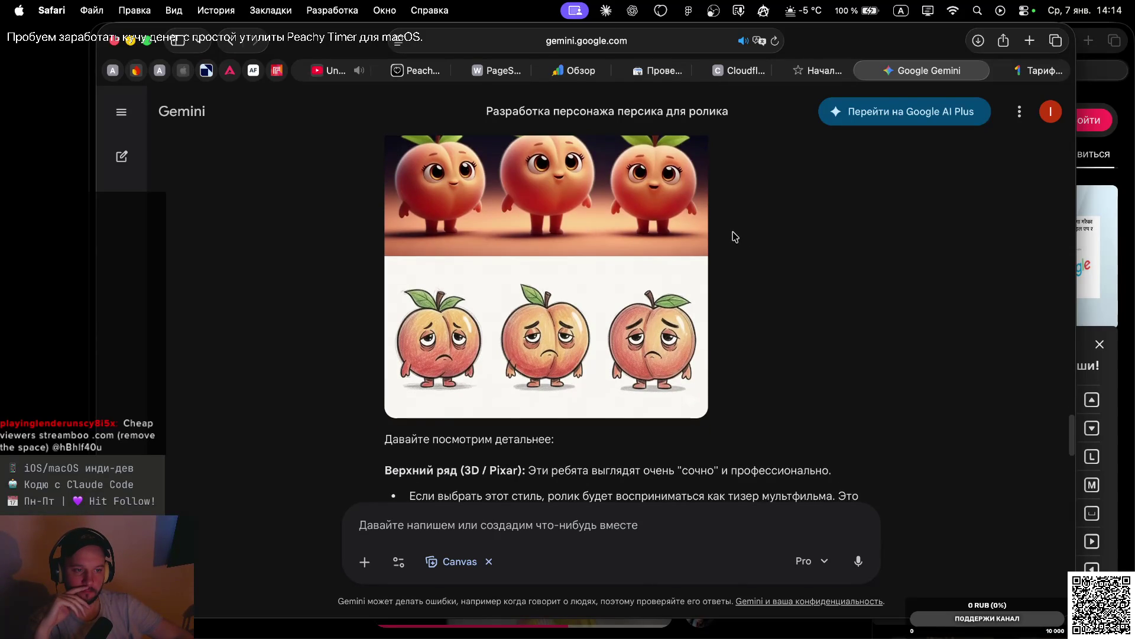
{"action": "scroll", "coordinate": [739, 239], "scroll_direction": "up", "scroll_amount": 5}
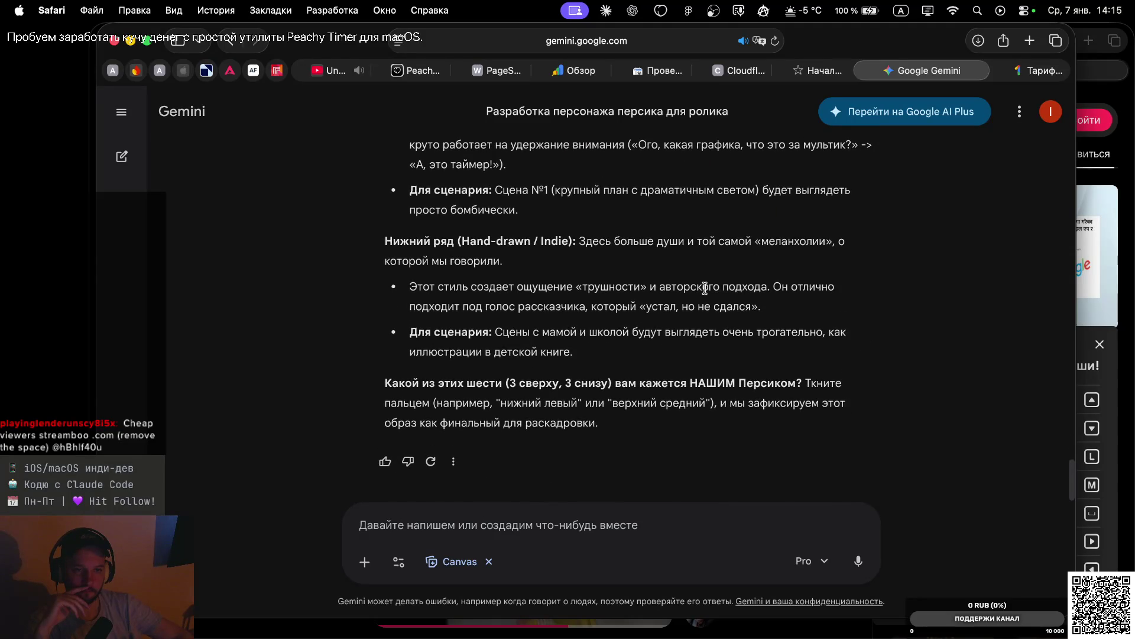
{"action": "scroll", "coordinate": [710, 327], "scroll_direction": "down", "scroll_amount": 2}
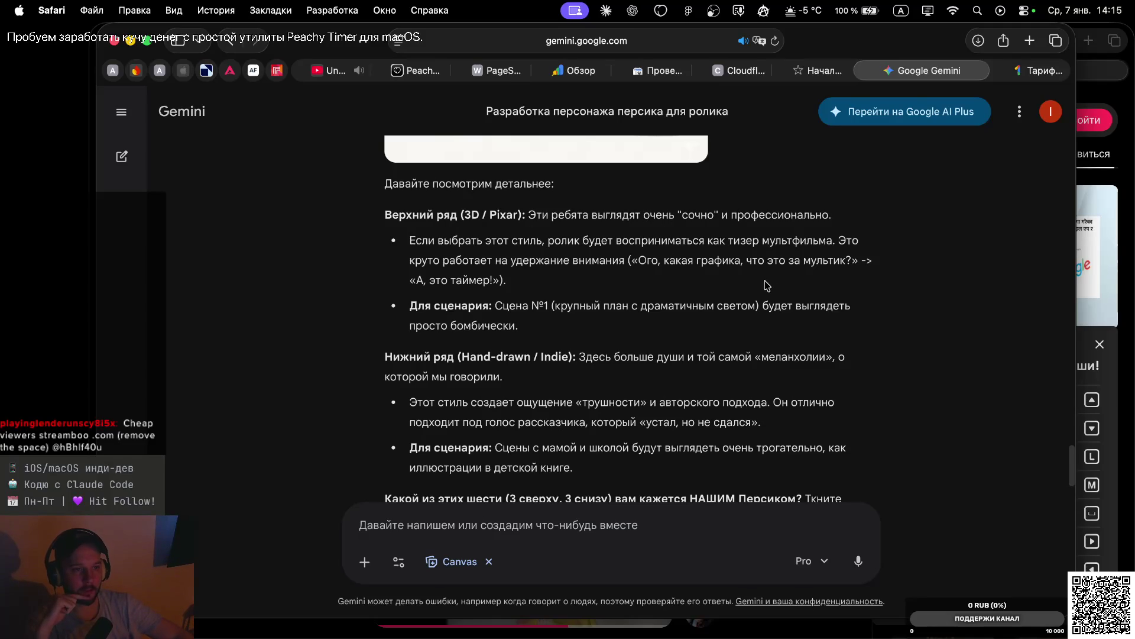
{"action": "scroll", "coordinate": [792, 319], "scroll_direction": "down", "scroll_amount": 1}
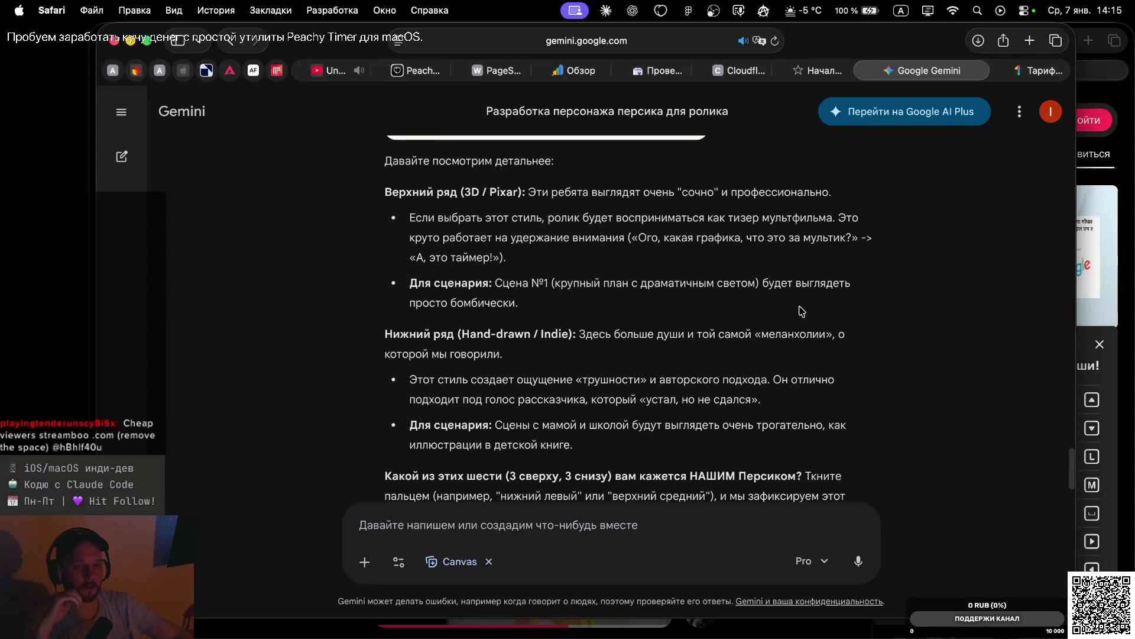
{"action": "scroll", "coordinate": [805, 323], "scroll_direction": "down", "scroll_amount": 2}
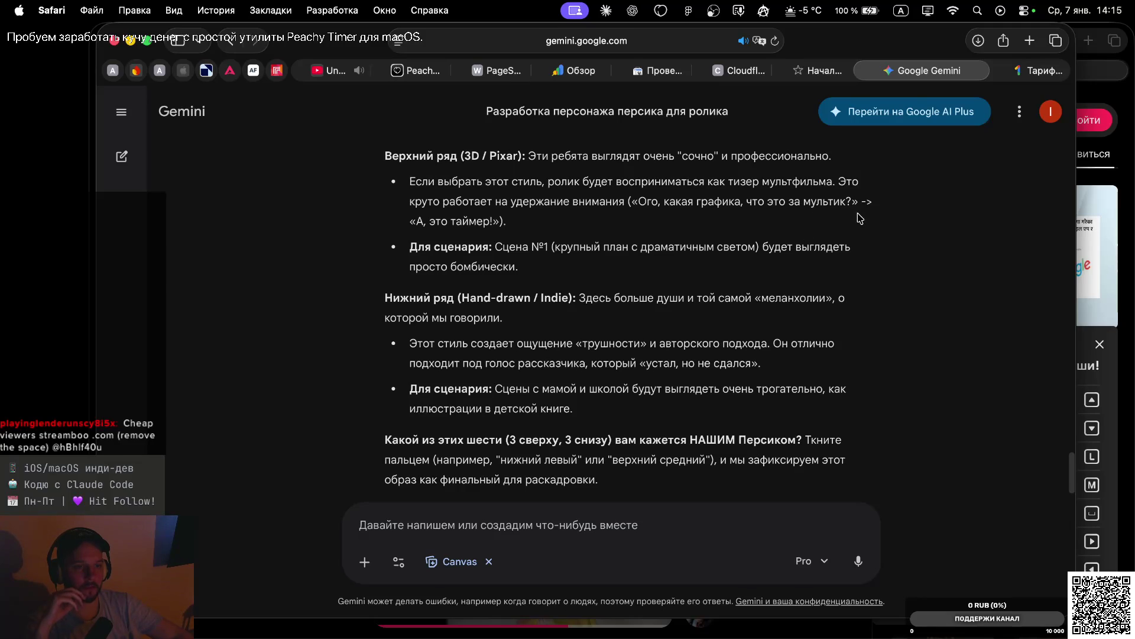
{"action": "scroll", "coordinate": [861, 217], "scroll_direction": "up", "scroll_amount": 1}
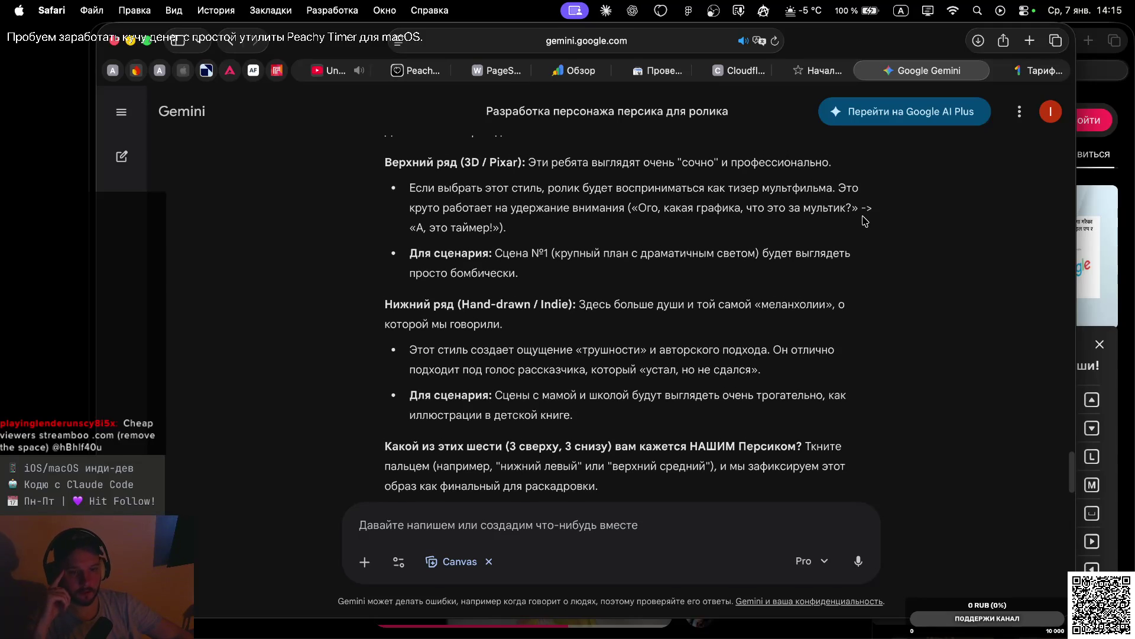
{"action": "scroll", "coordinate": [869, 254], "scroll_direction": "up", "scroll_amount": 2}
{"action": "scroll", "coordinate": [870, 310], "scroll_direction": "down", "scroll_amount": 3}
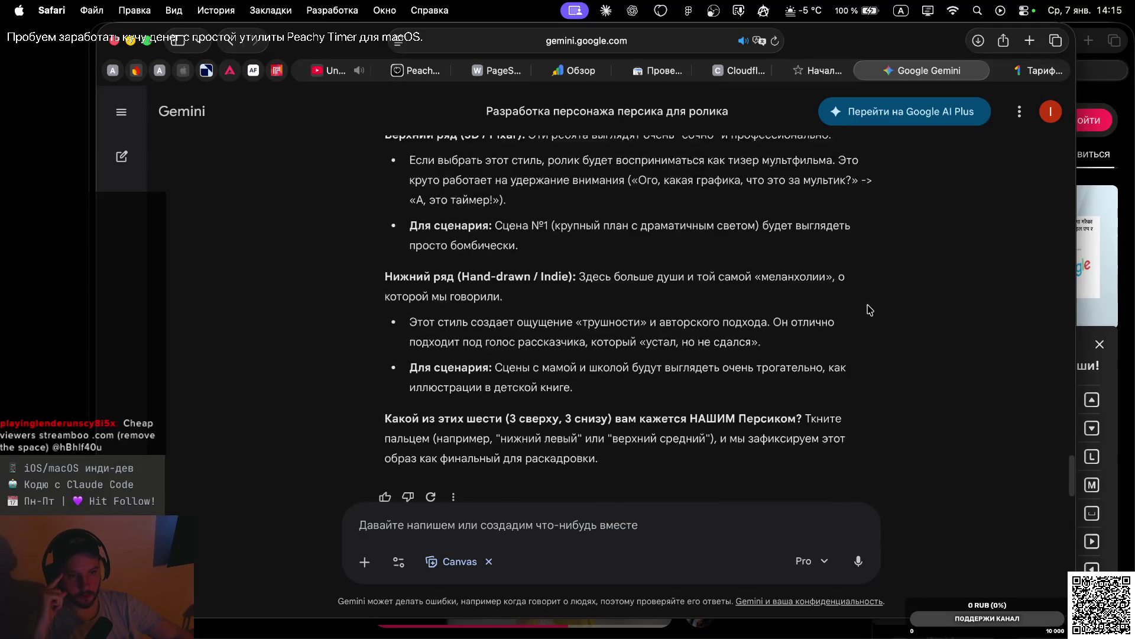
{"action": "scroll", "coordinate": [870, 309], "scroll_direction": "down", "scroll_amount": 3}
{"action": "left_click", "coordinate": [562, 525]}
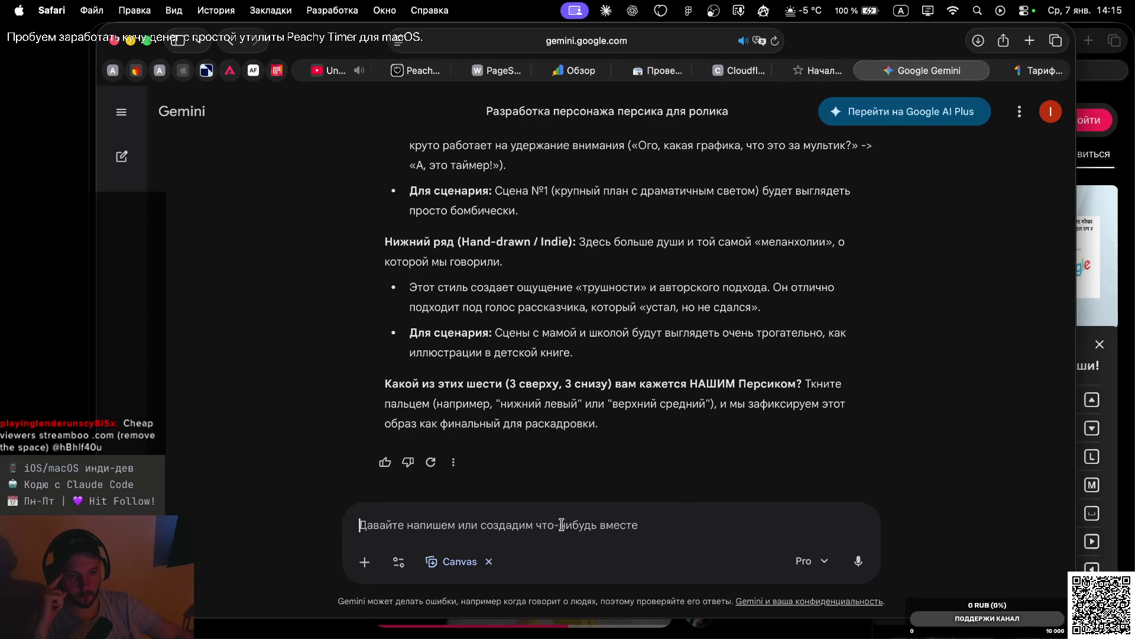
Dictate and send a request for three bottom-row hand-drawn peach variants with different emotions
{"action": "scroll", "coordinate": [558, 278], "scroll_direction": "down", "scroll_amount": 1}
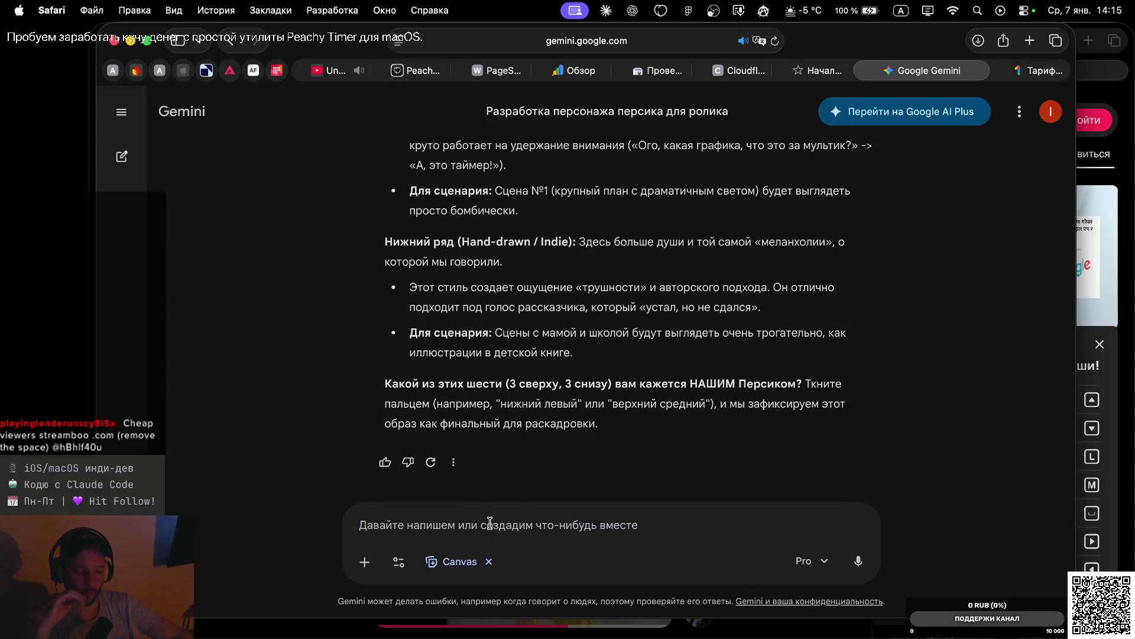
{"action": "key", "text": "fn"}
{"action": "key", "text": "fn"}
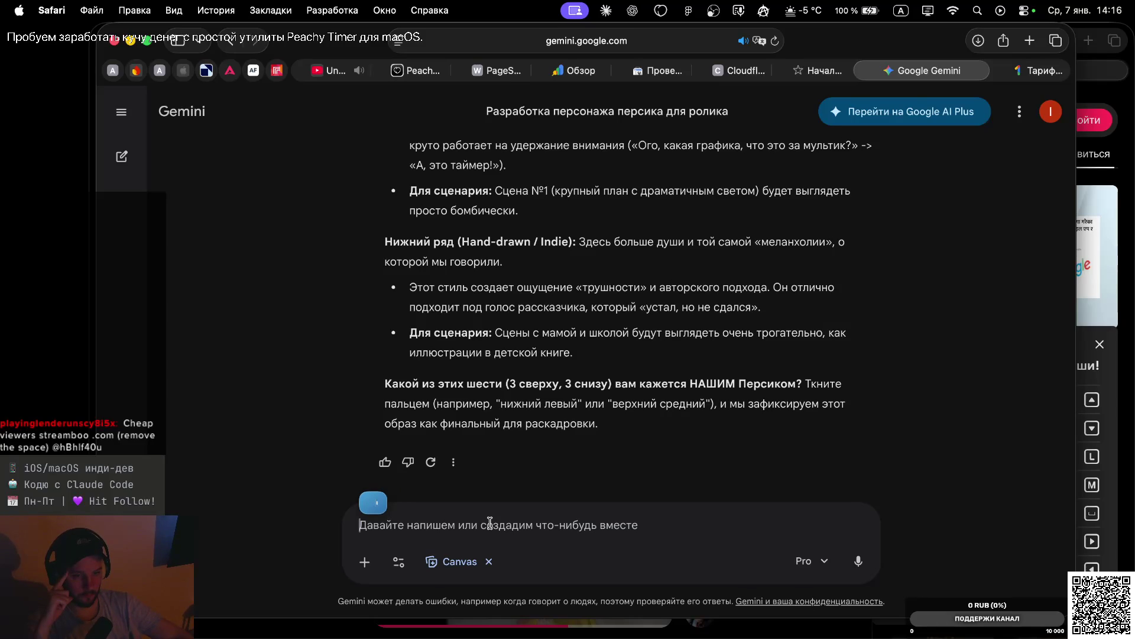
{"action": "key", "text": "Return"}
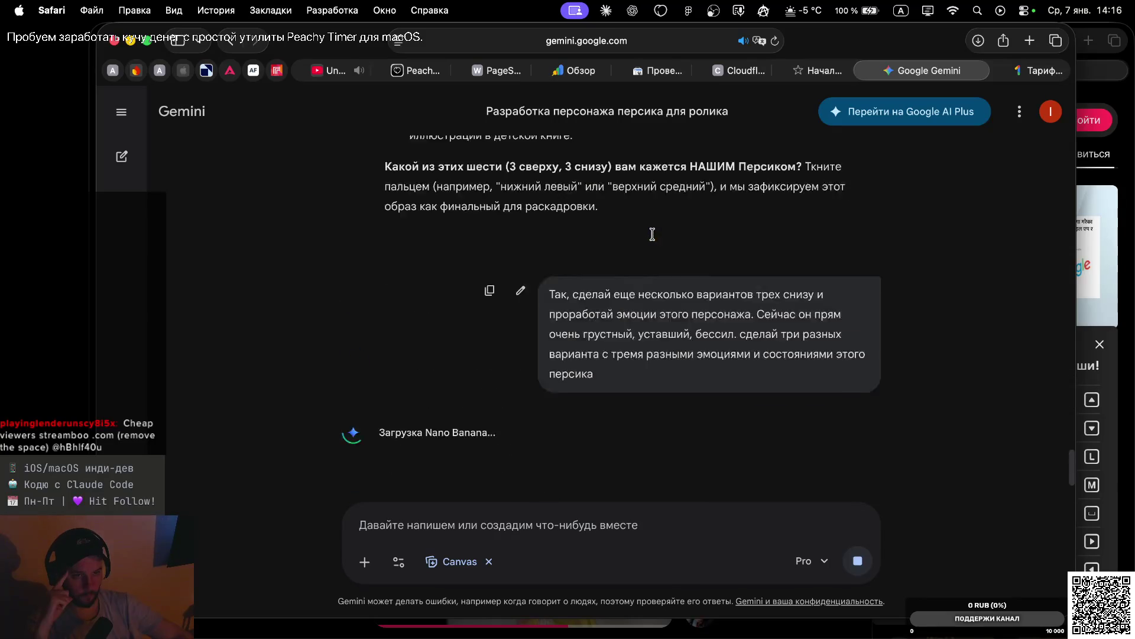
Follow Gemini's reply planning thoughtful, focused and confident peach states while the image generates
{"action": "scroll", "coordinate": [663, 254], "scroll_direction": "up", "scroll_amount": 5}
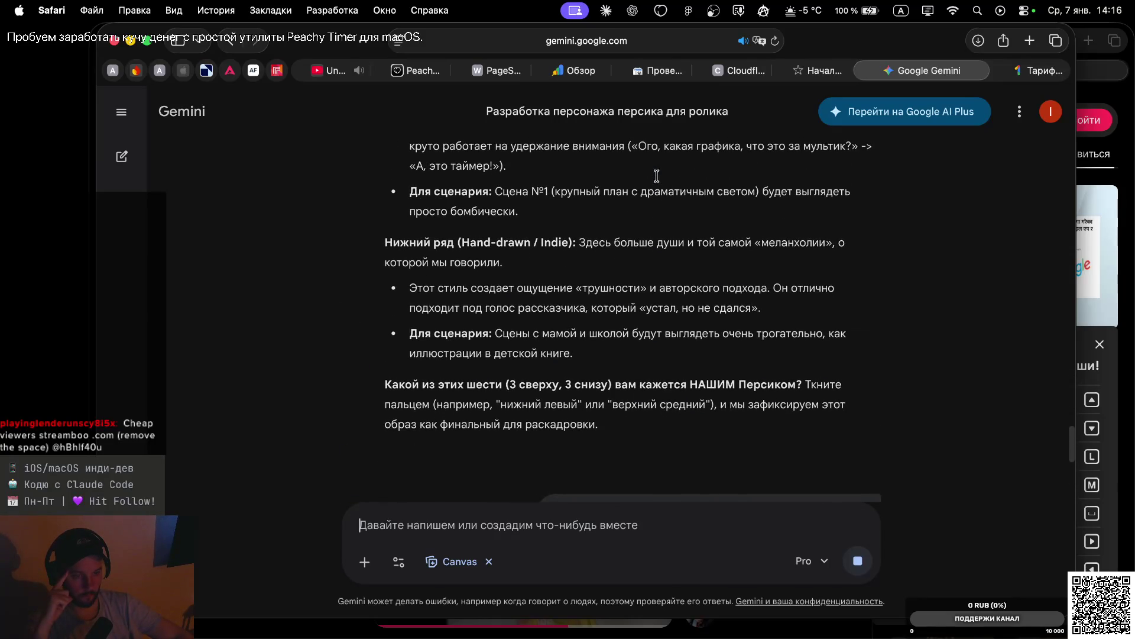
{"action": "scroll", "coordinate": [682, 328], "scroll_direction": "down", "scroll_amount": 3}
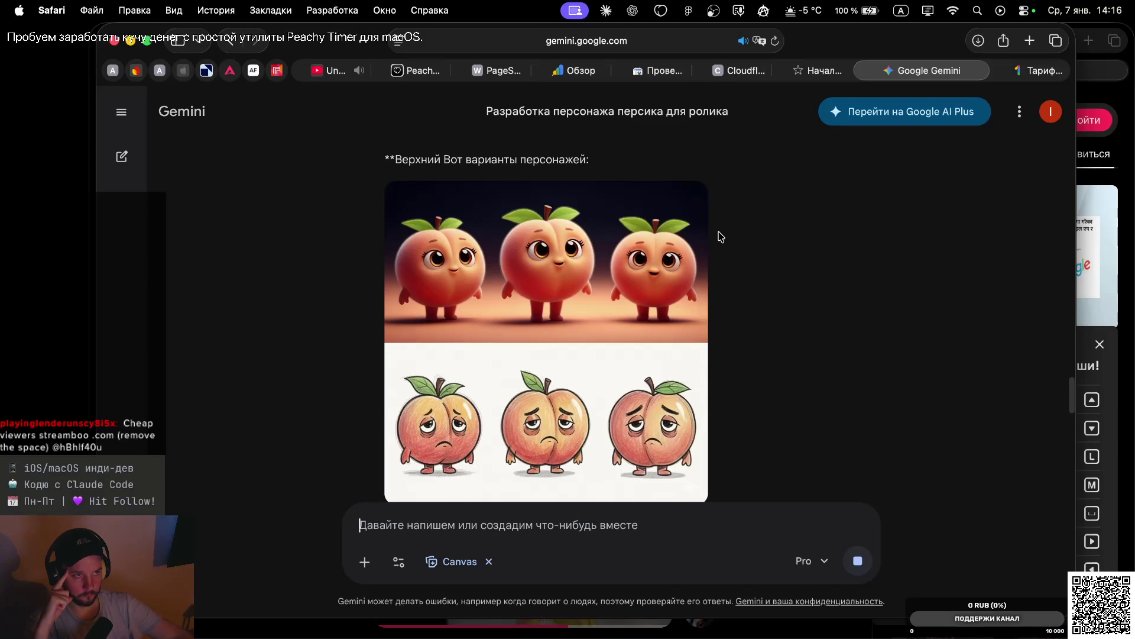
{"action": "scroll", "coordinate": [720, 236], "scroll_direction": "up", "scroll_amount": 5}
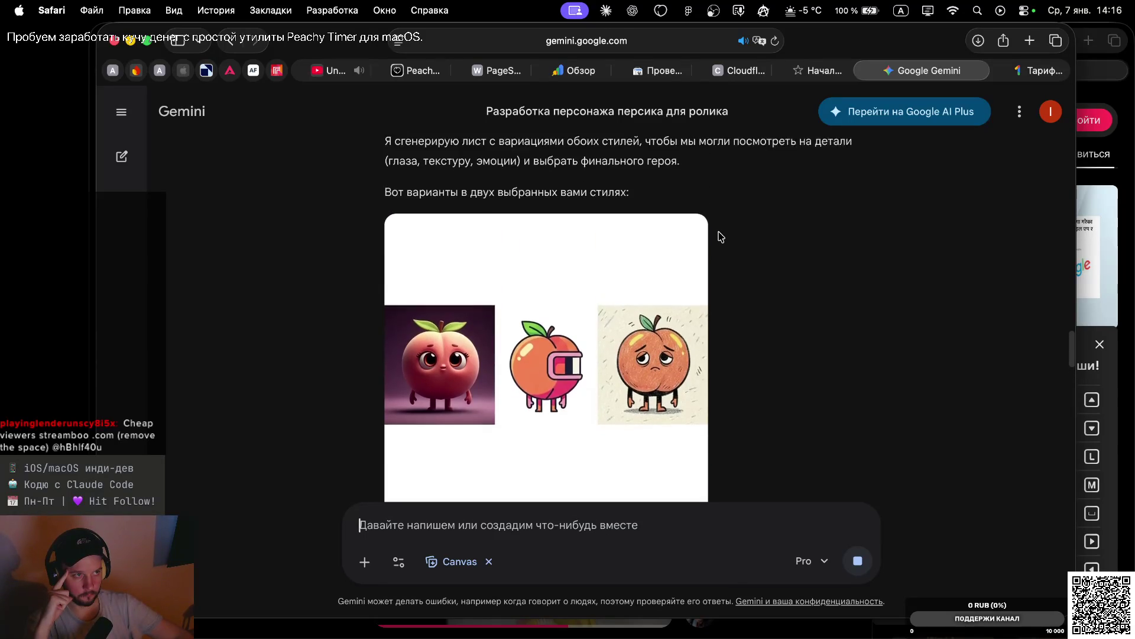
{"action": "scroll", "coordinate": [723, 280], "scroll_direction": "up", "scroll_amount": 1}
{"action": "scroll", "coordinate": [724, 290], "scroll_direction": "down", "scroll_amount": 10}
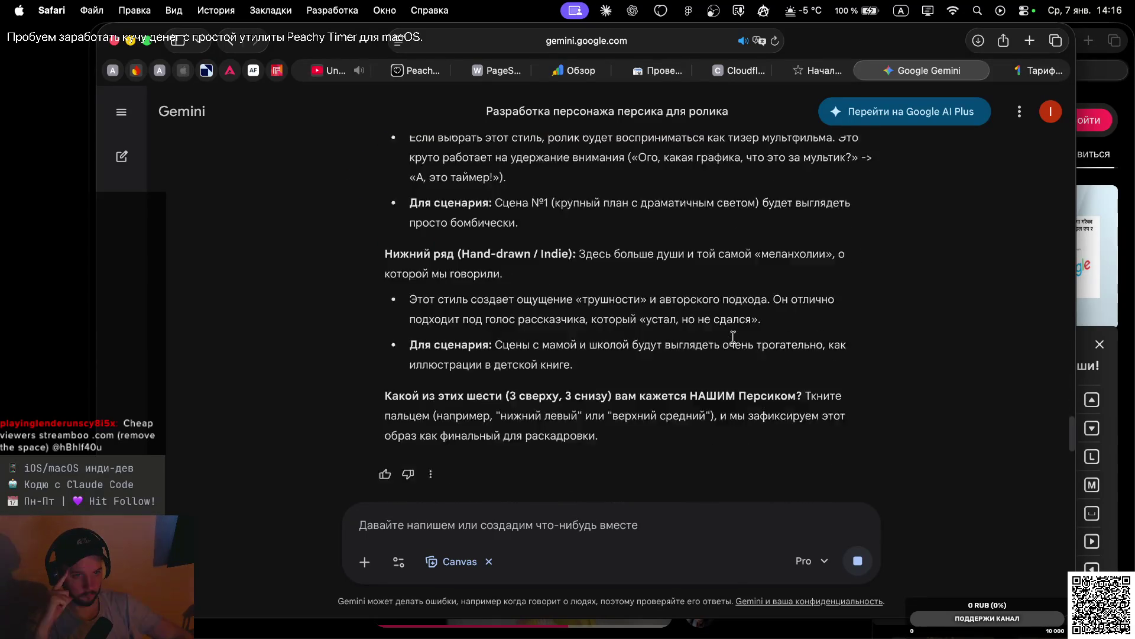
{"action": "scroll", "coordinate": [727, 325], "scroll_direction": "up", "scroll_amount": 1}
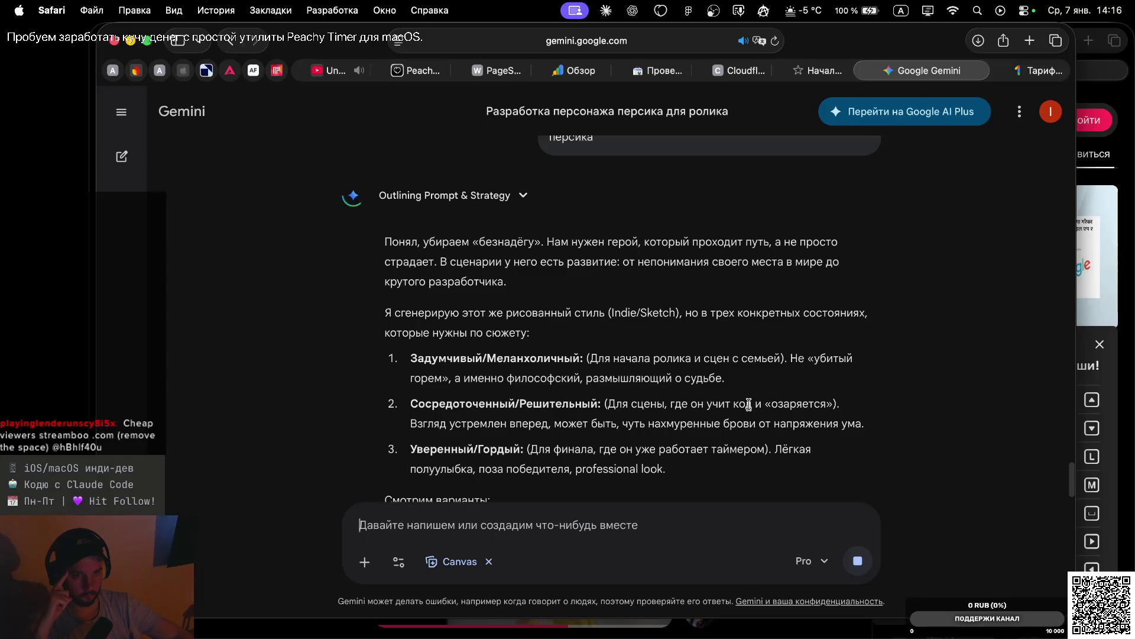
{"action": "scroll", "coordinate": [749, 402], "scroll_direction": "down", "scroll_amount": 1}
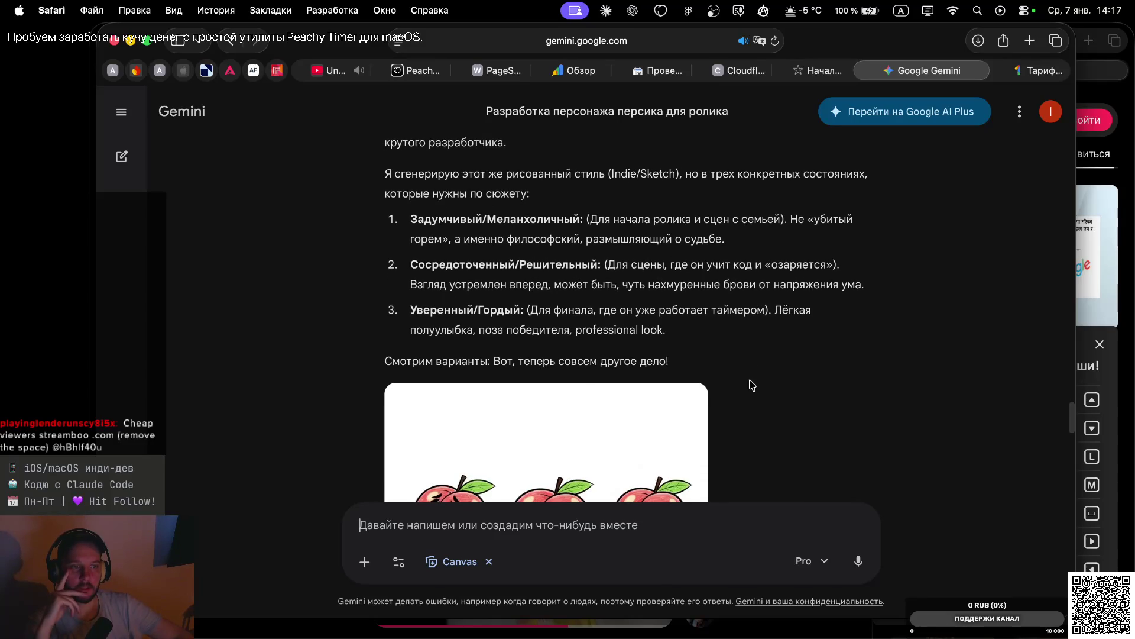
Compare the new suited-peach image with the earlier peach designs in the chat
{"action": "scroll", "coordinate": [751, 385], "scroll_direction": "down", "scroll_amount": 5}
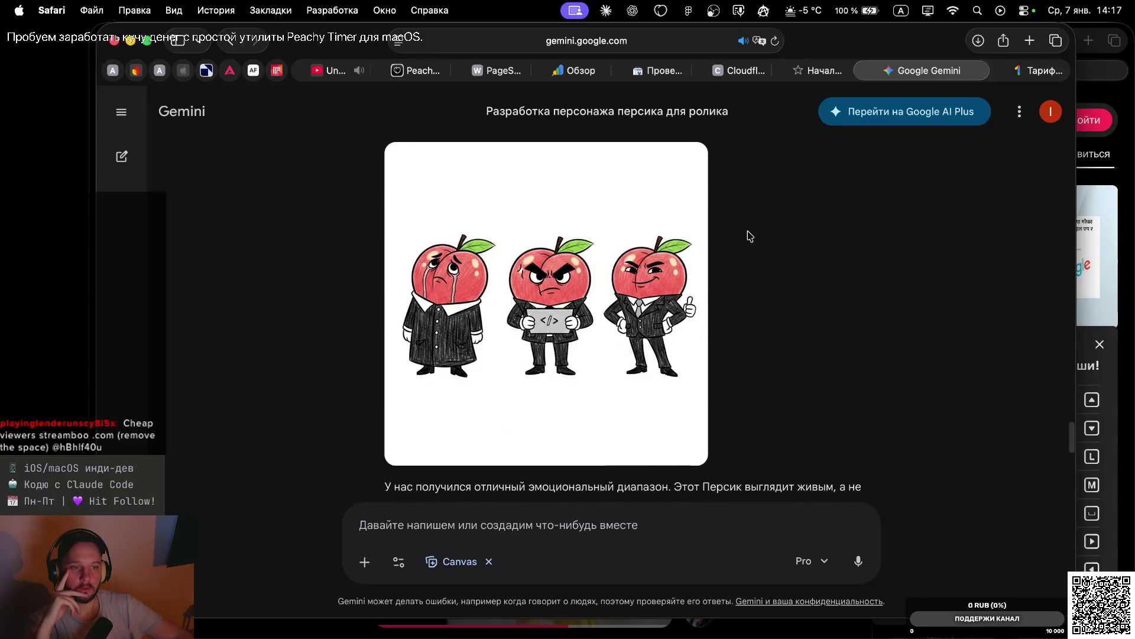
{"action": "scroll", "coordinate": [744, 219], "scroll_direction": "down", "scroll_amount": 10}
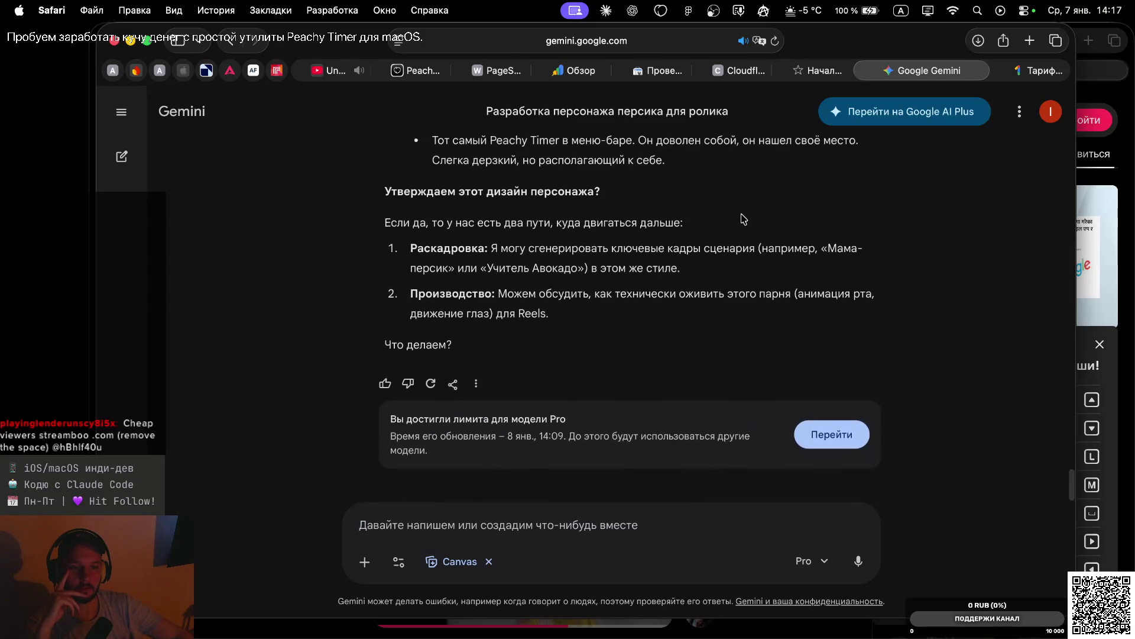
{"action": "scroll", "coordinate": [744, 218], "scroll_direction": "up", "scroll_amount": 15}
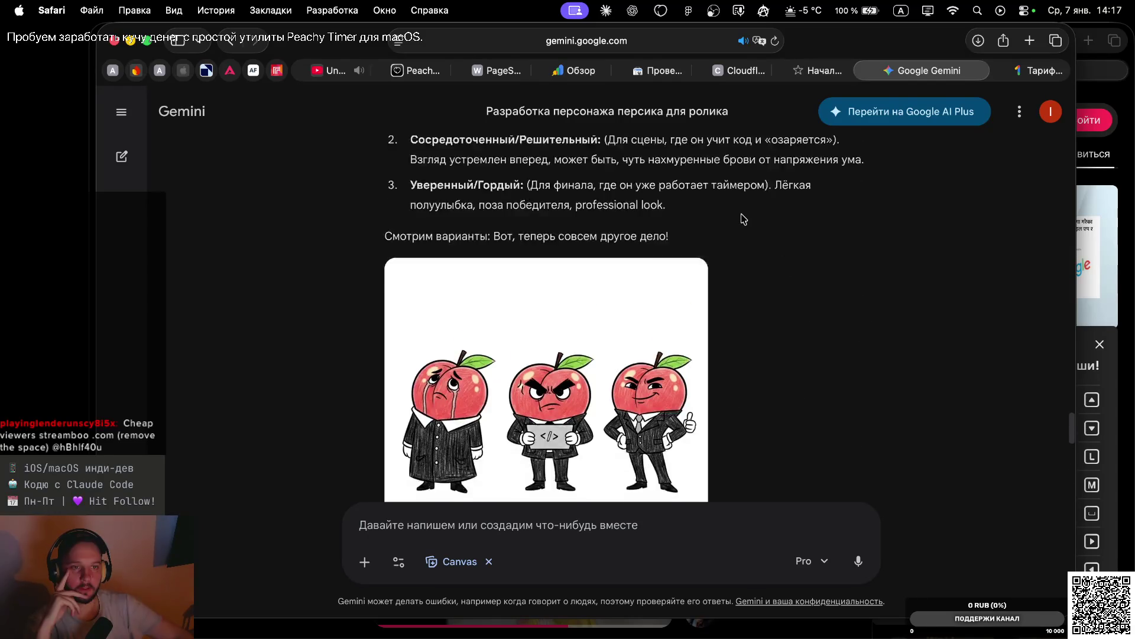
{"action": "scroll", "coordinate": [744, 219], "scroll_direction": "up", "scroll_amount": 5}
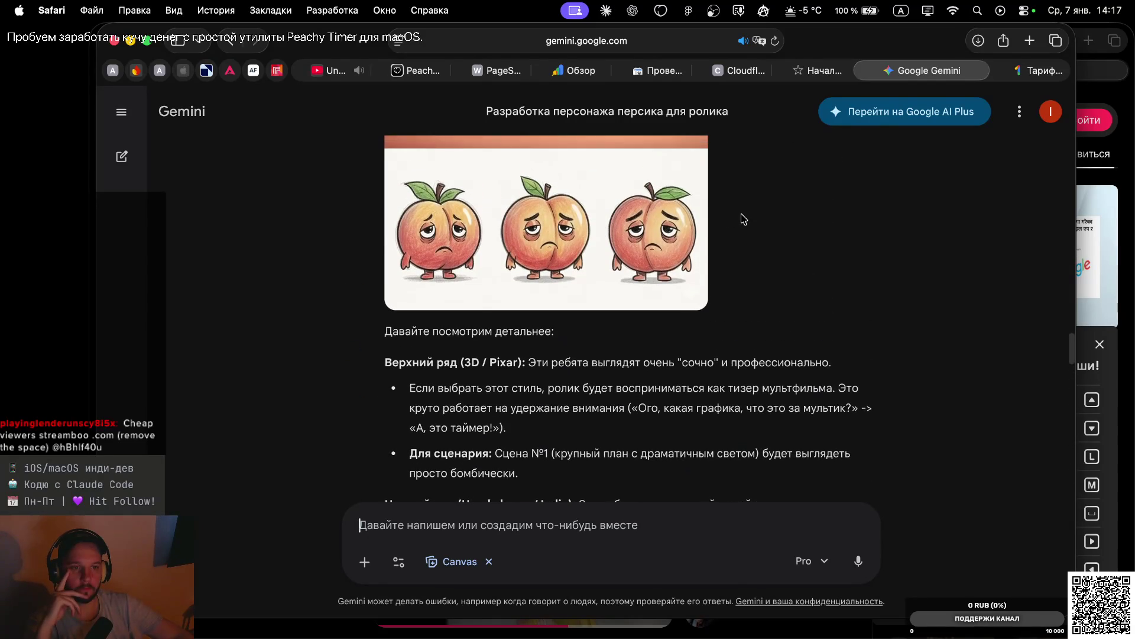
{"action": "scroll", "coordinate": [744, 219], "scroll_direction": "up", "scroll_amount": 5}
{"action": "scroll", "coordinate": [744, 218], "scroll_direction": "down", "scroll_amount": 5}
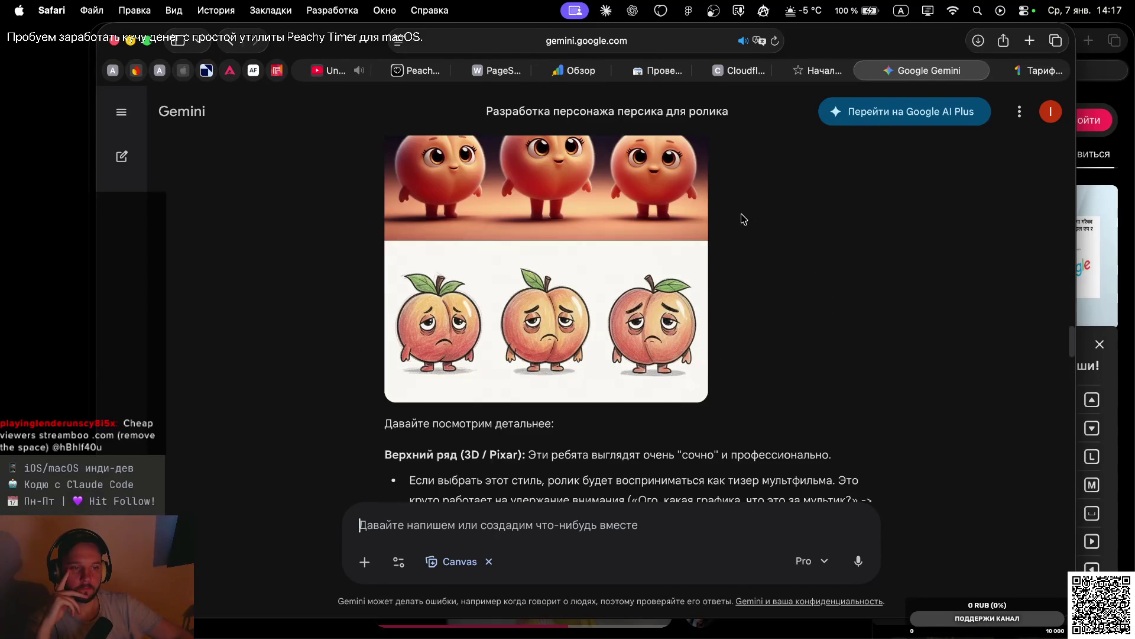
{"action": "scroll", "coordinate": [744, 219], "scroll_direction": "up", "scroll_amount": 3}
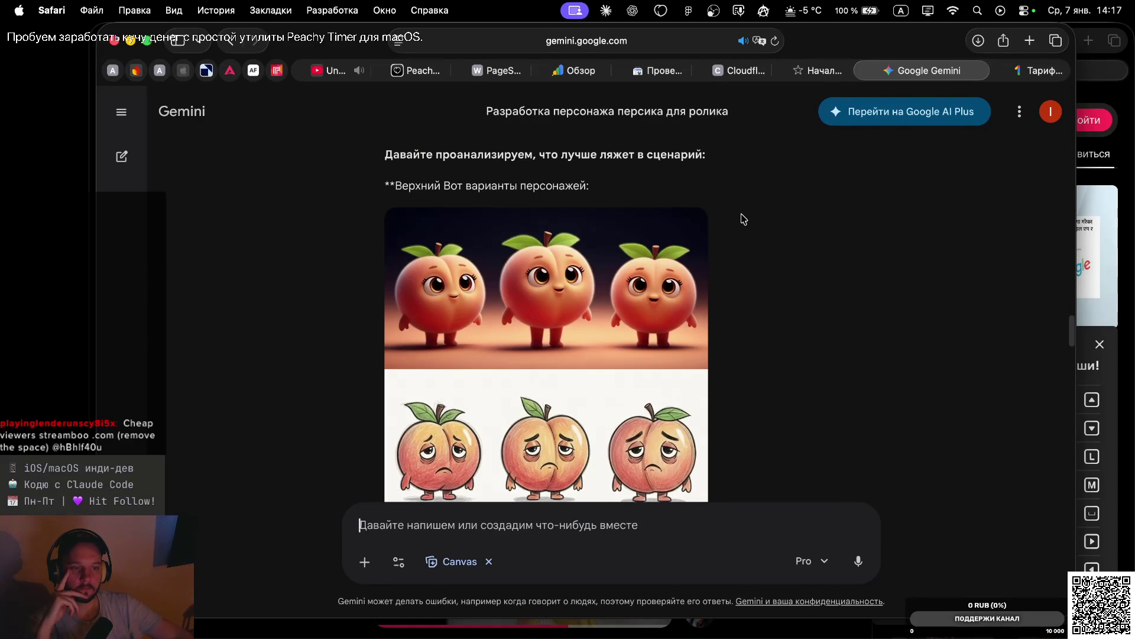
View the tearful, laptop-holding and thumbs-up suited peach sheet at full size
{"action": "scroll", "coordinate": [744, 219], "scroll_direction": "down", "scroll_amount": 2}
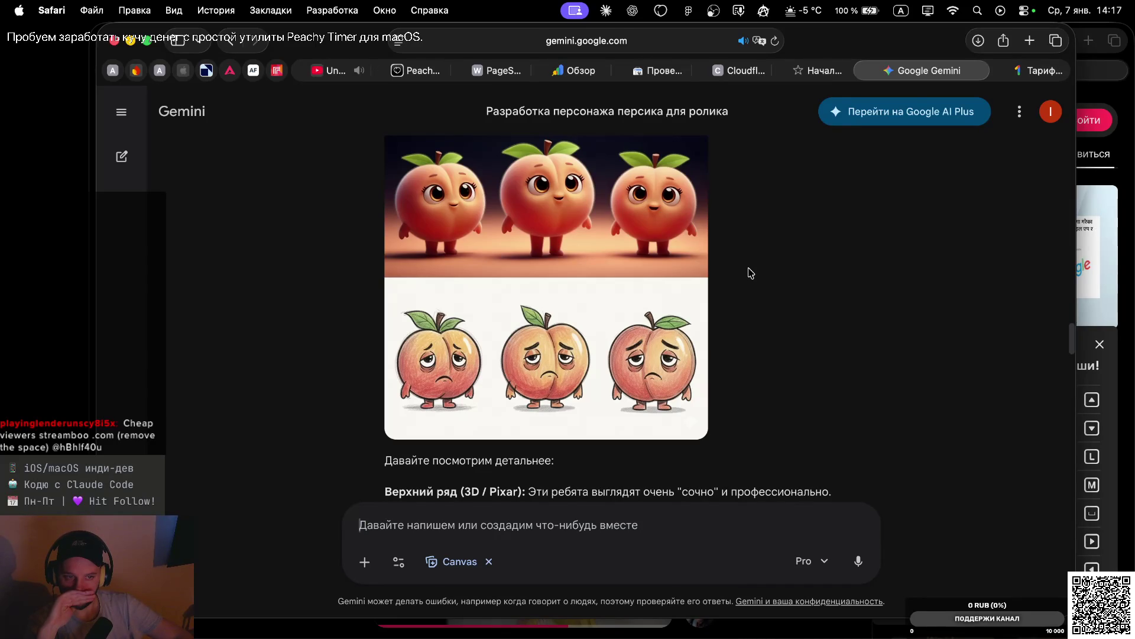
{"action": "scroll", "coordinate": [750, 273], "scroll_direction": "down", "scroll_amount": 15}
{"action": "scroll", "coordinate": [698, 160], "scroll_direction": "up", "scroll_amount": 5}
{"action": "scroll", "coordinate": [697, 156], "scroll_direction": "up", "scroll_amount": 5}
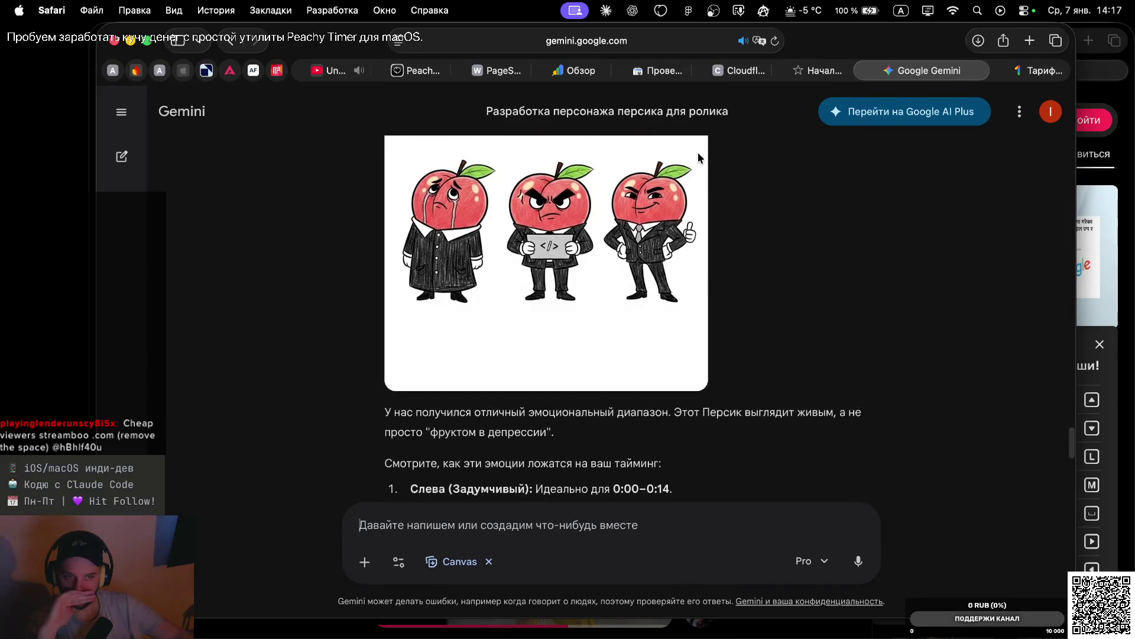
{"action": "left_click", "coordinate": [572, 277]}
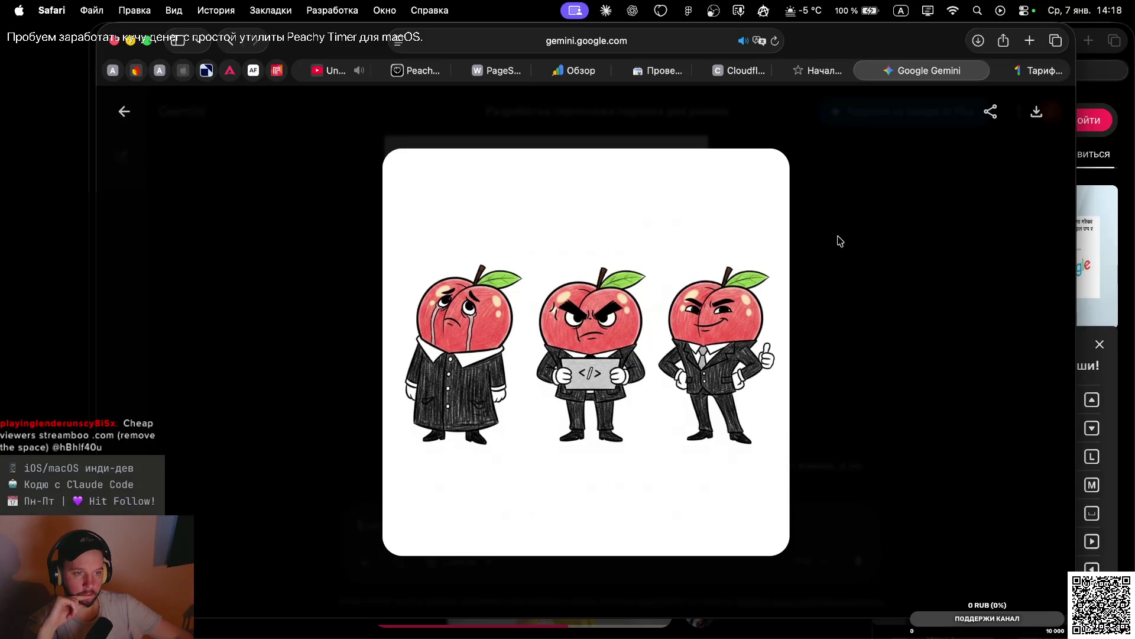
{"action": "left_click", "coordinate": [840, 240]}
{"action": "scroll", "coordinate": [562, 234], "scroll_direction": "up", "scroll_amount": 10}
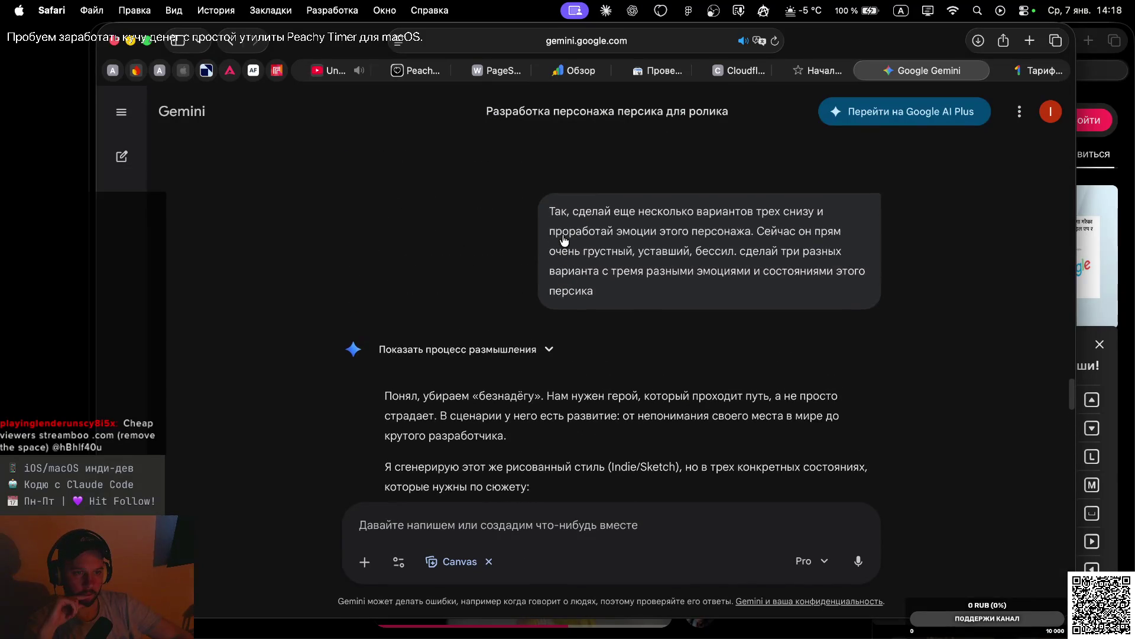
{"action": "scroll", "coordinate": [604, 339], "scroll_direction": "down", "scroll_amount": 3}
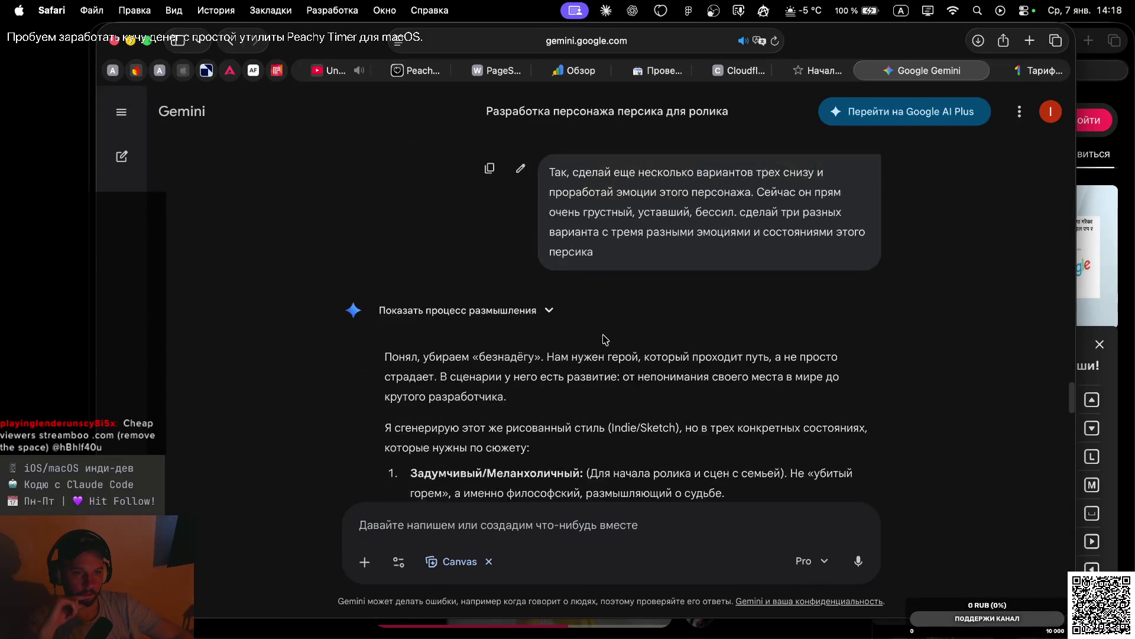
{"action": "scroll", "coordinate": [605, 339], "scroll_direction": "down", "scroll_amount": 10}
{"action": "scroll", "coordinate": [605, 339], "scroll_direction": "up", "scroll_amount": 8}
{"action": "scroll", "coordinate": [603, 338], "scroll_direction": "up", "scroll_amount": 2}
{"action": "scroll", "coordinate": [603, 337], "scroll_direction": "up", "scroll_amount": 10}
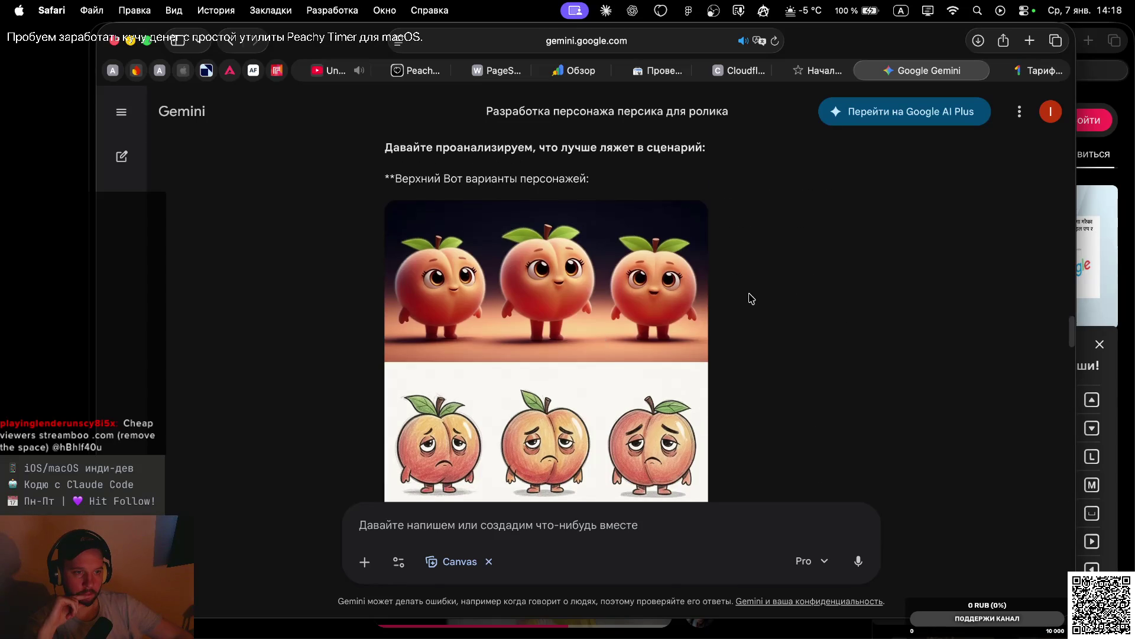
{"action": "scroll", "coordinate": [744, 264], "scroll_direction": "up", "scroll_amount": 2}
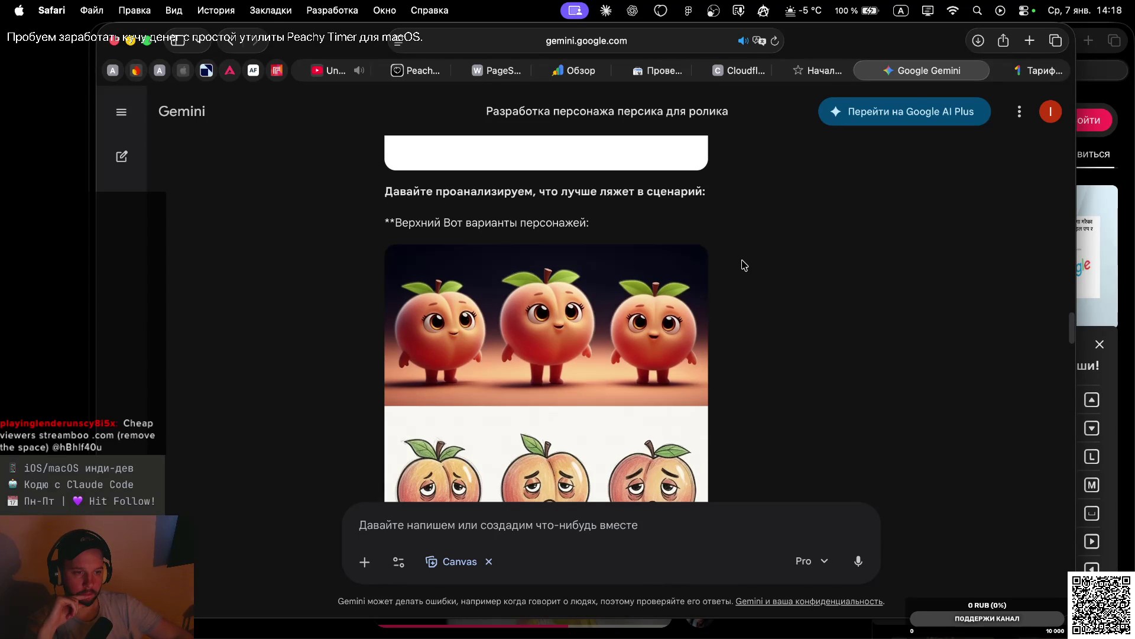
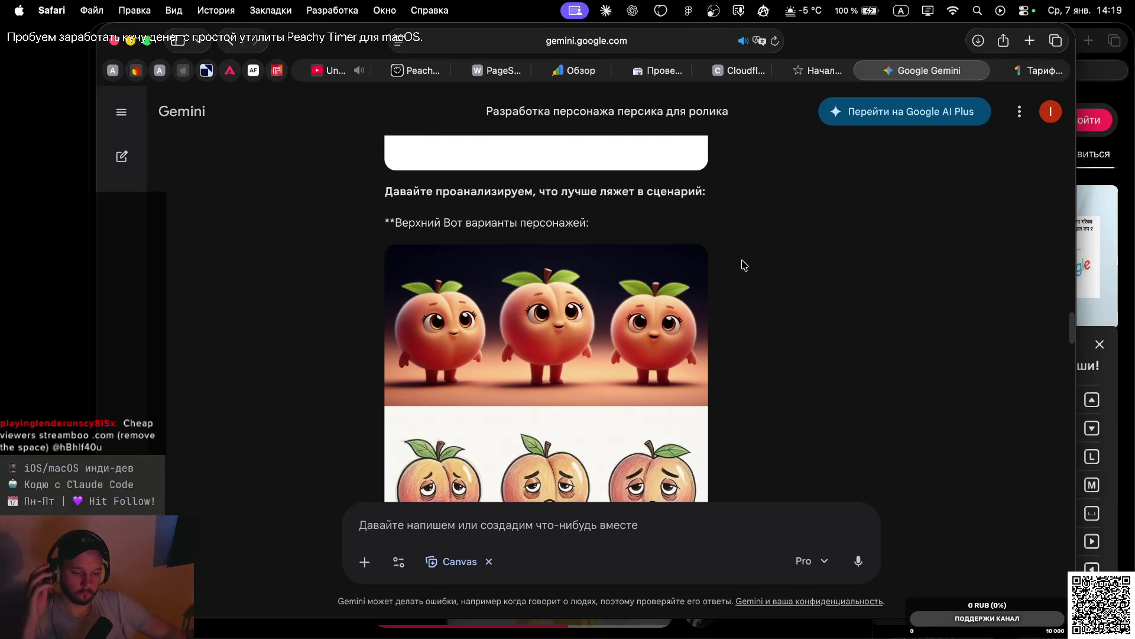
Download the full-size peach grid image from Gemini's reply
{"action": "scroll", "coordinate": [697, 327], "scroll_direction": "down", "scroll_amount": 2}
{"action": "scroll", "coordinate": [698, 327], "scroll_direction": "down", "scroll_amount": 5}
{"action": "scroll", "coordinate": [708, 362], "scroll_direction": "down", "scroll_amount": 4}
{"action": "scroll", "coordinate": [709, 366], "scroll_direction": "down", "scroll_amount": 10}
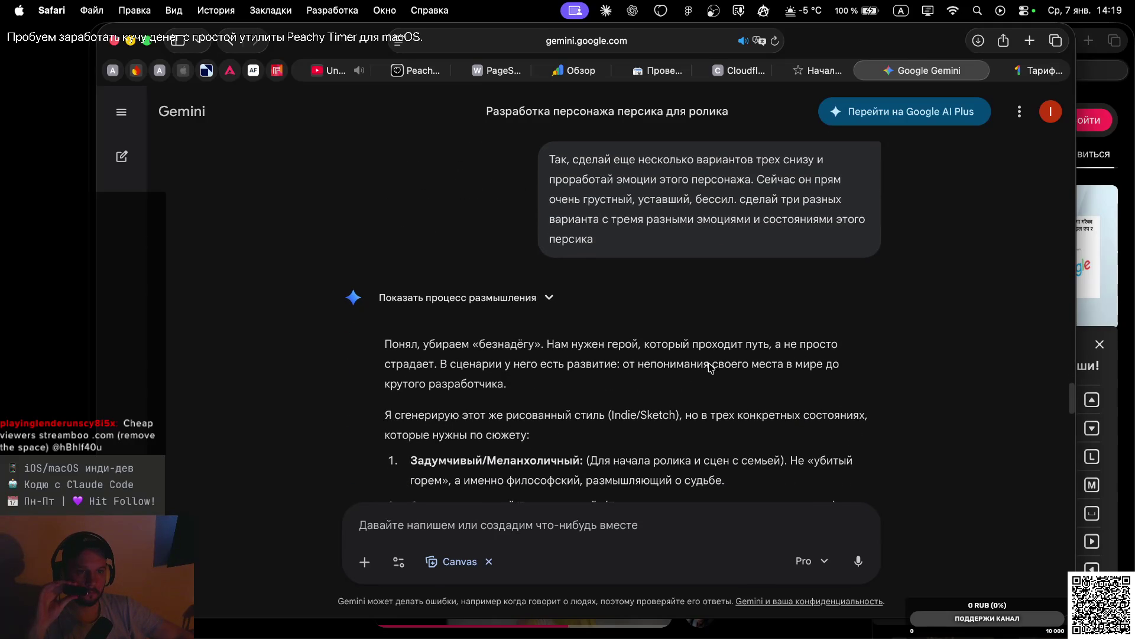
{"action": "scroll", "coordinate": [687, 346], "scroll_direction": "down", "scroll_amount": 5}
{"action": "scroll", "coordinate": [687, 345], "scroll_direction": "up", "scroll_amount": 3}
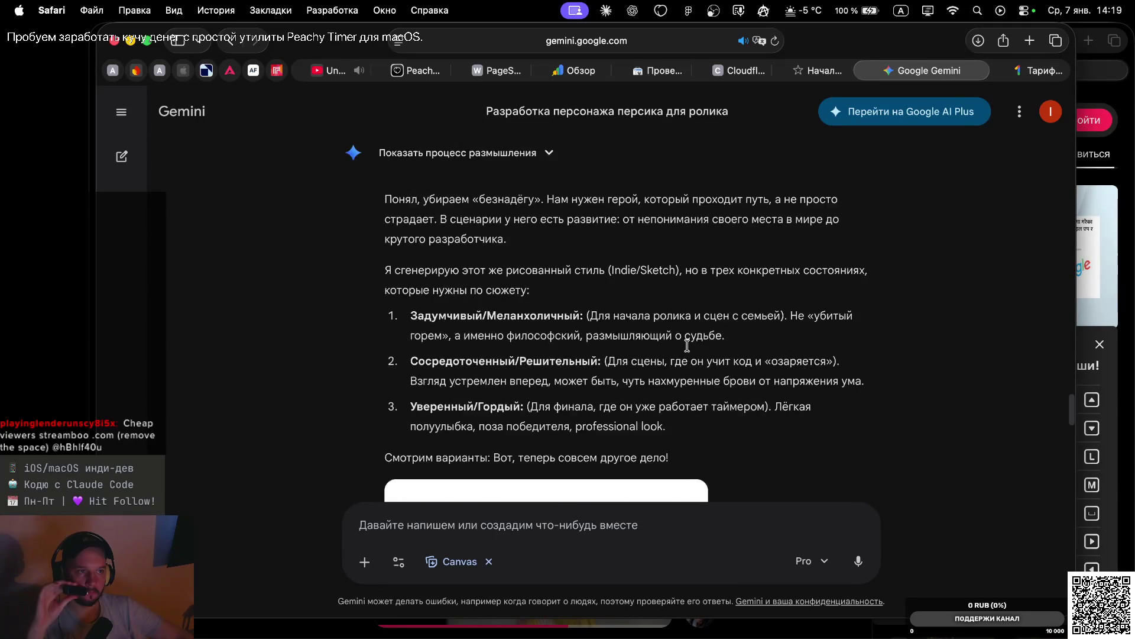
{"action": "scroll", "coordinate": [687, 345], "scroll_direction": "down", "scroll_amount": 10}
{"action": "scroll", "coordinate": [690, 350], "scroll_direction": "up", "scroll_amount": 4}
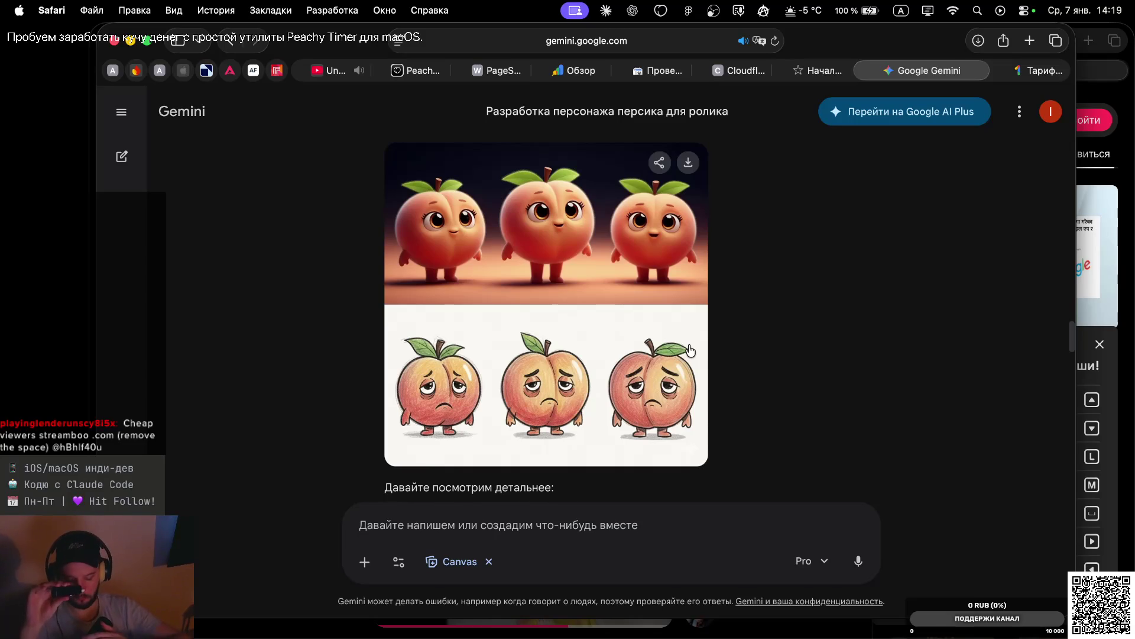
{"action": "left_click", "coordinate": [691, 165]}
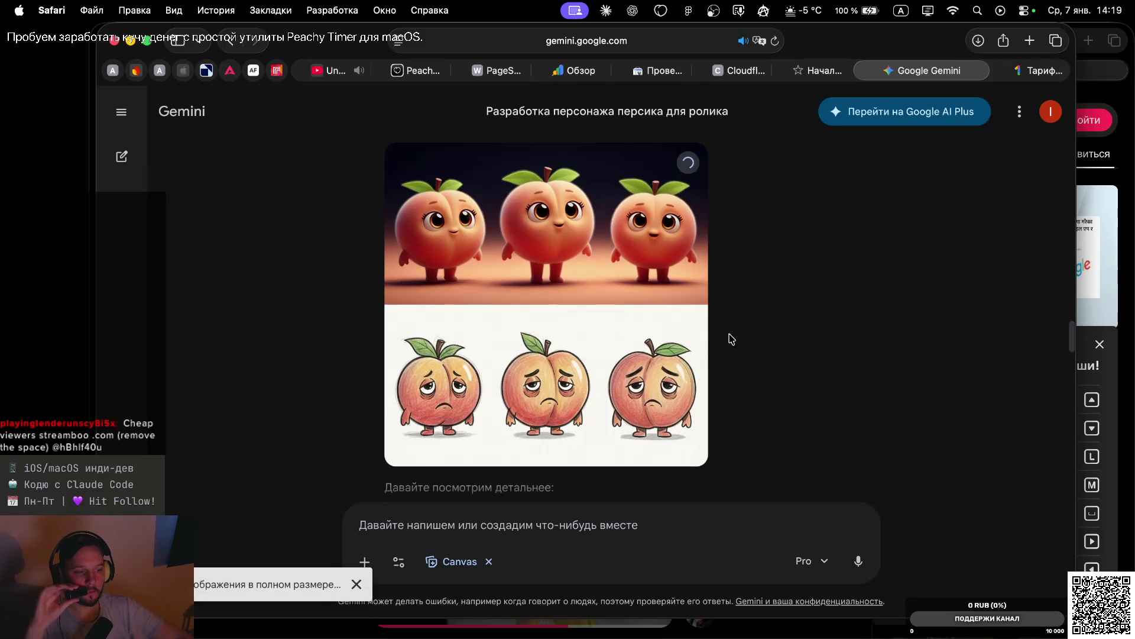
Remove the Canvas tool and switch the prompt to Создание изображений (image creation)
{"action": "scroll", "coordinate": [733, 395], "scroll_direction": "down", "scroll_amount": 15}
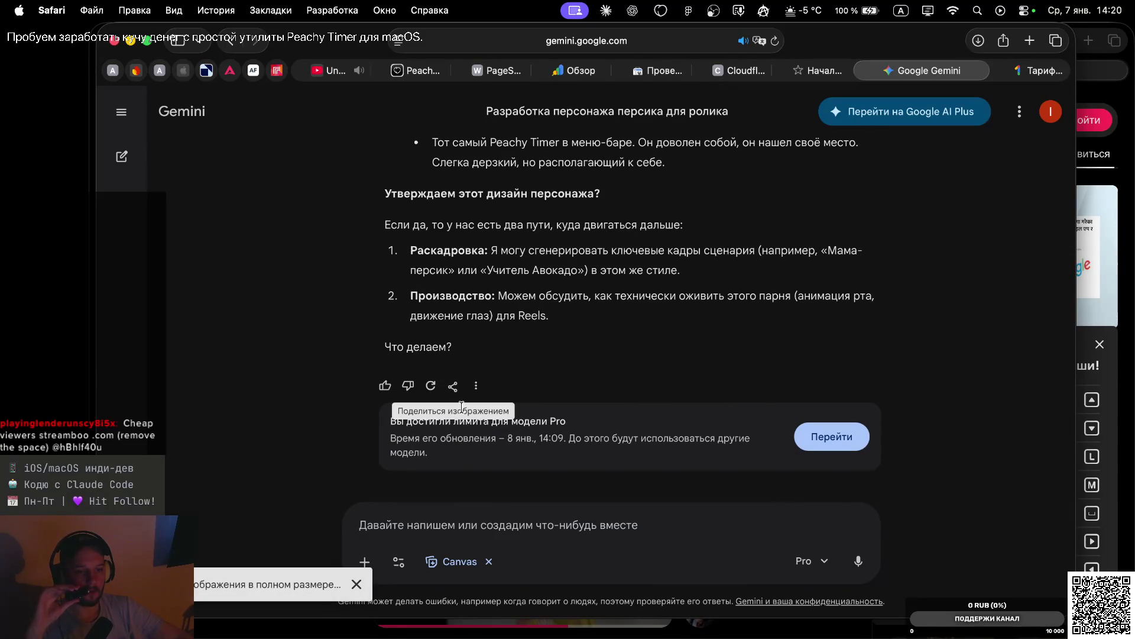
{"action": "left_click", "coordinate": [820, 564]}
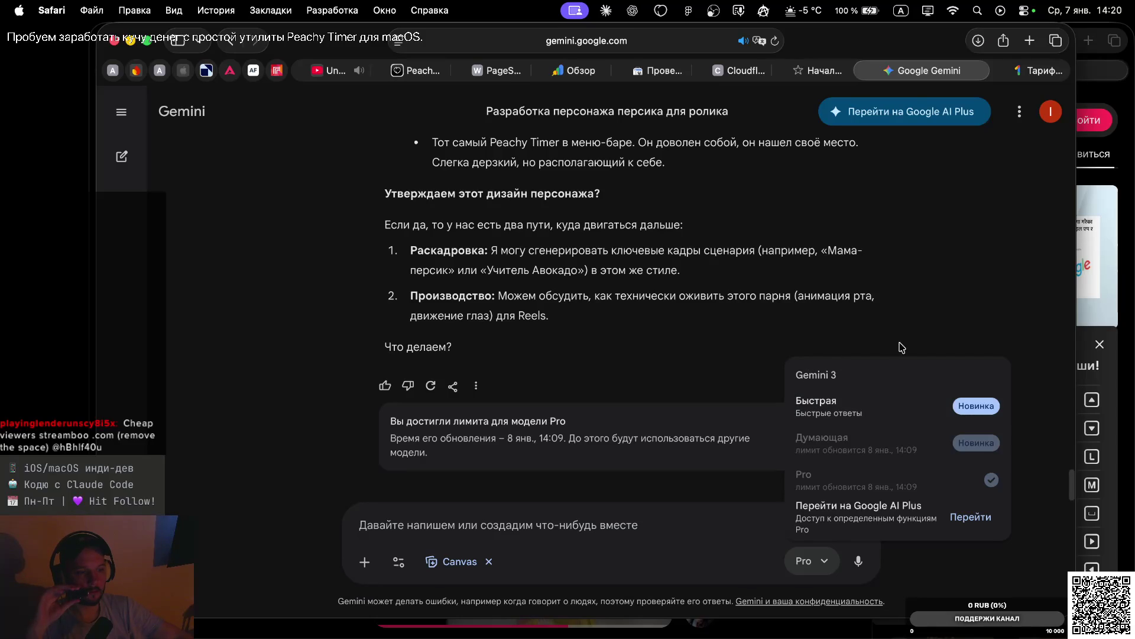
{"action": "left_click", "coordinate": [916, 333]}
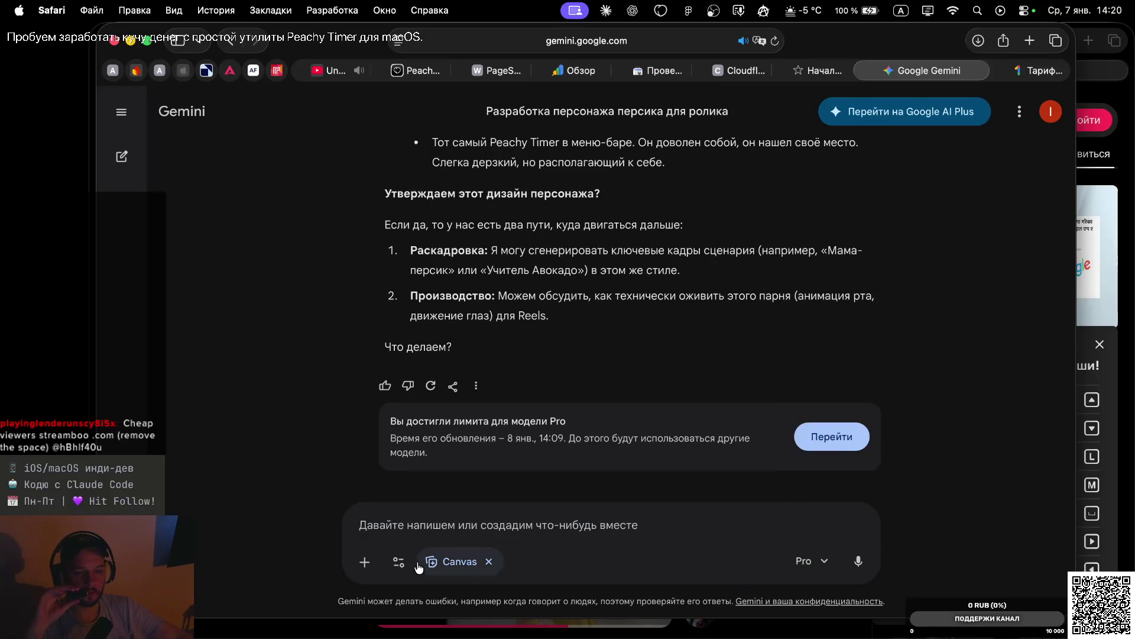
{"action": "left_click", "coordinate": [489, 561]}
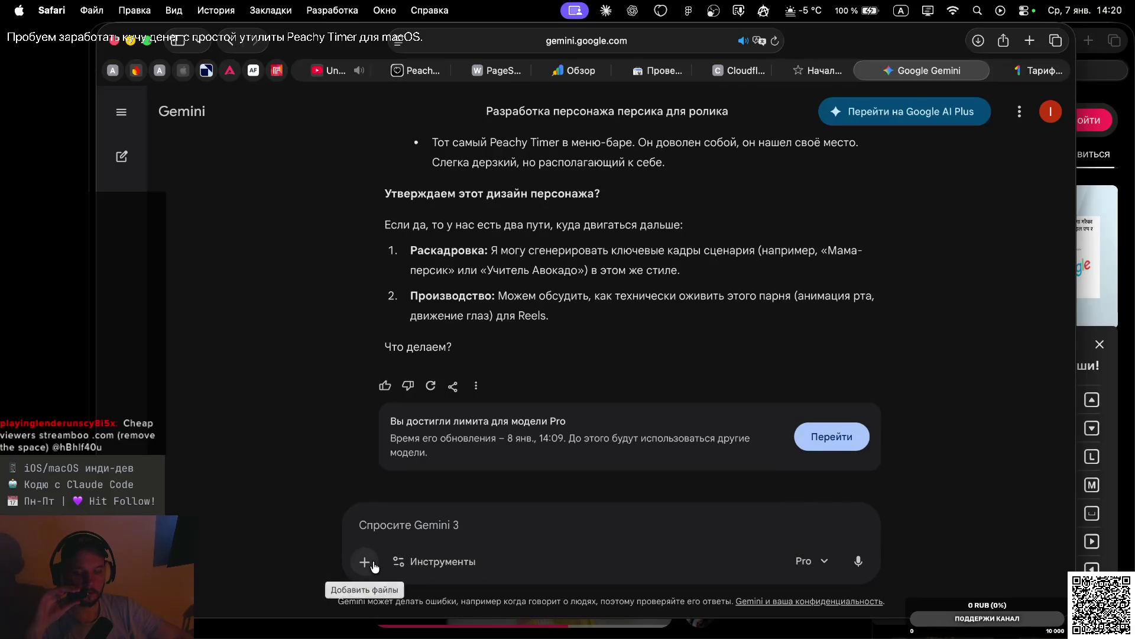
{"action": "left_click", "coordinate": [419, 565]}
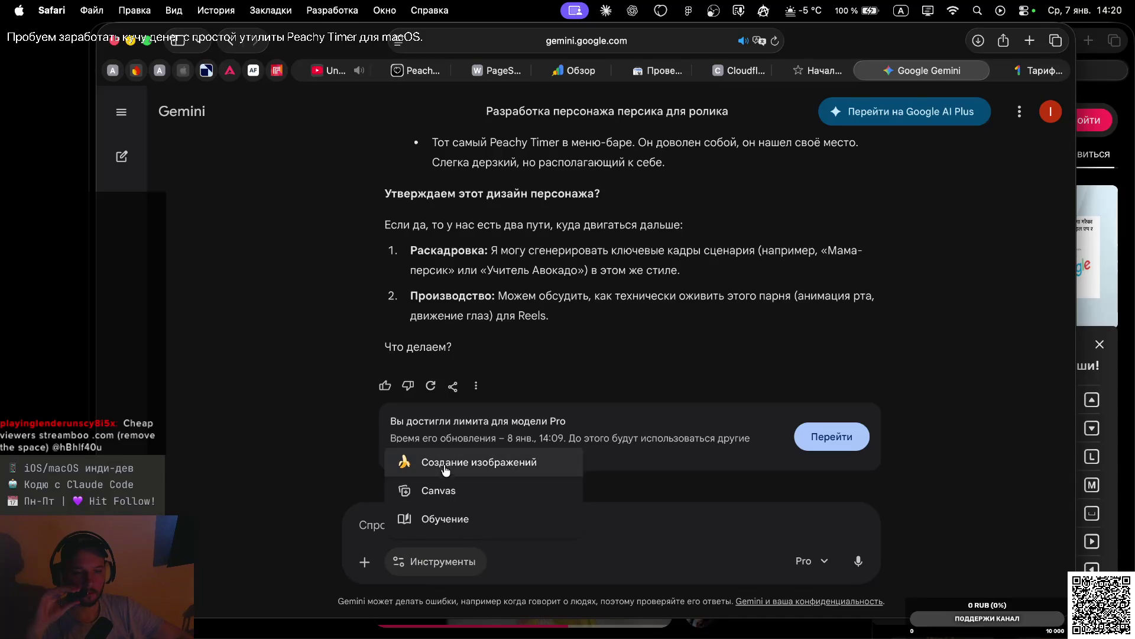
{"action": "left_click", "coordinate": [443, 470]}
Attach the downloaded peach image from the Downloads folder to the prompt
{"action": "left_click", "coordinate": [364, 562]}
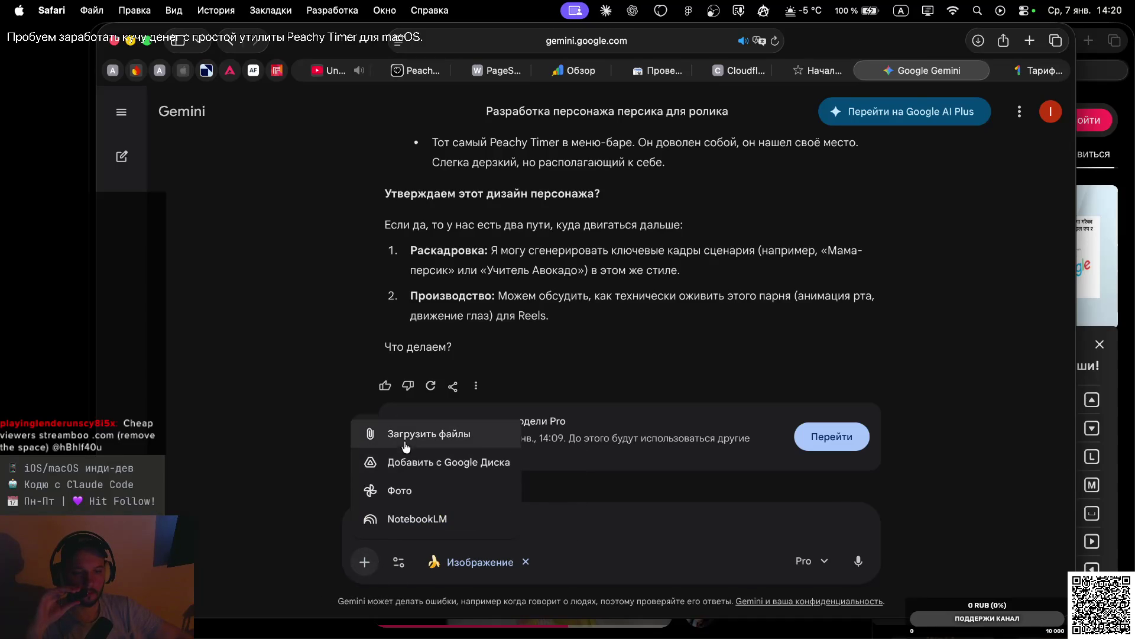
{"action": "left_click", "coordinate": [405, 434]}
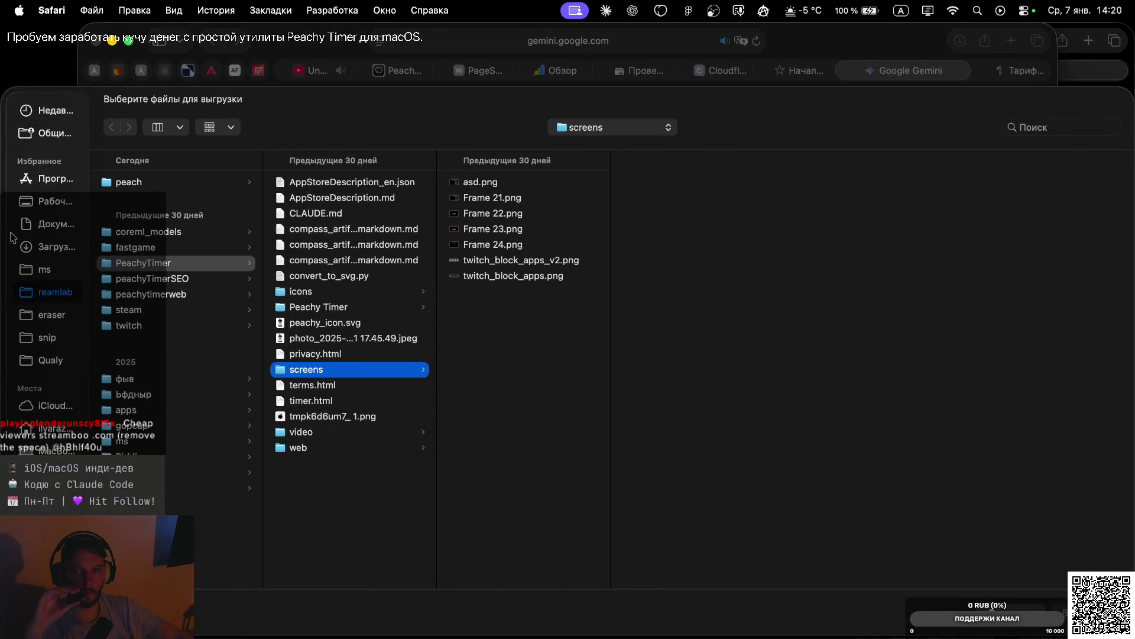
{"action": "left_click", "coordinate": [43, 250]}
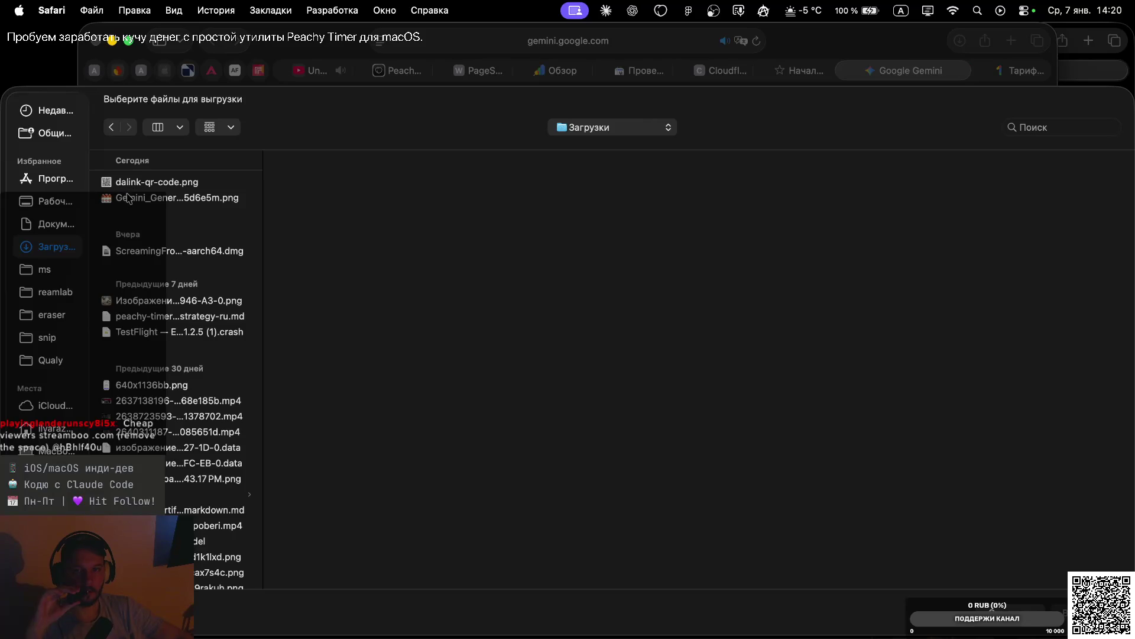
{"action": "left_click", "coordinate": [126, 201]}
{"action": "double_click", "coordinate": [126, 201]}
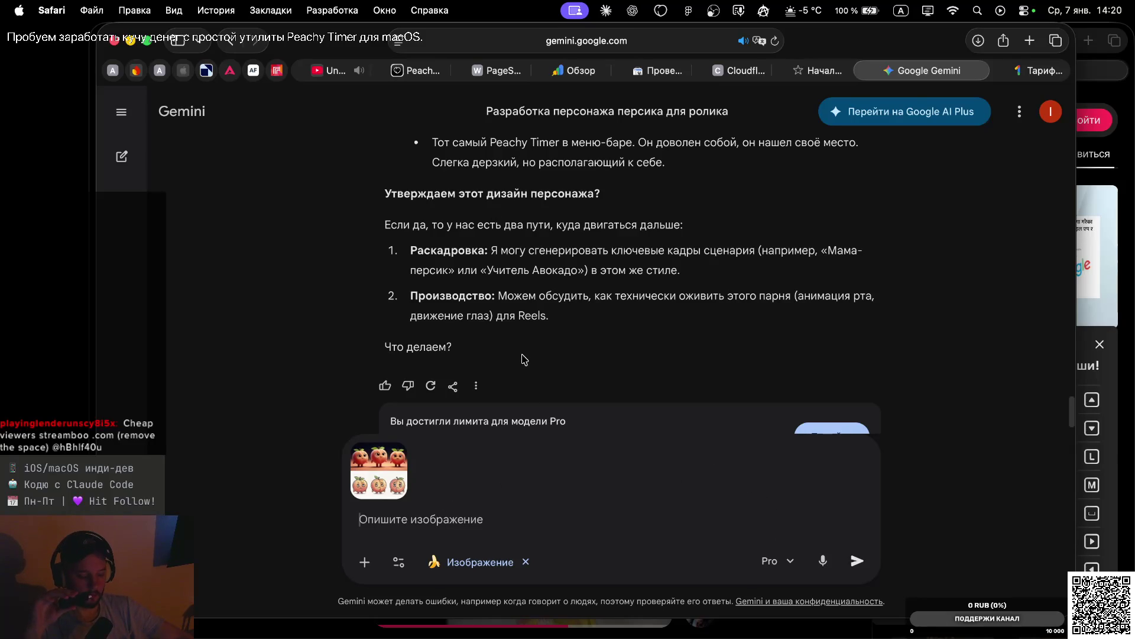
Dictate and send a request to merge the top peaches' style with the bottom ones and vary emotions
{"action": "key", "text": "F5"}
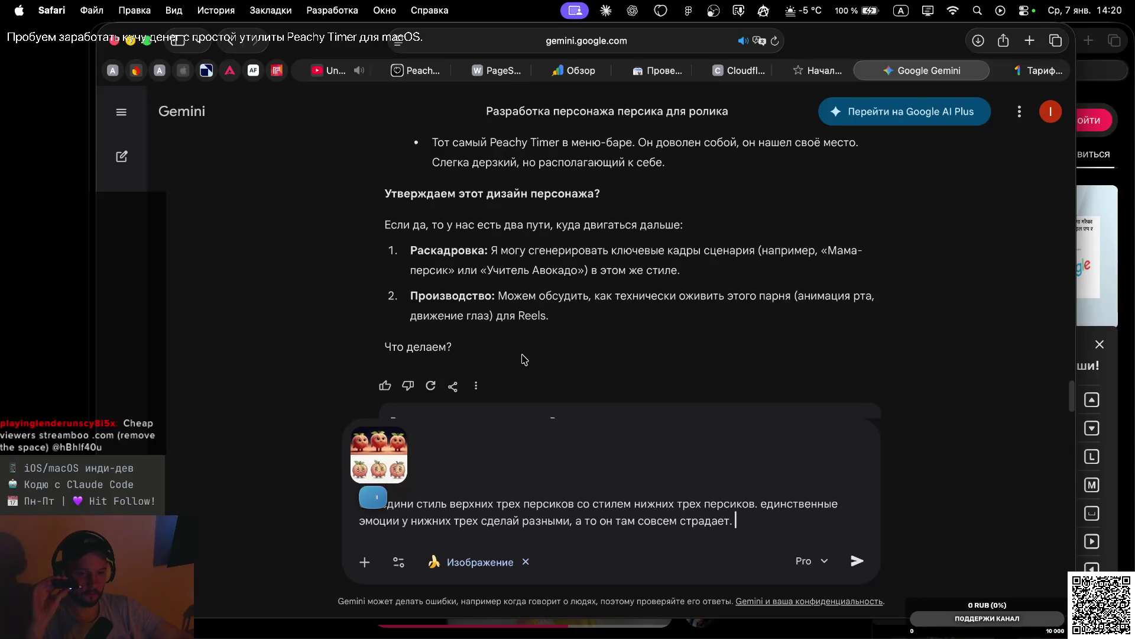
{"action": "key", "text": "Return"}
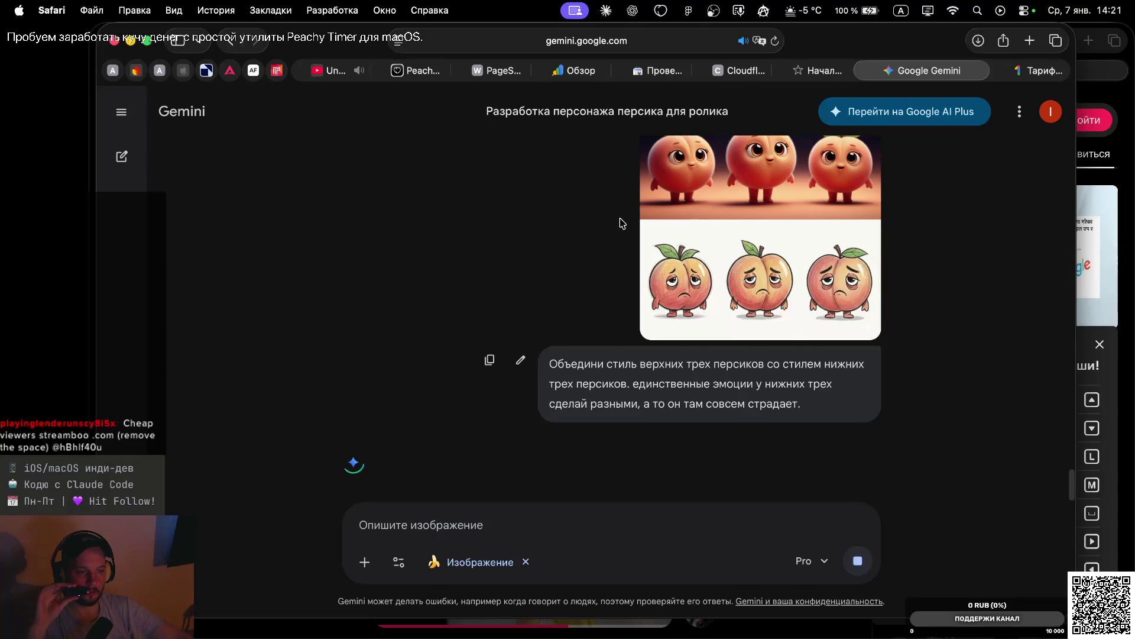
Review the new grid's bottom row: crying suited, angry laptop-holding and weary peaches
{"action": "scroll", "coordinate": [622, 225], "scroll_direction": "up", "scroll_amount": 2}
{"action": "scroll", "coordinate": [622, 225], "scroll_direction": "down", "scroll_amount": 2}
{"action": "scroll", "coordinate": [622, 225], "scroll_direction": "up", "scroll_amount": 3}
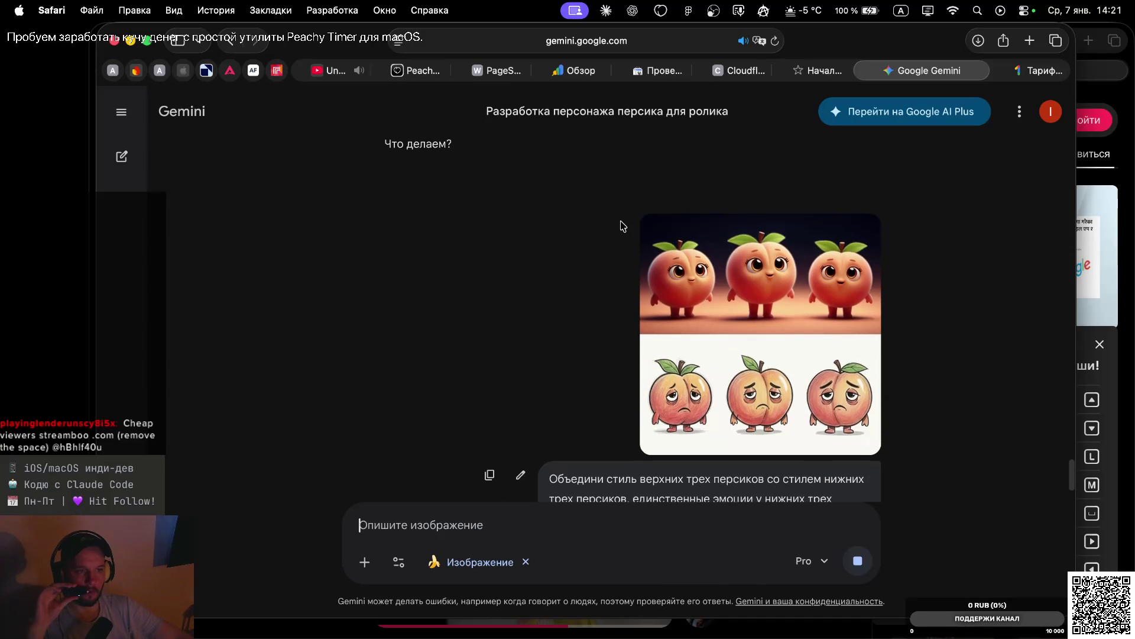
{"action": "scroll", "coordinate": [622, 224], "scroll_direction": "down", "scroll_amount": 2}
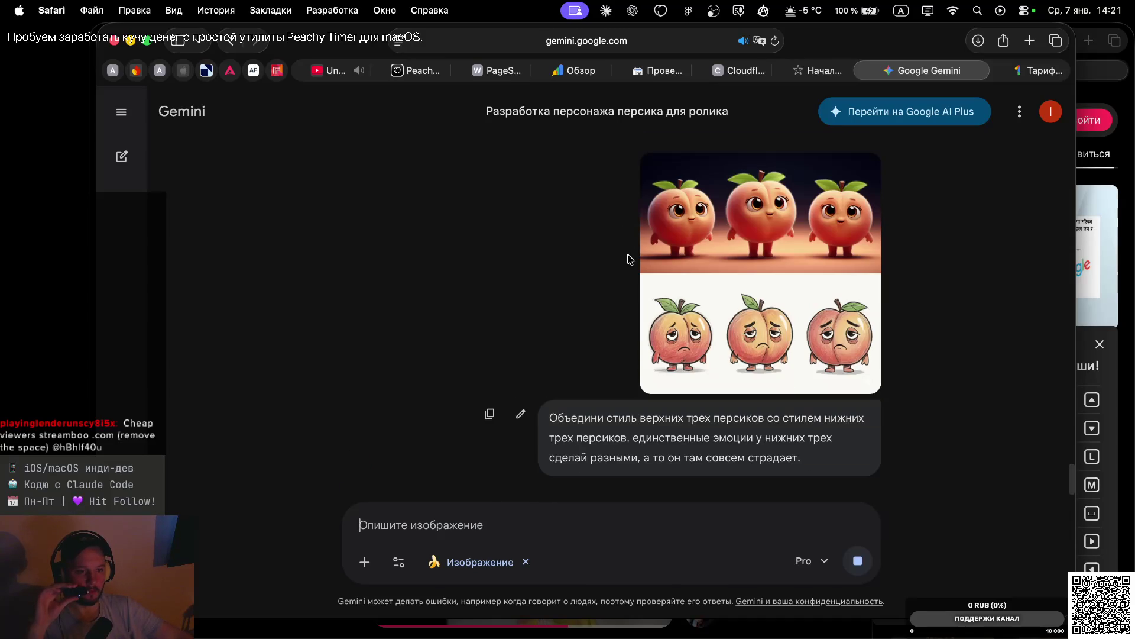
{"action": "scroll", "coordinate": [629, 256], "scroll_direction": "down", "scroll_amount": 2}
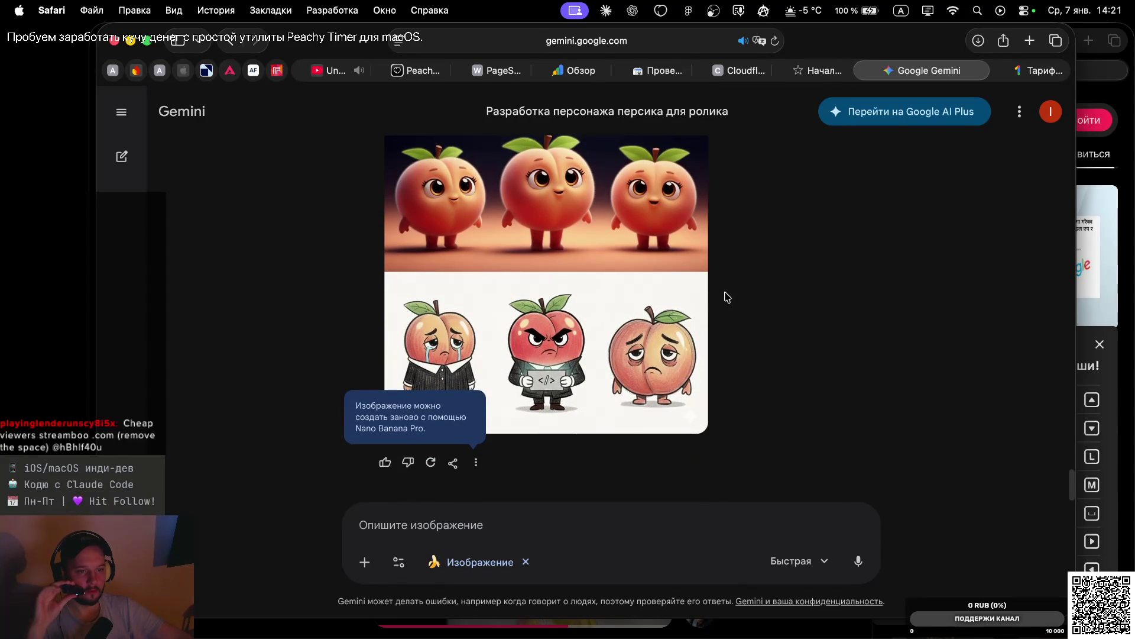
{"action": "scroll", "coordinate": [713, 250], "scroll_direction": "up", "scroll_amount": 1}
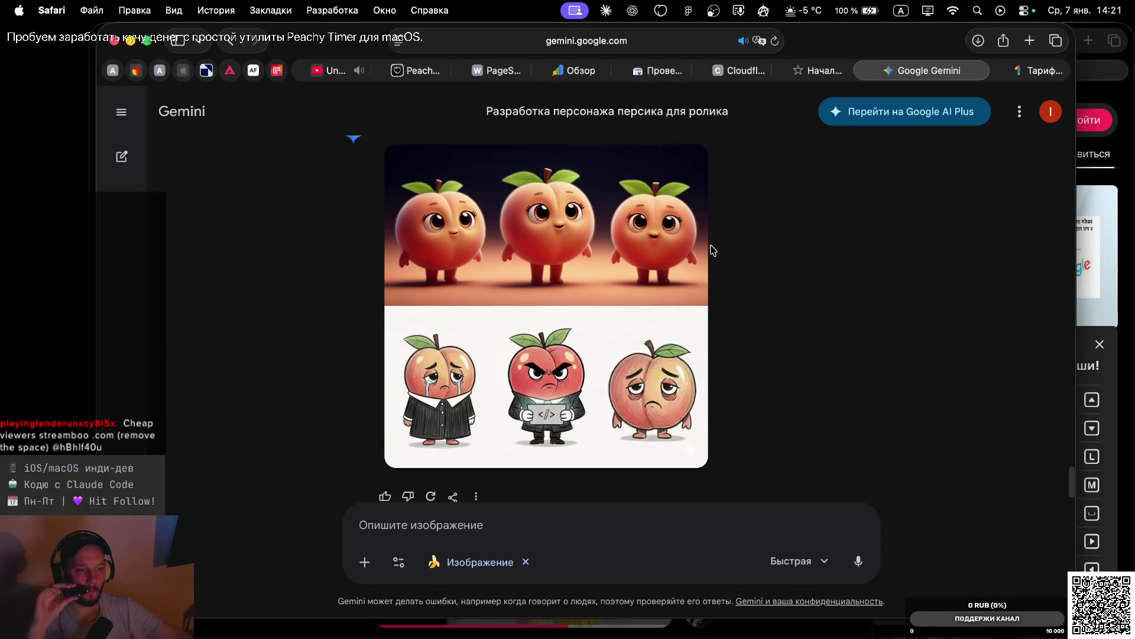
{"action": "scroll", "coordinate": [713, 250], "scroll_direction": "down", "scroll_amount": 1}
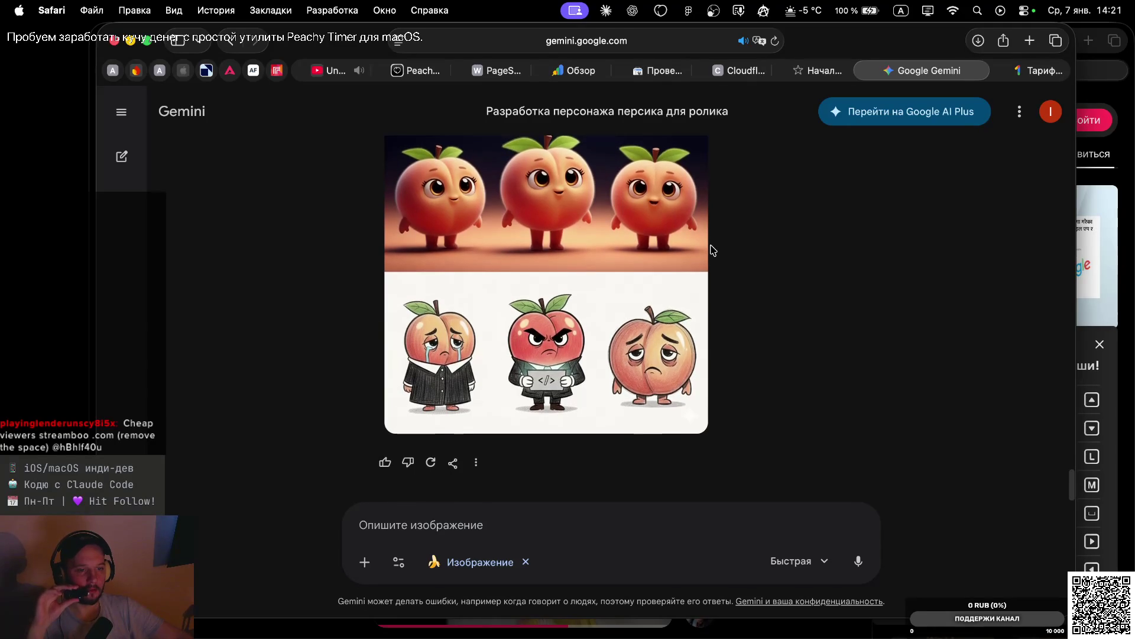
{"action": "scroll", "coordinate": [713, 250], "scroll_direction": "up", "scroll_amount": 1}
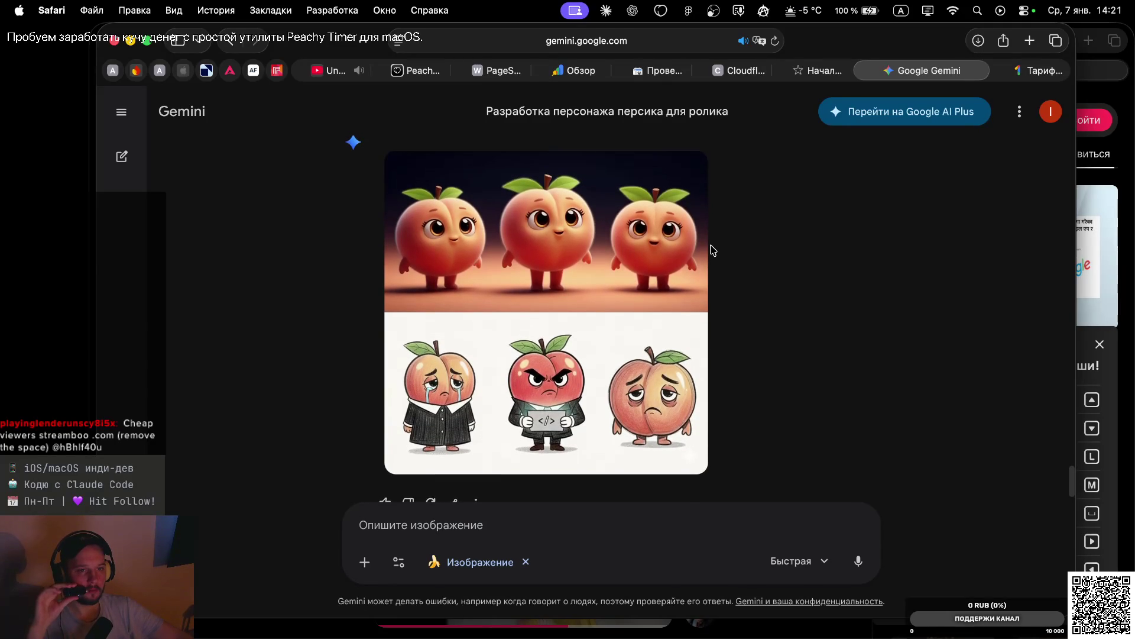
{"action": "scroll", "coordinate": [713, 250], "scroll_direction": "down", "scroll_amount": 1}
Dictate and send follow-ups asking to drop the bottom peaches' clothes and reuse the top peaches
{"action": "left_click", "coordinate": [406, 525]}
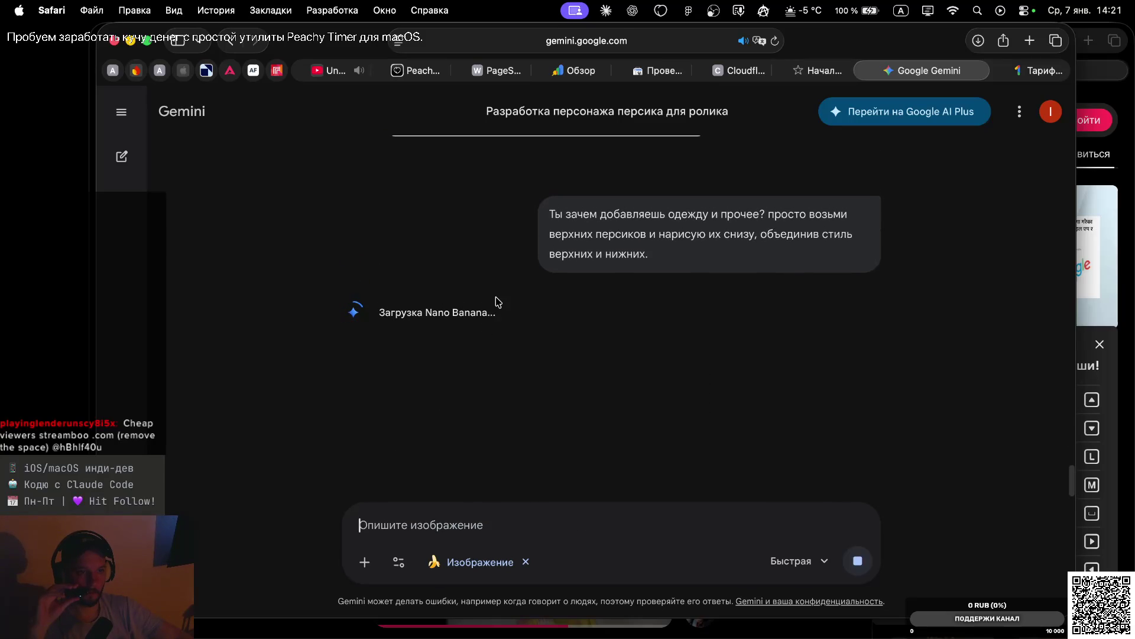
{"action": "scroll", "coordinate": [498, 302], "scroll_direction": "up", "scroll_amount": 2}
{"action": "scroll", "coordinate": [498, 302], "scroll_direction": "up", "scroll_amount": 5}
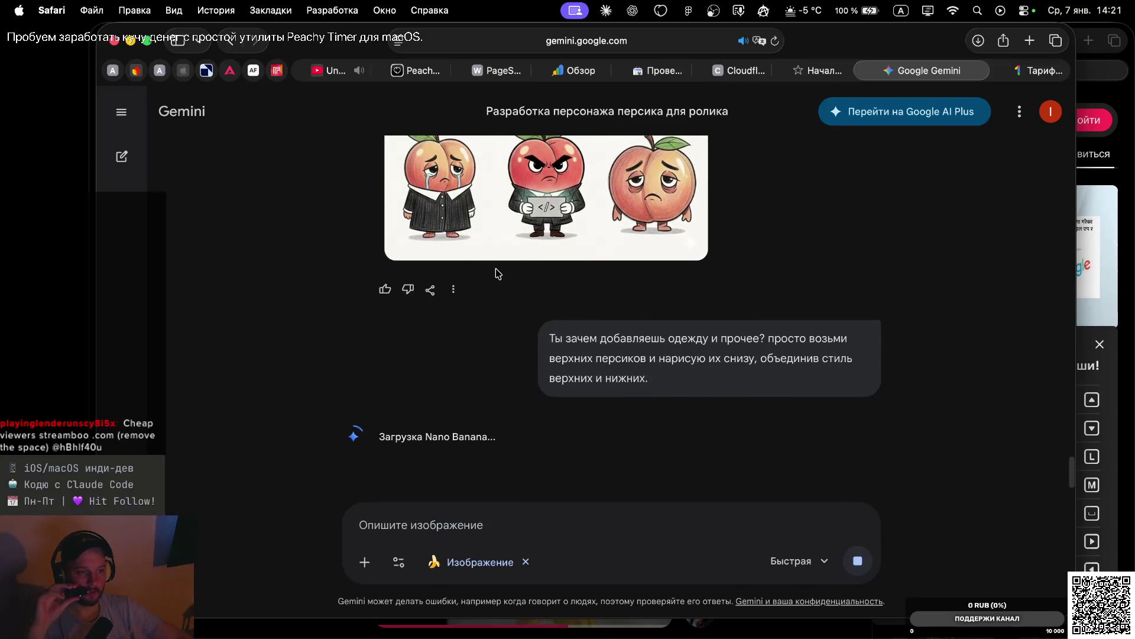
{"action": "scroll", "coordinate": [498, 273], "scroll_direction": "up", "scroll_amount": 3}
{"action": "scroll", "coordinate": [507, 291], "scroll_direction": "up", "scroll_amount": 3}
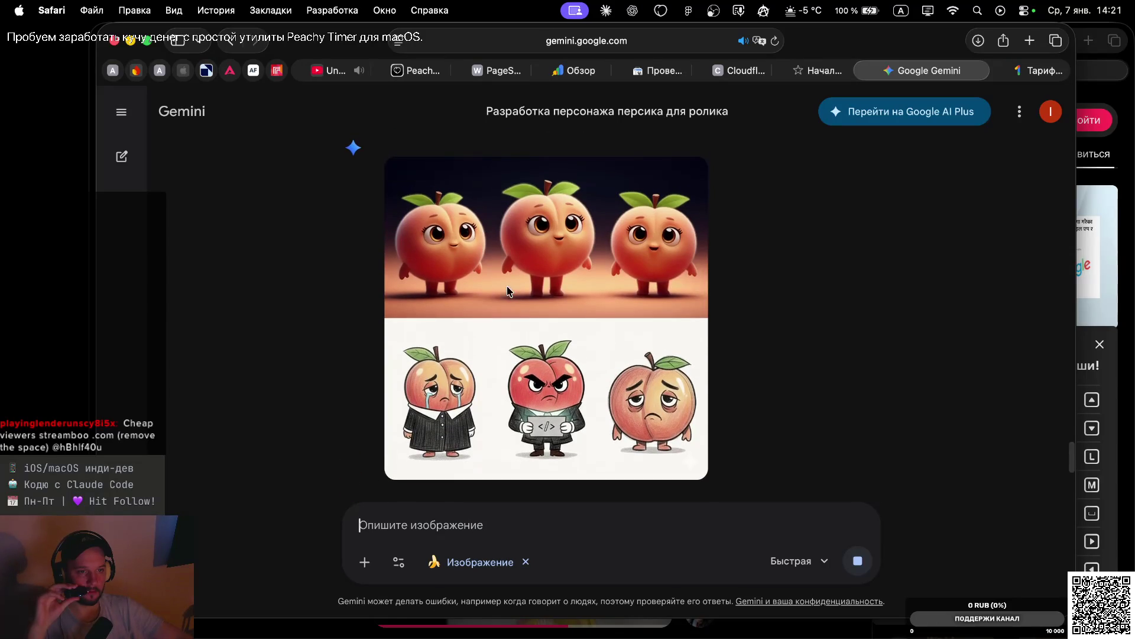
{"action": "scroll", "coordinate": [507, 291], "scroll_direction": "down", "scroll_amount": 10}
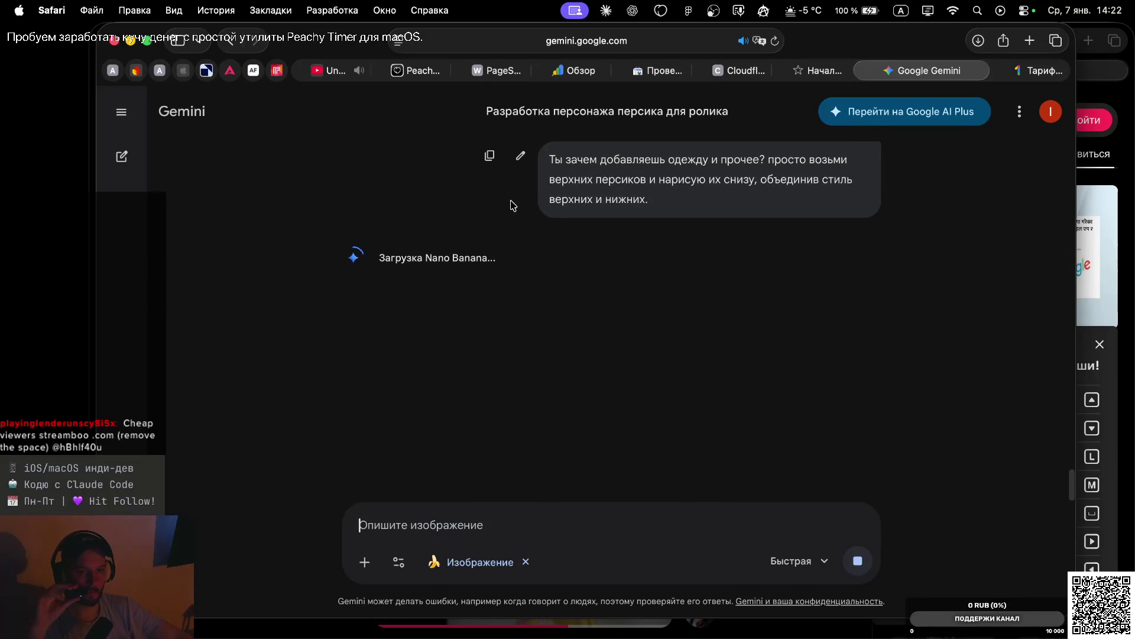
{"action": "scroll", "coordinate": [512, 185], "scroll_direction": "up", "scroll_amount": 10}
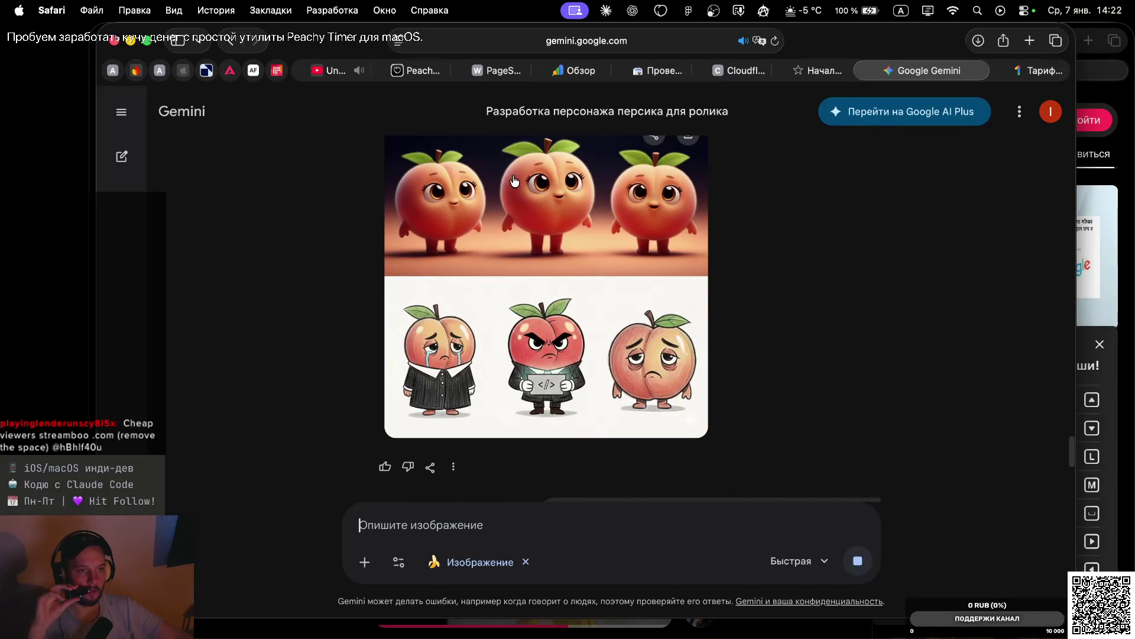
{"action": "scroll", "coordinate": [524, 210], "scroll_direction": "up", "scroll_amount": 2}
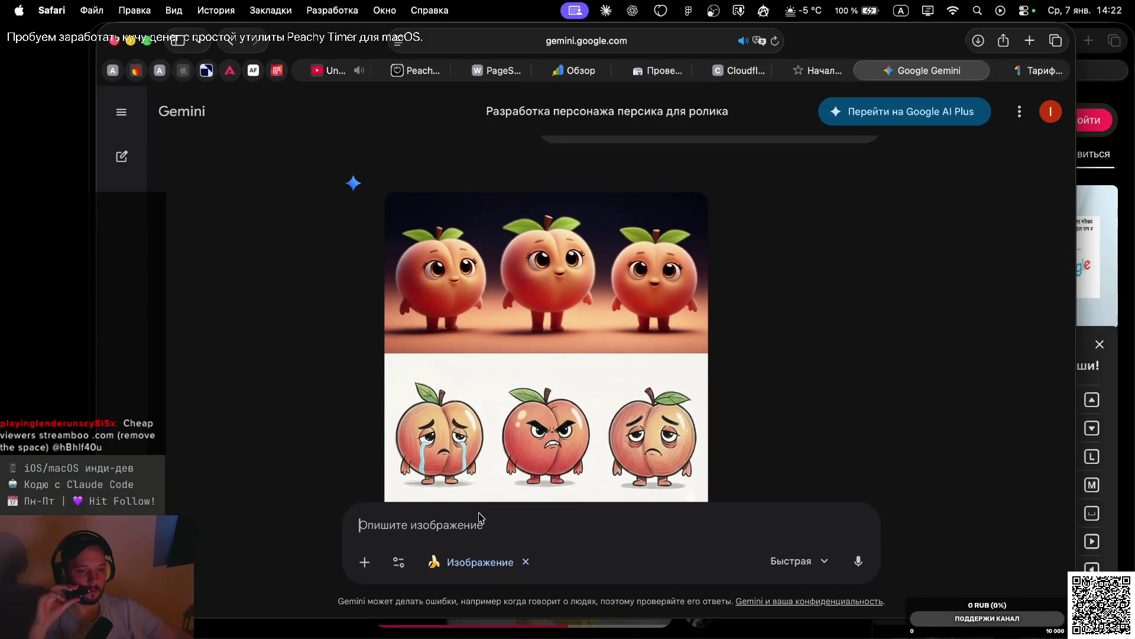
{"action": "key", "text": "ctrl"}
{"action": "key", "text": "ctrl"}
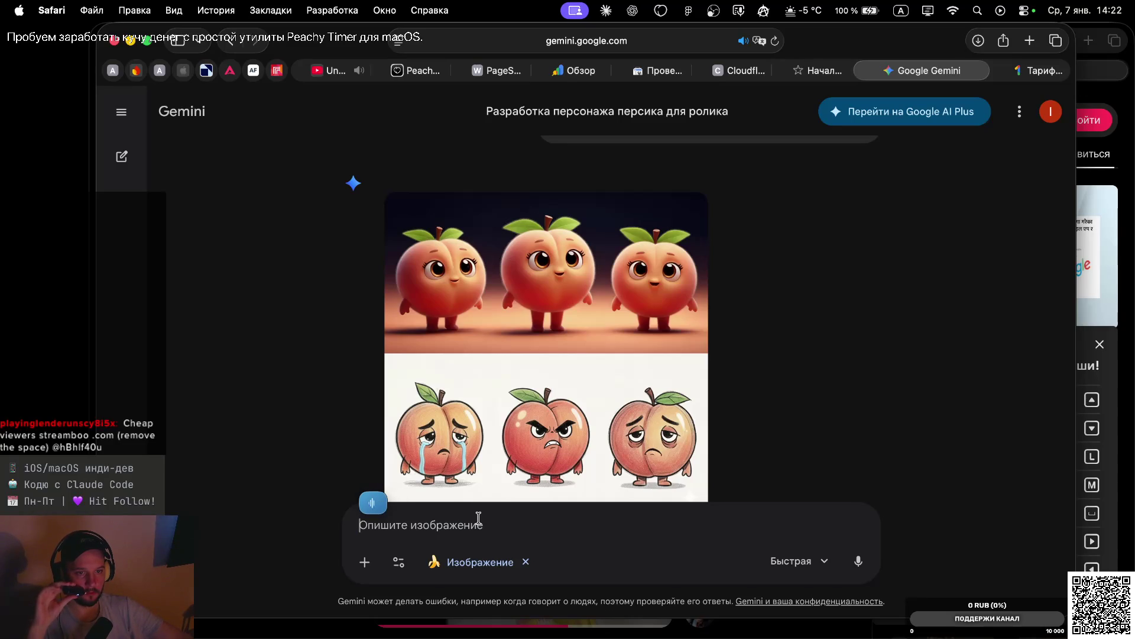
{"action": "key", "text": "Return"}
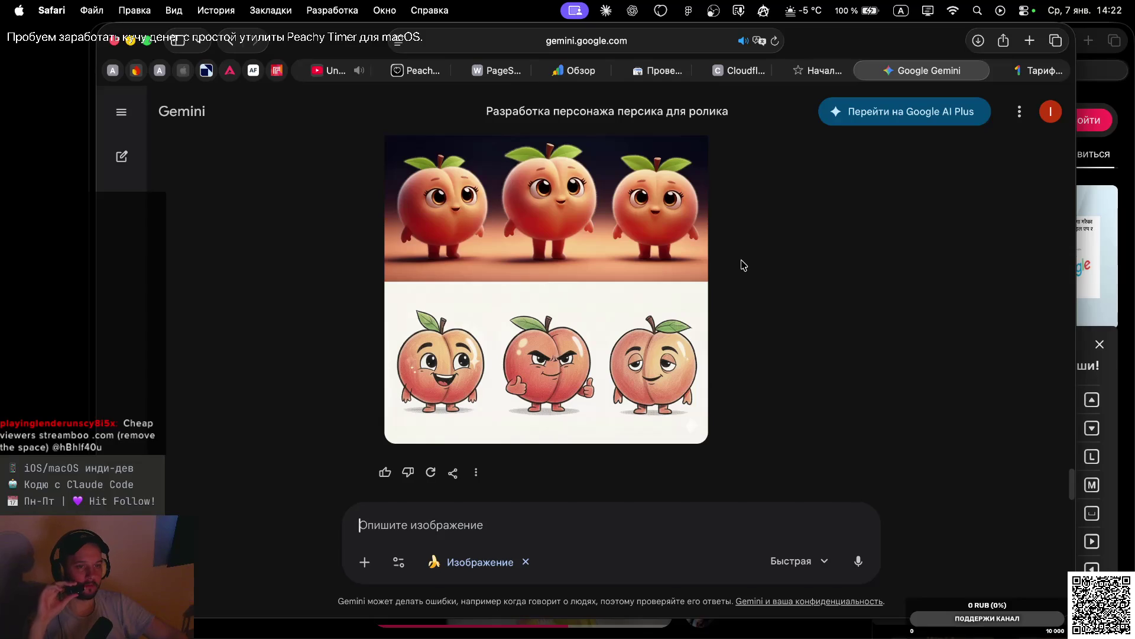
{"action": "scroll", "coordinate": [744, 264], "scroll_direction": "up", "scroll_amount": 1}
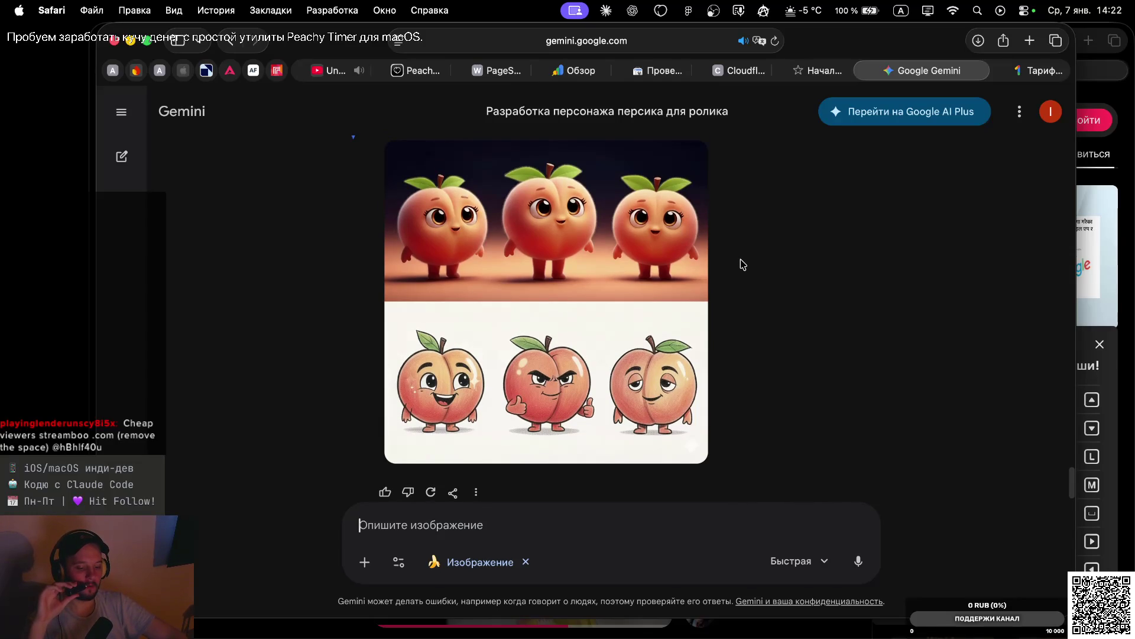
{"action": "scroll", "coordinate": [733, 246], "scroll_direction": "up", "scroll_amount": 1}
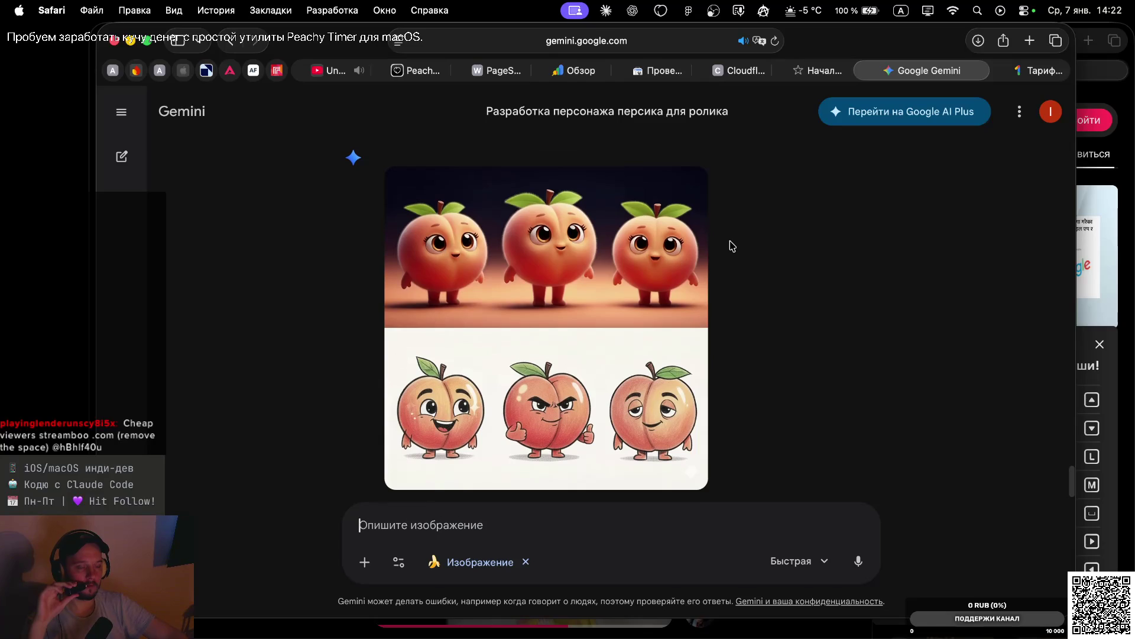
{"action": "scroll", "coordinate": [733, 246], "scroll_direction": "down", "scroll_amount": 1}
{"action": "scroll", "coordinate": [733, 246], "scroll_direction": "down", "scroll_amount": 1}
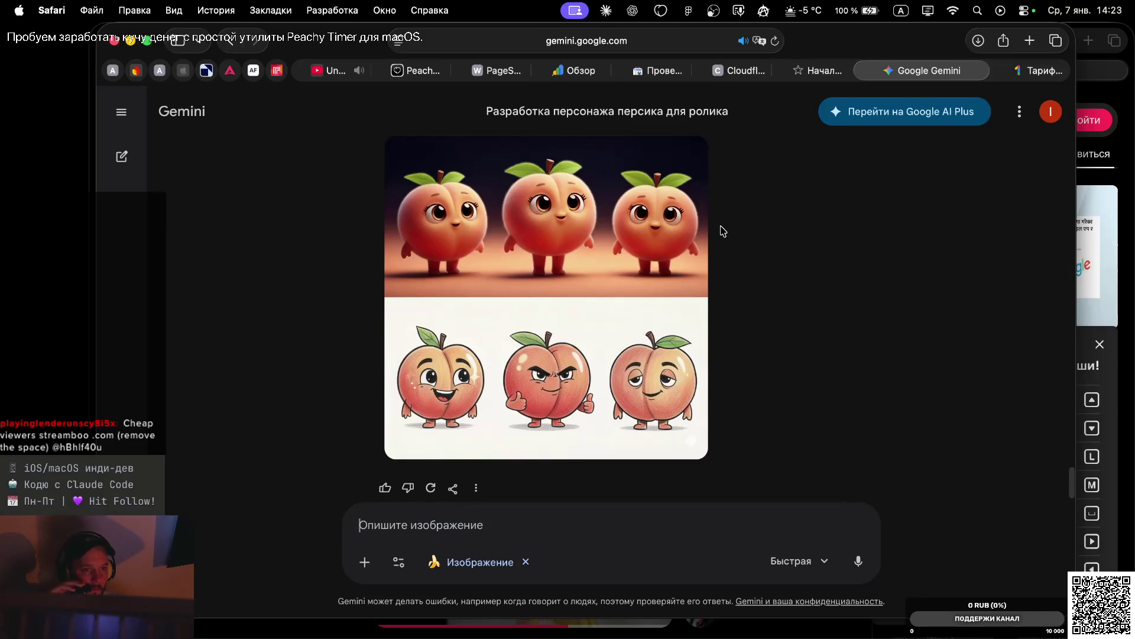
{"action": "mouse_move", "coordinate": [704, 240]}
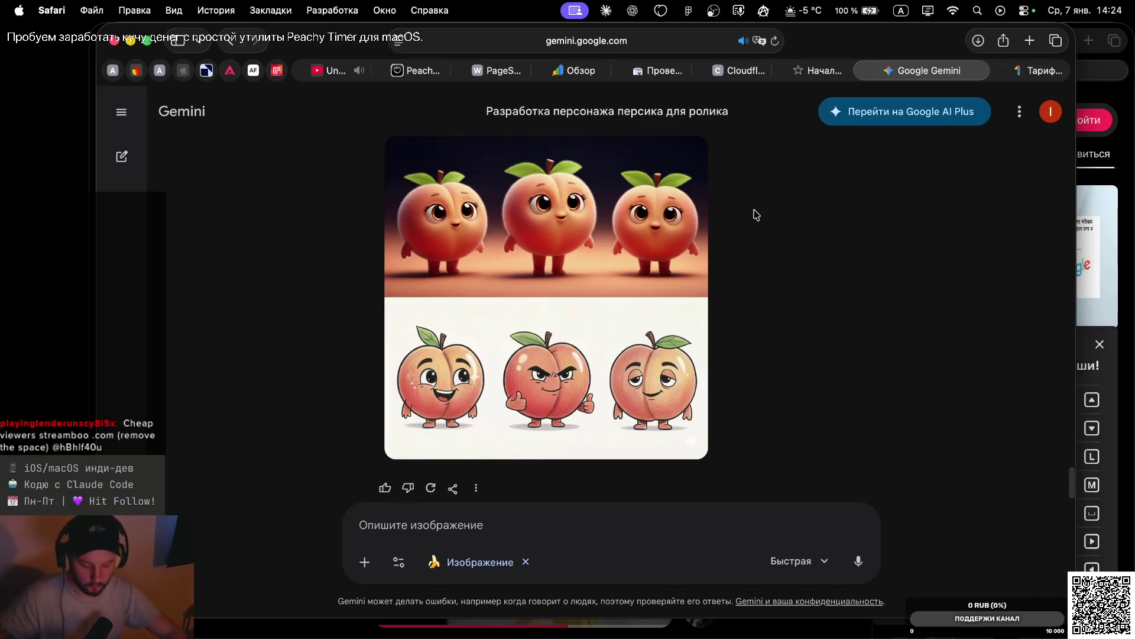
{"action": "mouse_move", "coordinate": [618, 198]}
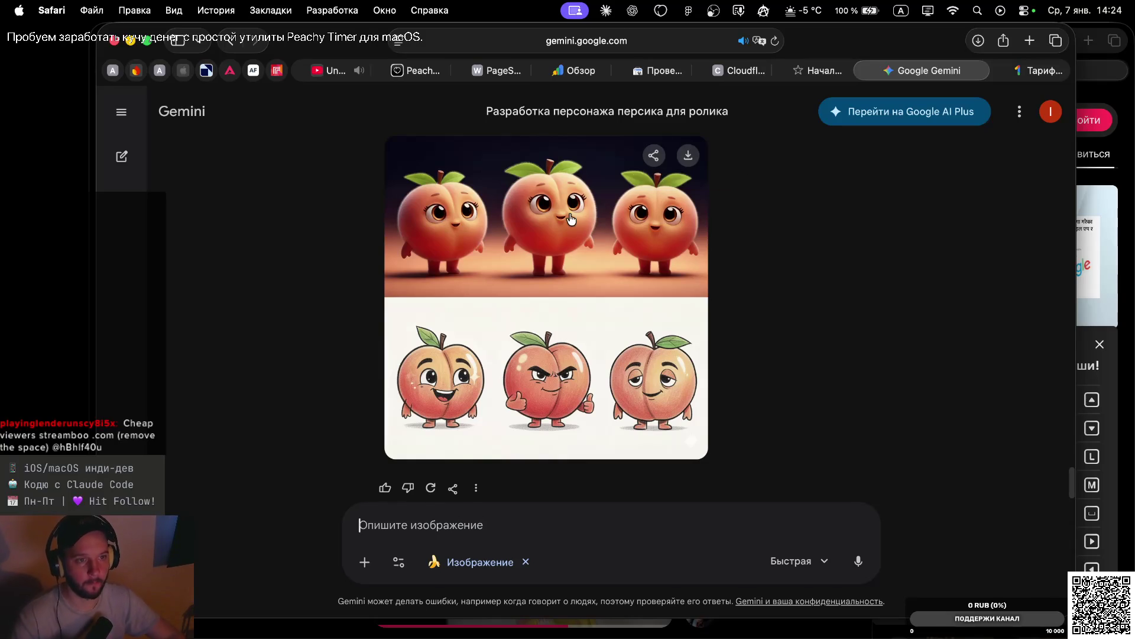
Download the crying-and-angry peach sheet and the three-style peach design image
{"action": "scroll", "coordinate": [571, 220], "scroll_direction": "down", "scroll_amount": 10}
{"action": "scroll", "coordinate": [571, 220], "scroll_direction": "down", "scroll_amount": 10}
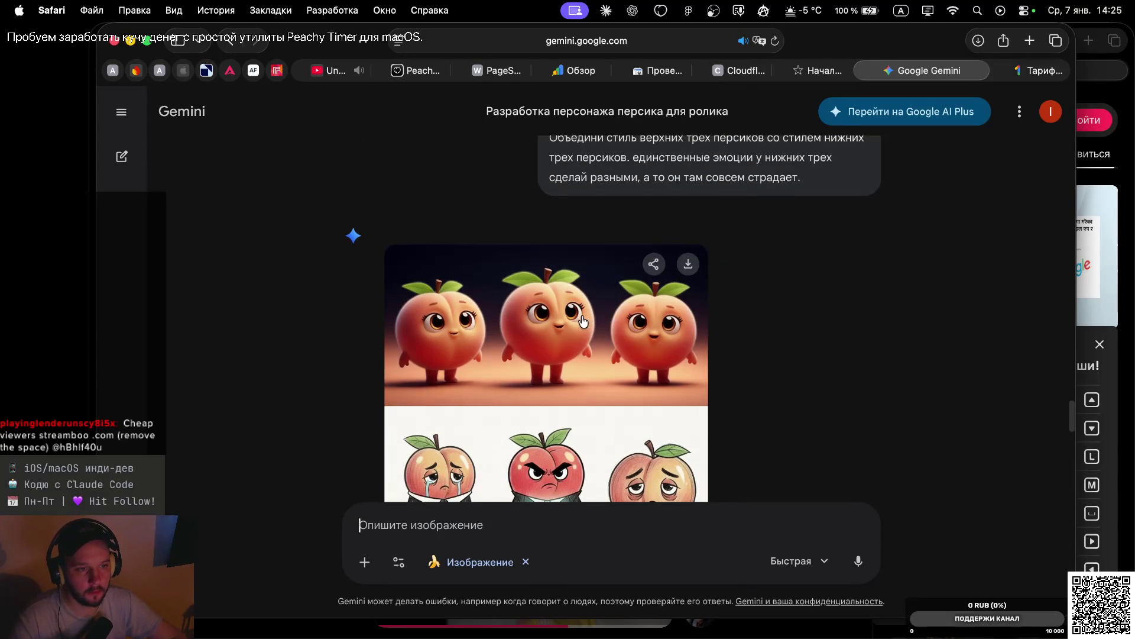
{"action": "left_click", "coordinate": [688, 266]}
{"action": "scroll", "coordinate": [762, 247], "scroll_direction": "up", "scroll_amount": 10}
{"action": "scroll", "coordinate": [762, 247], "scroll_direction": "down", "scroll_amount": 5}
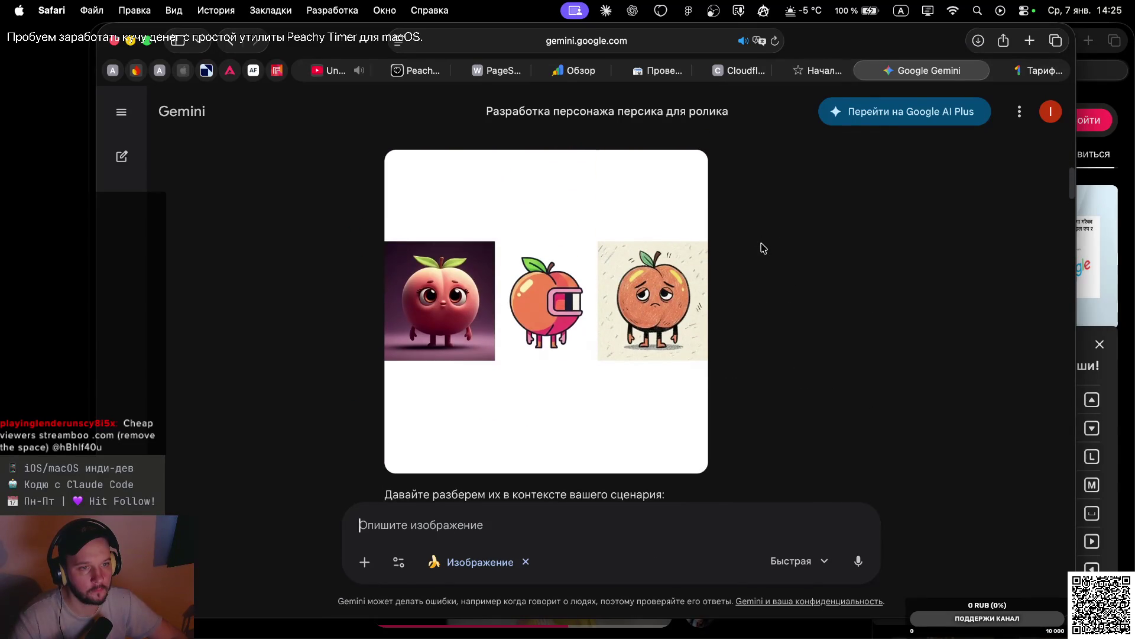
{"action": "left_click", "coordinate": [685, 170]}
Scroll through the conversation to review Gemini's peach replies, ending at the six-peach sheet
{"action": "scroll", "coordinate": [746, 300], "scroll_direction": "down", "scroll_amount": 10}
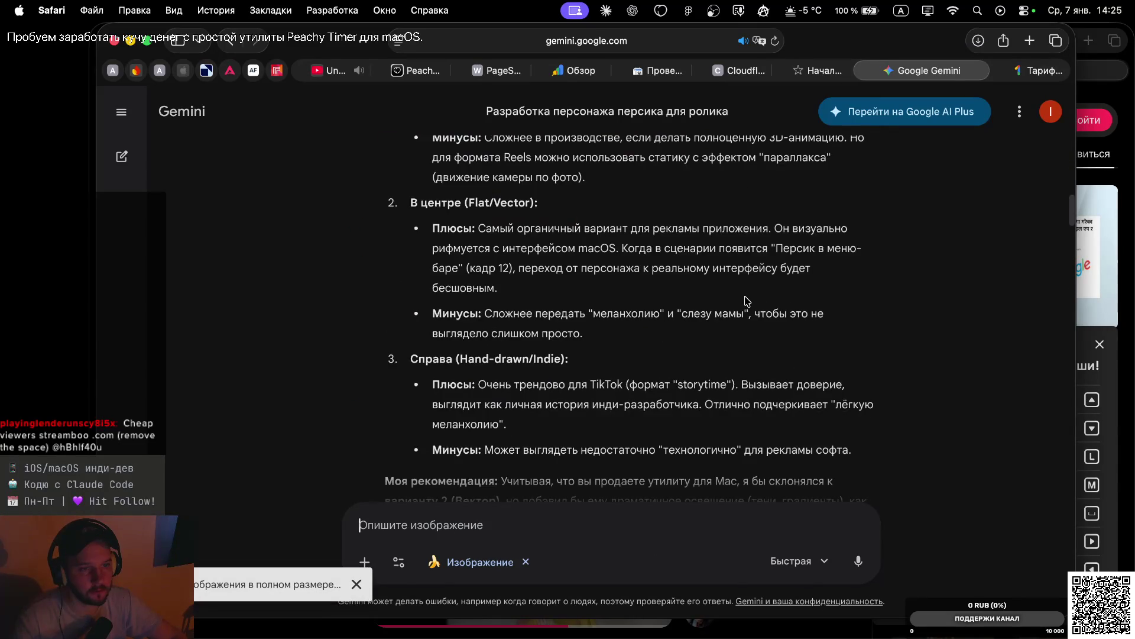
{"action": "scroll", "coordinate": [747, 300], "scroll_direction": "down", "scroll_amount": 6}
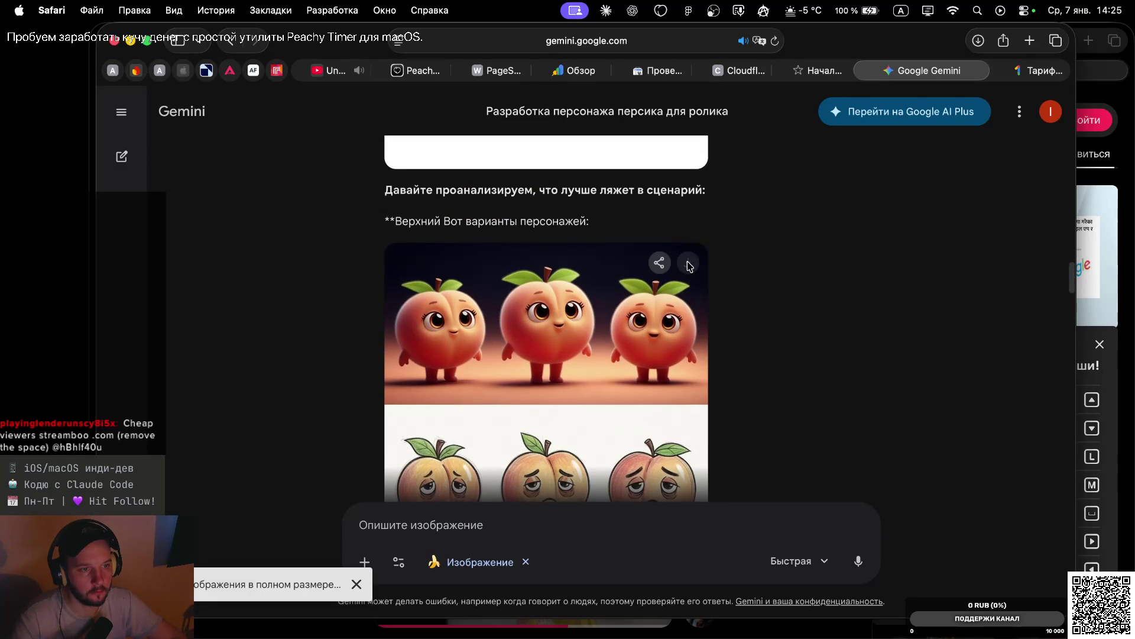
{"action": "scroll", "coordinate": [755, 318], "scroll_direction": "down", "scroll_amount": 10}
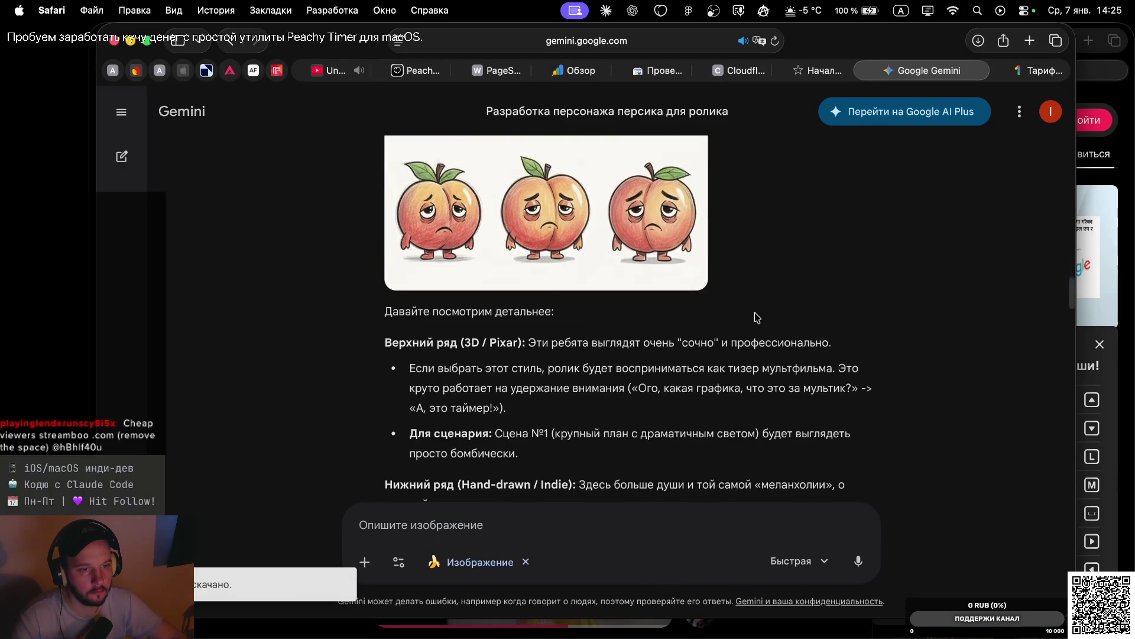
{"action": "scroll", "coordinate": [755, 318], "scroll_direction": "down", "scroll_amount": 8}
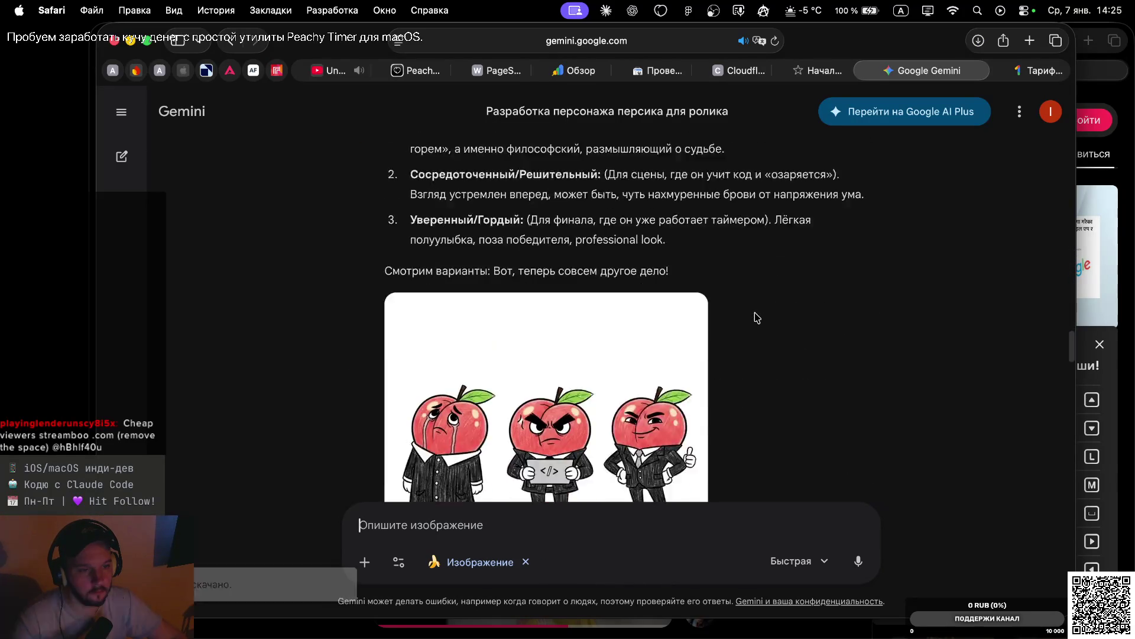
{"action": "scroll", "coordinate": [757, 318], "scroll_direction": "up", "scroll_amount": 15}
{"action": "scroll", "coordinate": [755, 317], "scroll_direction": "up", "scroll_amount": 3}
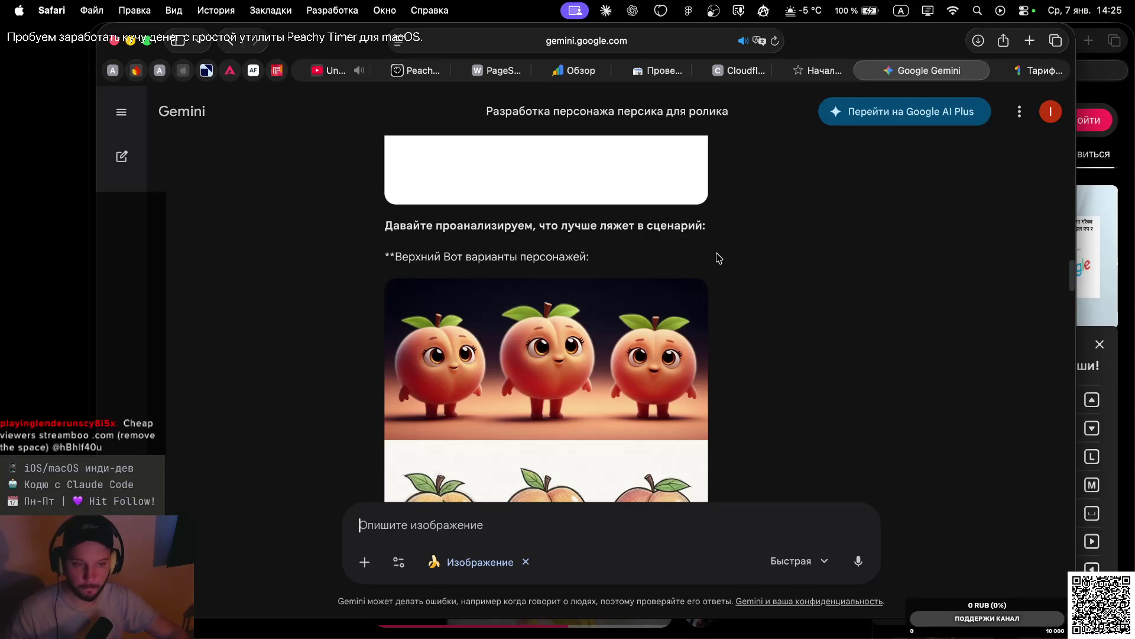
{"action": "scroll", "coordinate": [668, 258], "scroll_direction": "up", "scroll_amount": 10}
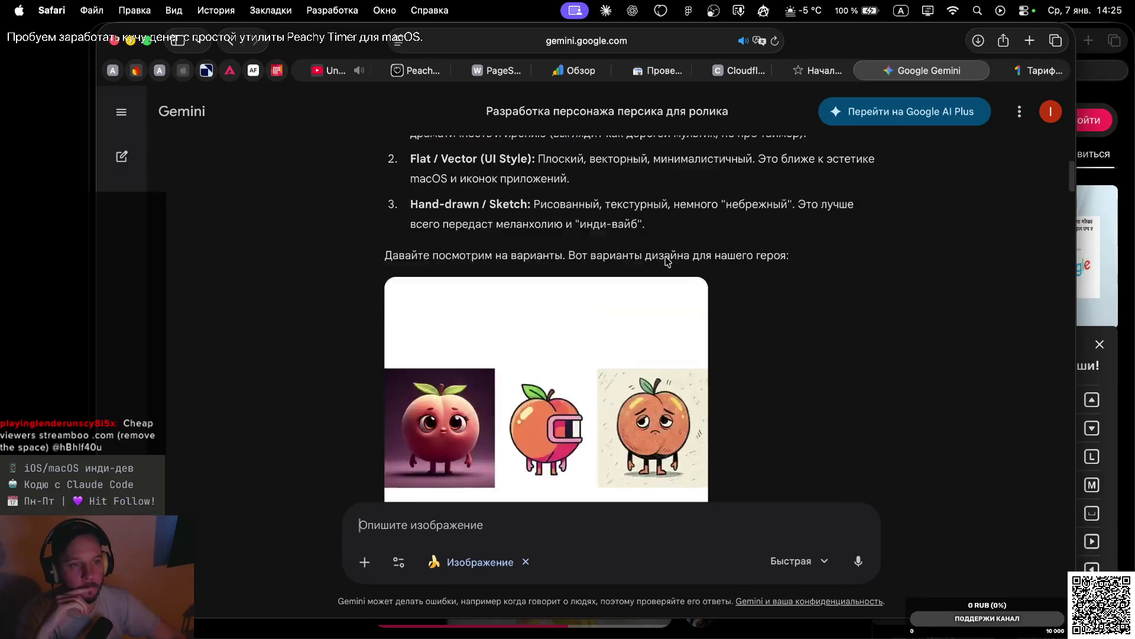
{"action": "scroll", "coordinate": [665, 355], "scroll_direction": "down", "scroll_amount": 10}
{"action": "scroll", "coordinate": [666, 380], "scroll_direction": "down", "scroll_amount": 20}
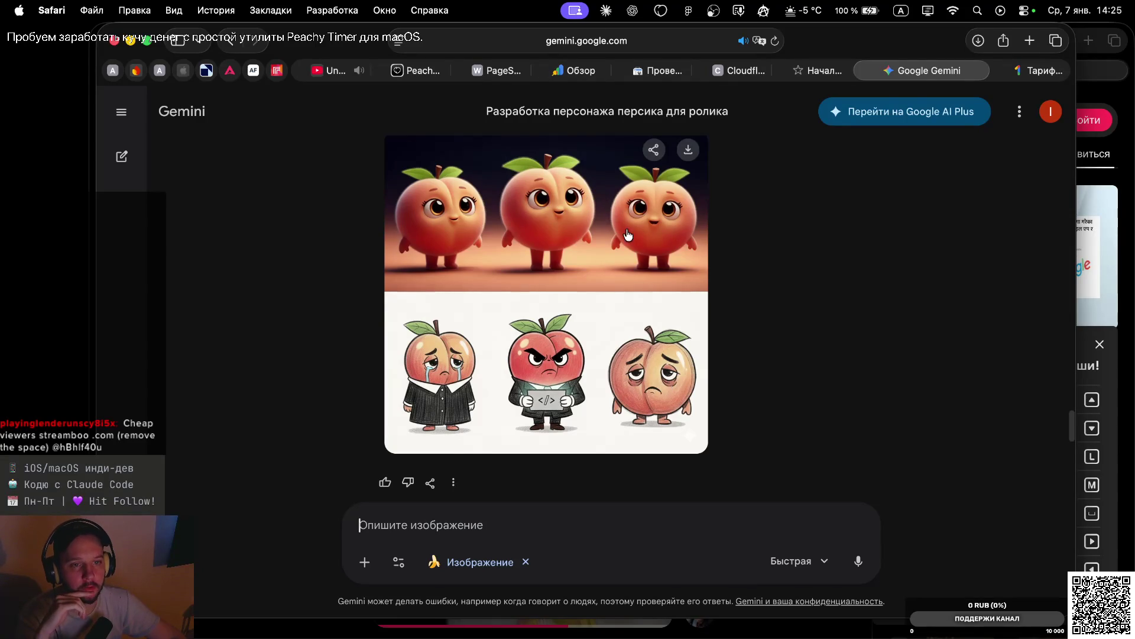
{"action": "scroll", "coordinate": [754, 224], "scroll_direction": "up", "scroll_amount": 1}
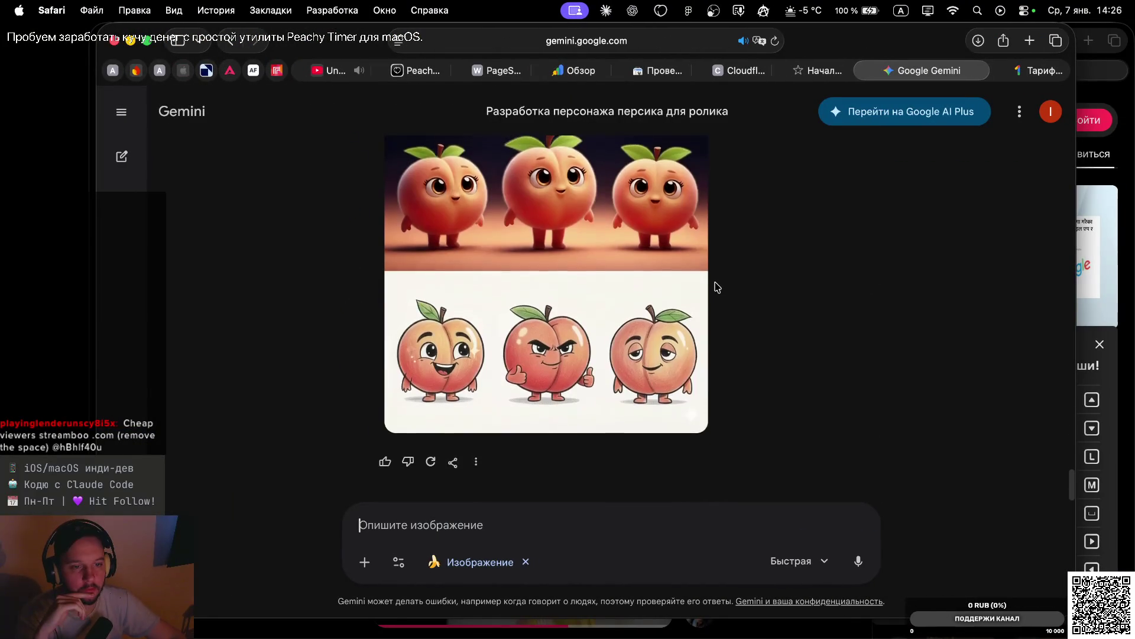
{"action": "scroll", "coordinate": [717, 287], "scroll_direction": "up", "scroll_amount": 15}
{"action": "scroll", "coordinate": [717, 287], "scroll_direction": "up", "scroll_amount": 5}
{"action": "scroll", "coordinate": [721, 313], "scroll_direction": "down", "scroll_amount": 5}
{"action": "scroll", "coordinate": [730, 353], "scroll_direction": "down", "scroll_amount": 5}
{"action": "scroll", "coordinate": [729, 353], "scroll_direction": "up", "scroll_amount": 15}
{"action": "scroll", "coordinate": [729, 353], "scroll_direction": "up", "scroll_amount": 5}
{"action": "scroll", "coordinate": [730, 353], "scroll_direction": "down", "scroll_amount": 10}
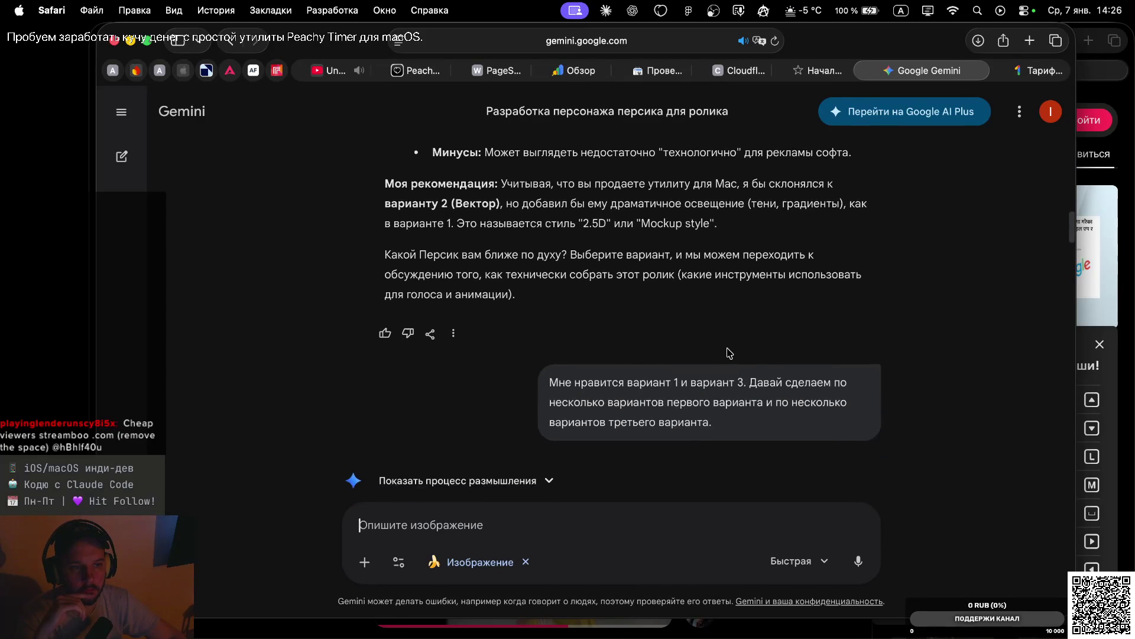
{"action": "scroll", "coordinate": [729, 352], "scroll_direction": "up", "scroll_amount": 15}
{"action": "scroll", "coordinate": [729, 352], "scroll_direction": "down", "scroll_amount": 5}
{"action": "scroll", "coordinate": [729, 352], "scroll_direction": "down", "scroll_amount": 5}
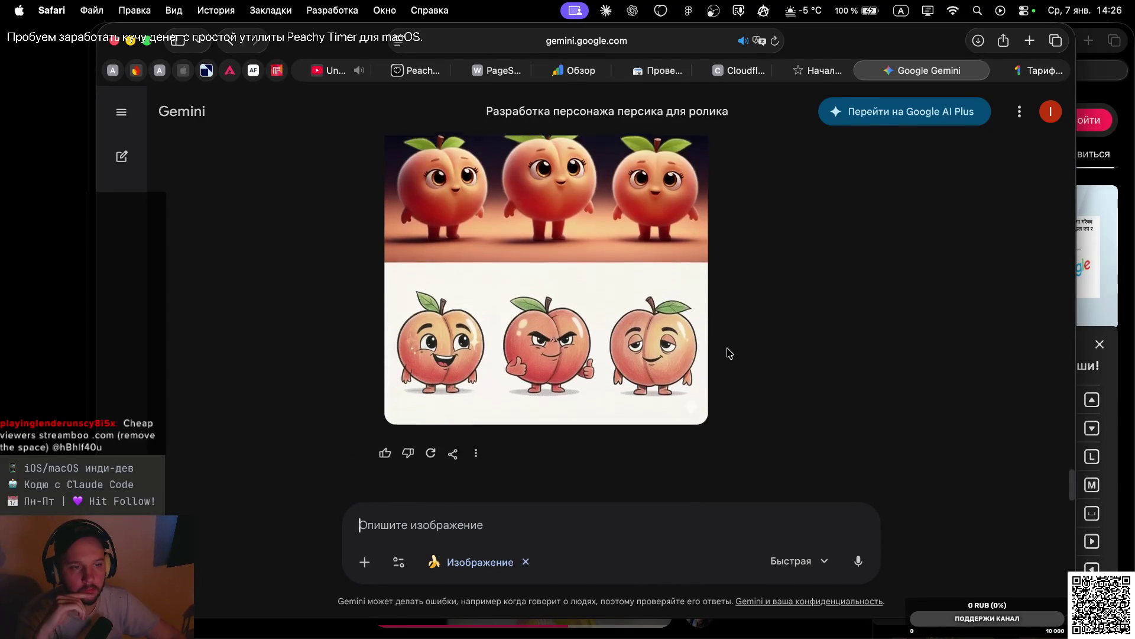
Dictate 'Так, в общем, я определился со стилем.' into the prompt unsent, then switch to Figma
{"action": "left_click", "coordinate": [510, 523]}
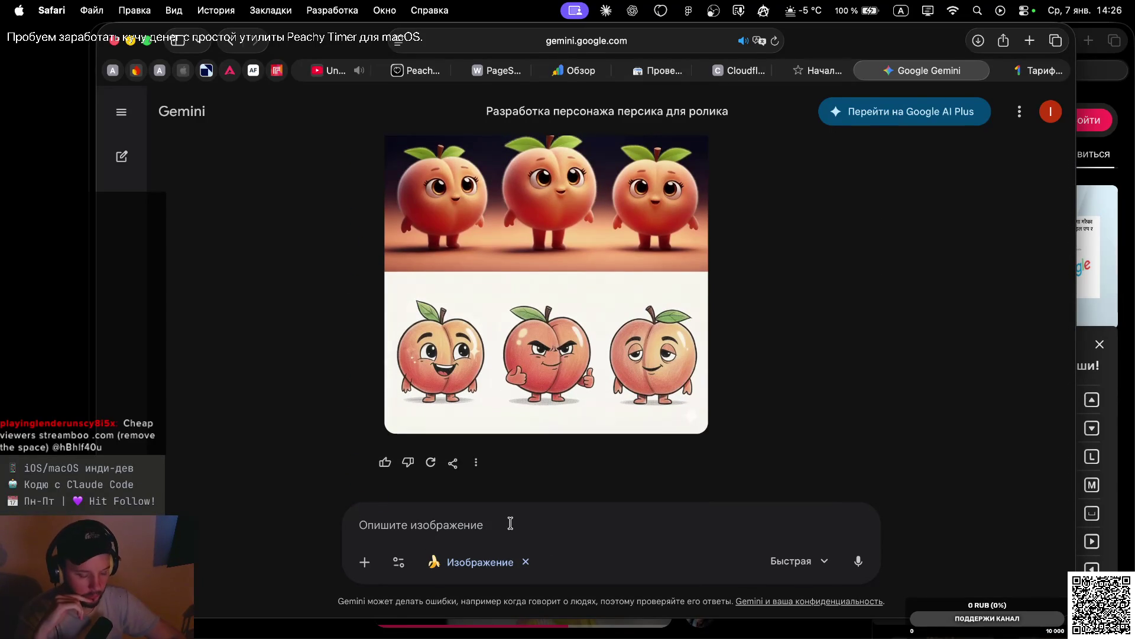
{"action": "key", "text": "fn"}
{"action": "key", "text": "fn"}
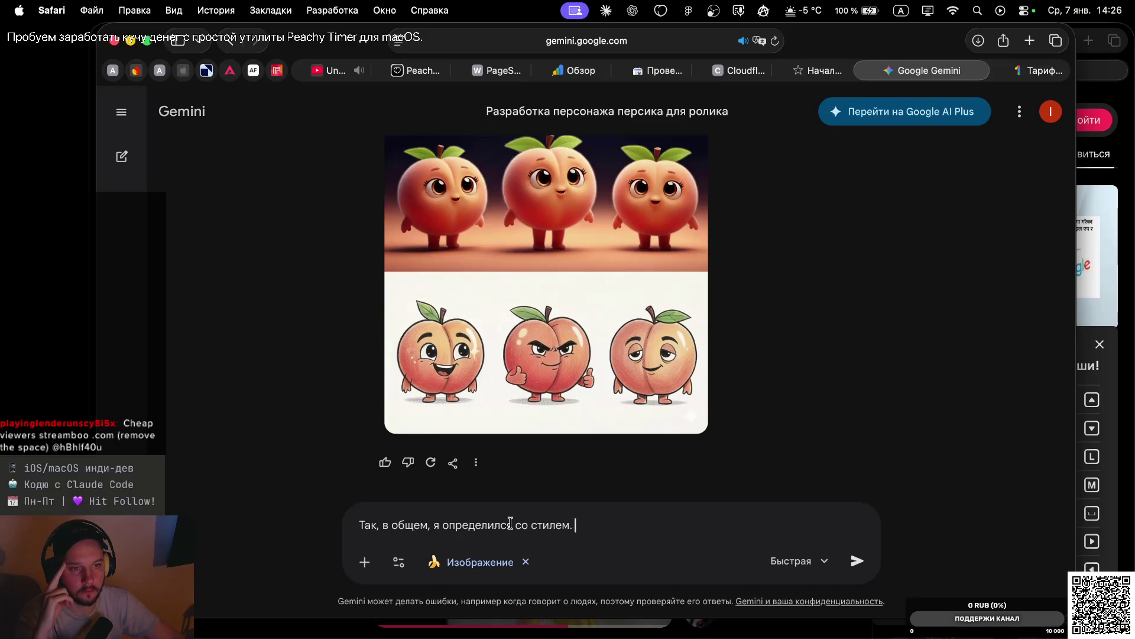
{"action": "scroll", "coordinate": [639, 262], "scroll_direction": "up", "scroll_amount": 2}
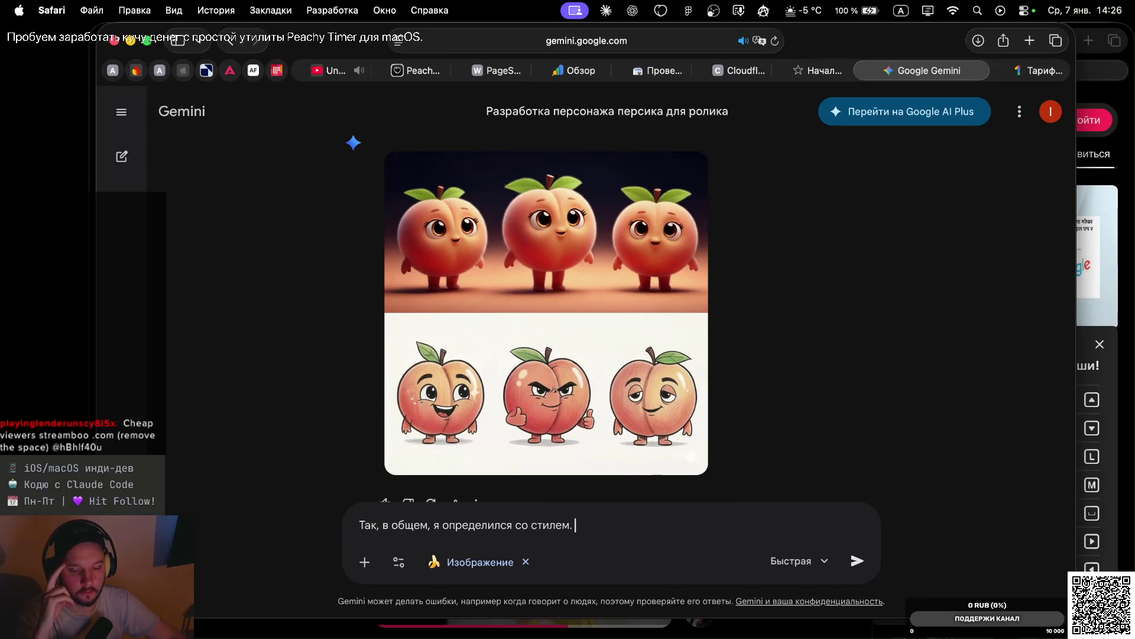
{"action": "key", "text": "ctrl+Right"}
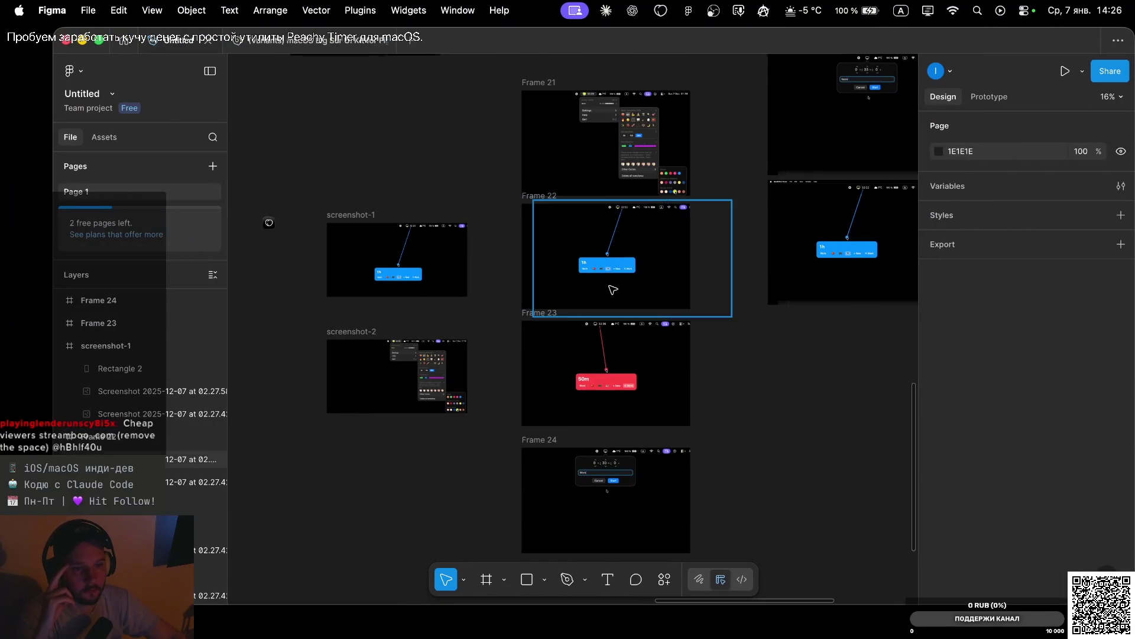
Move to the desktop holding the Finder window
{"action": "scroll", "coordinate": [609, 287], "scroll_direction": "right", "scroll_amount": 10}
{"action": "scroll", "coordinate": [612, 289], "scroll_direction": "down", "scroll_amount": 5}
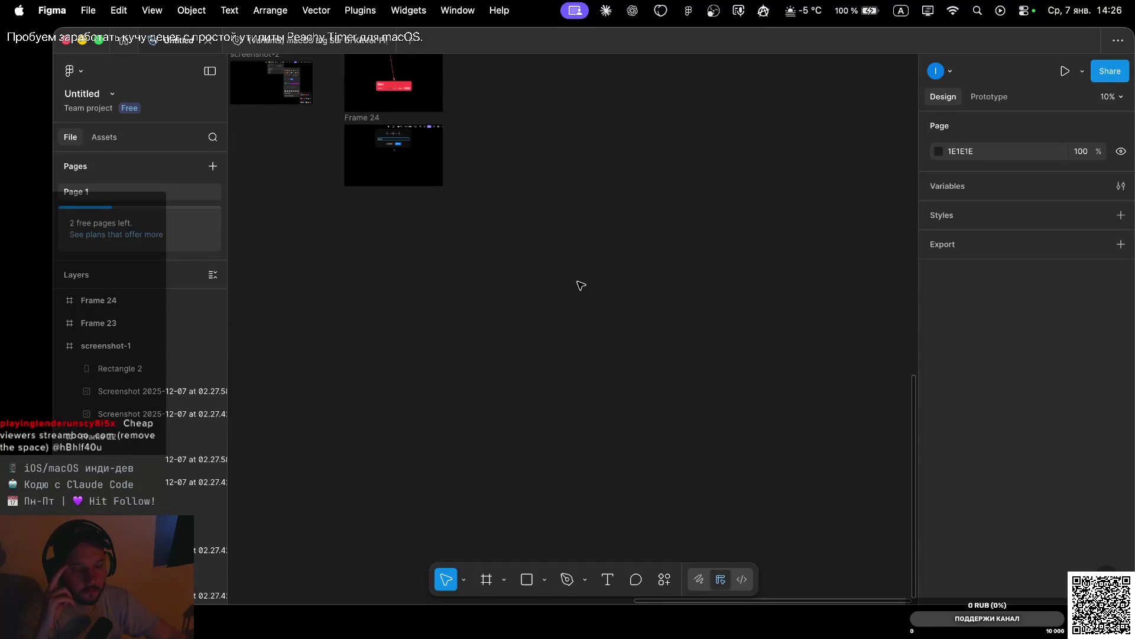
{"action": "key", "text": "ctrl+Up"}
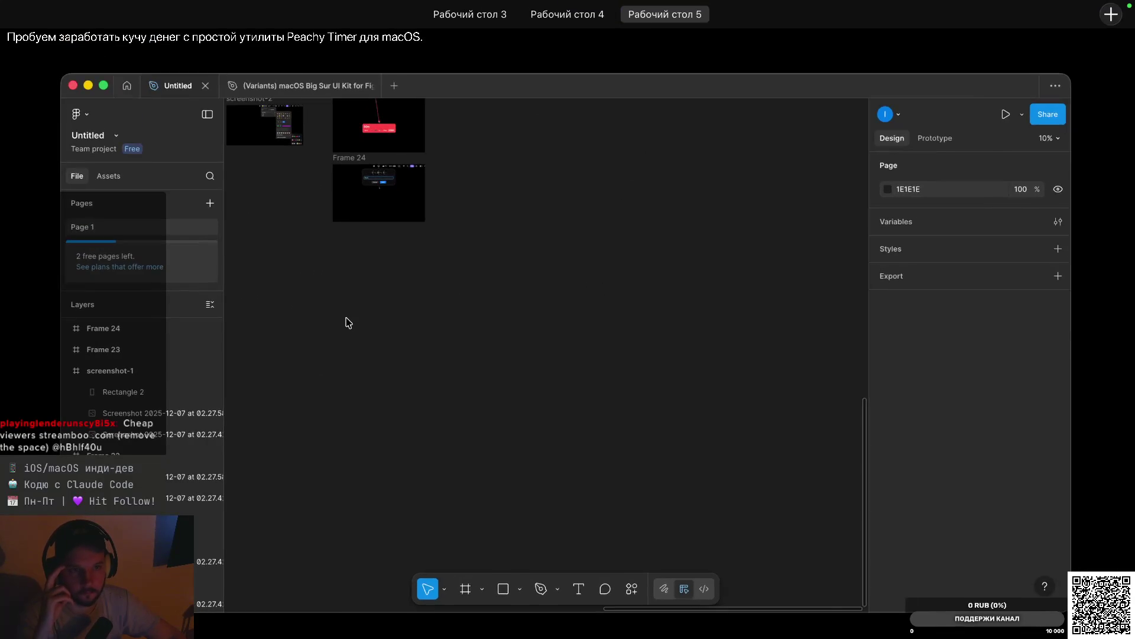
{"action": "key", "text": "ctrl+Left"}
{"action": "key", "text": "ctrl+Left"}
{"action": "key", "text": "ctrl+Up"}
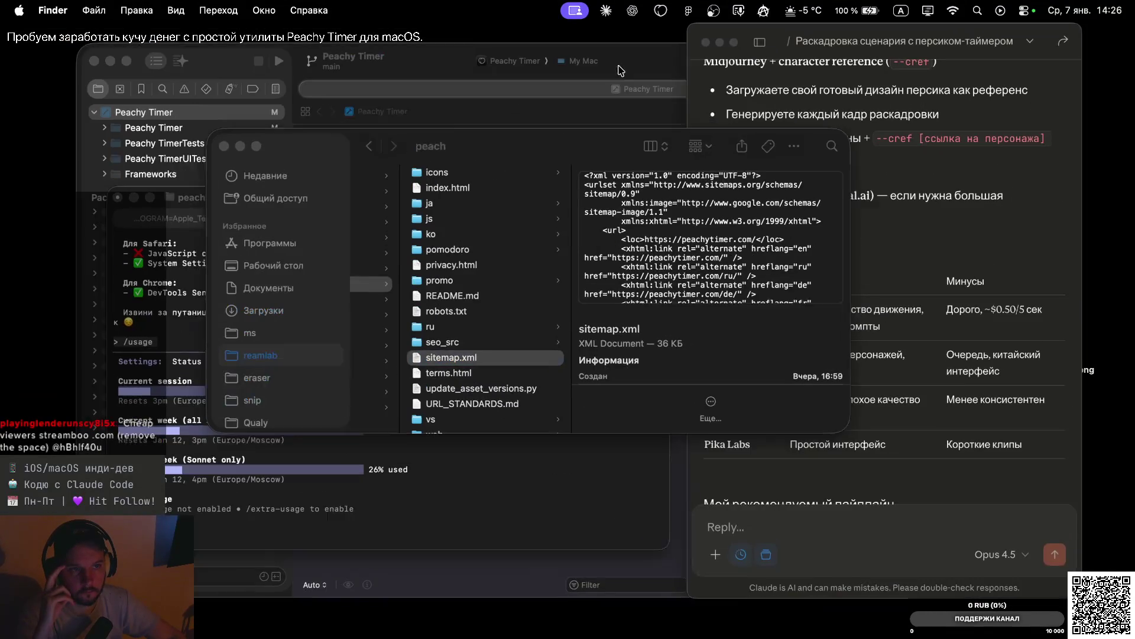
In Downloads, preview the three Gemini-generated peach images and copy the peach character PNG
{"action": "left_click", "coordinate": [247, 316]}
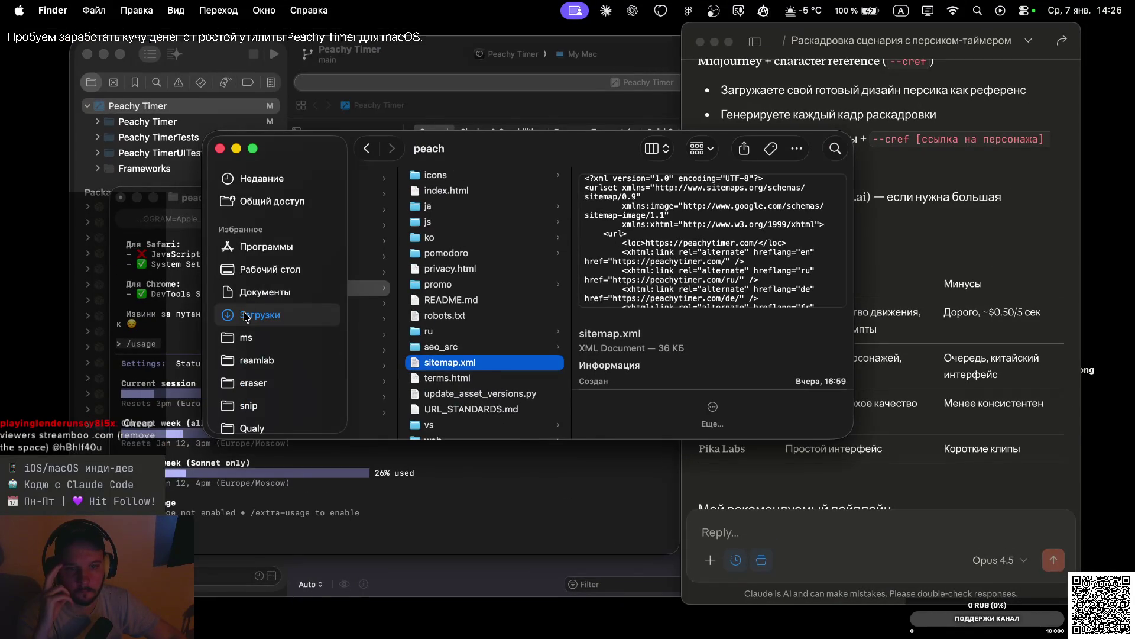
{"action": "left_click", "coordinate": [390, 217]}
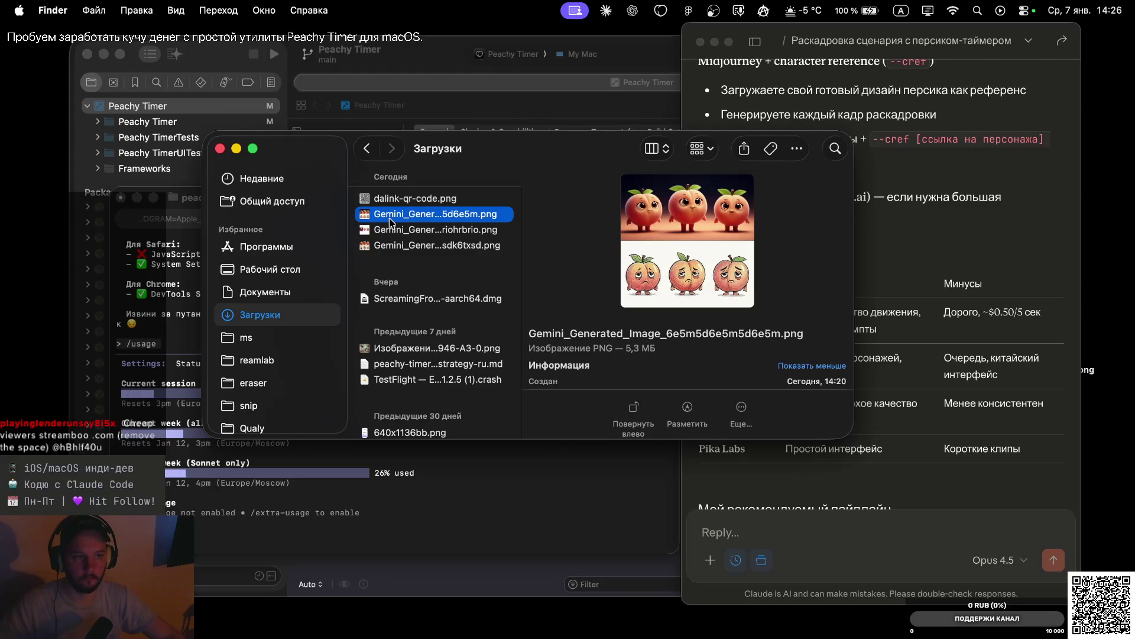
{"action": "scroll", "coordinate": [695, 312], "scroll_direction": "down", "scroll_amount": 5}
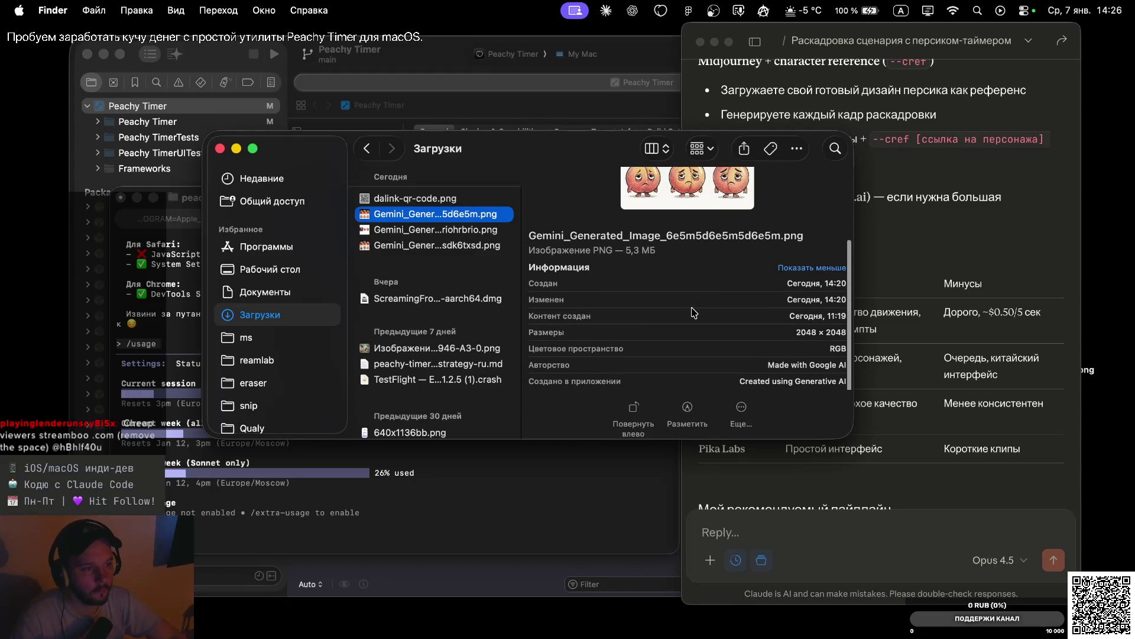
{"action": "key", "text": "Down"}
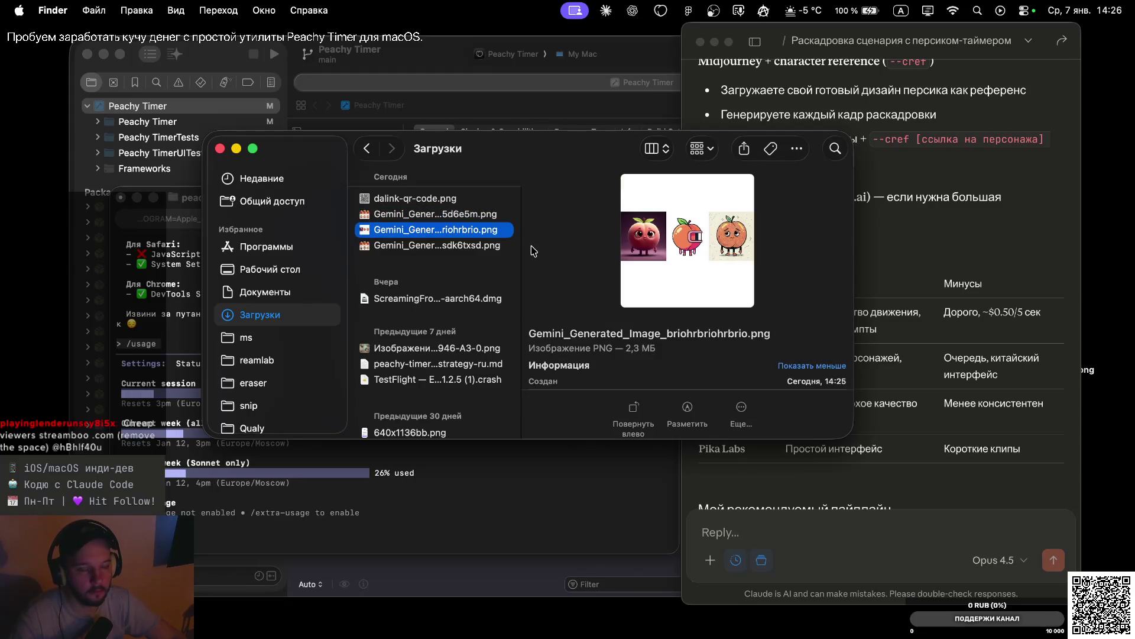
{"action": "scroll", "coordinate": [717, 252], "scroll_direction": "down", "scroll_amount": 3}
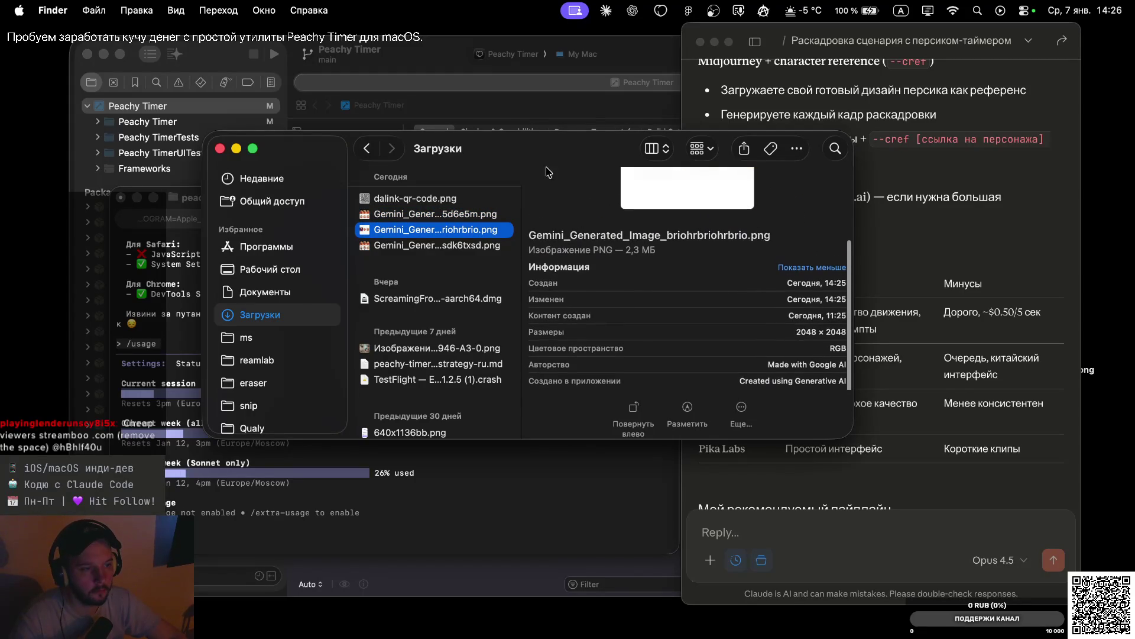
{"action": "key", "text": "Down"}
{"action": "scroll", "coordinate": [700, 262], "scroll_direction": "down", "scroll_amount": 3}
{"action": "scroll", "coordinate": [701, 262], "scroll_direction": "down", "scroll_amount": 1}
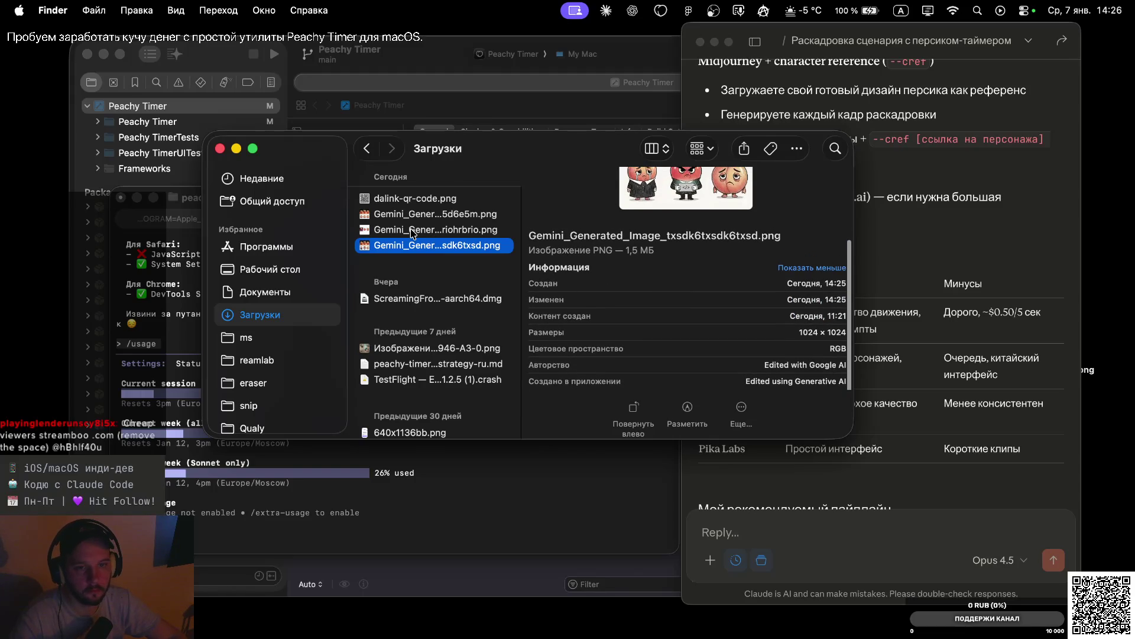
{"action": "left_click", "coordinate": [386, 214]}
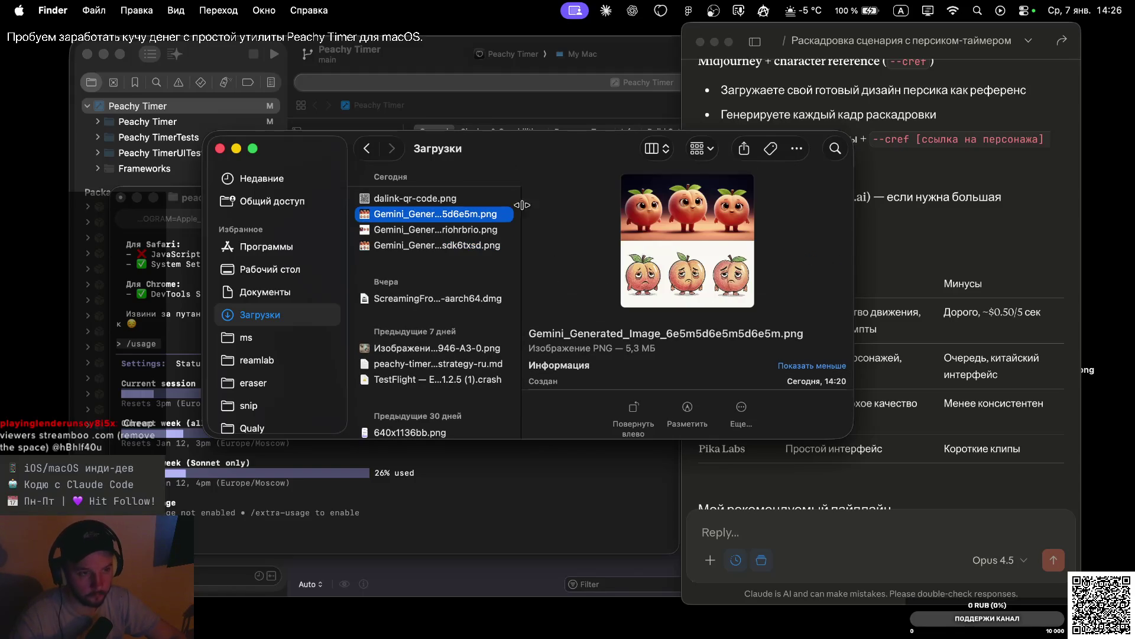
{"action": "key", "text": "ctrl+Right"}
{"action": "key", "text": "ctrl+Right"}
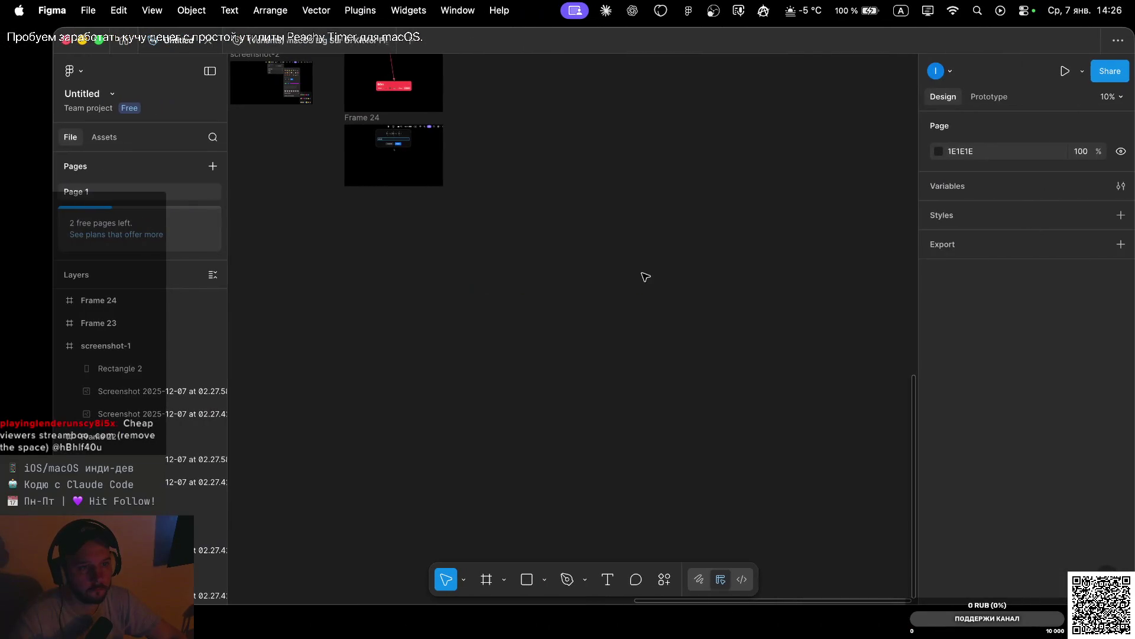
Paste the peach image and crop it to 2048×1014, keeping only the top row
{"action": "key", "text": "super+v"}
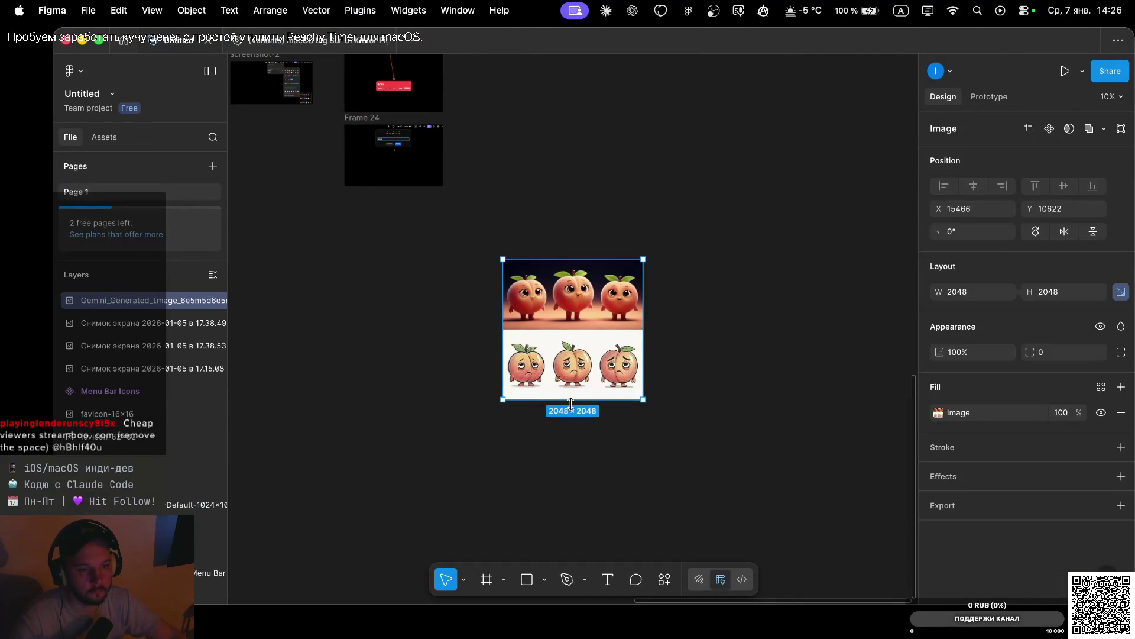
{"action": "left_click_drag", "start_coordinate": [571, 401], "coordinate": [580, 328]}
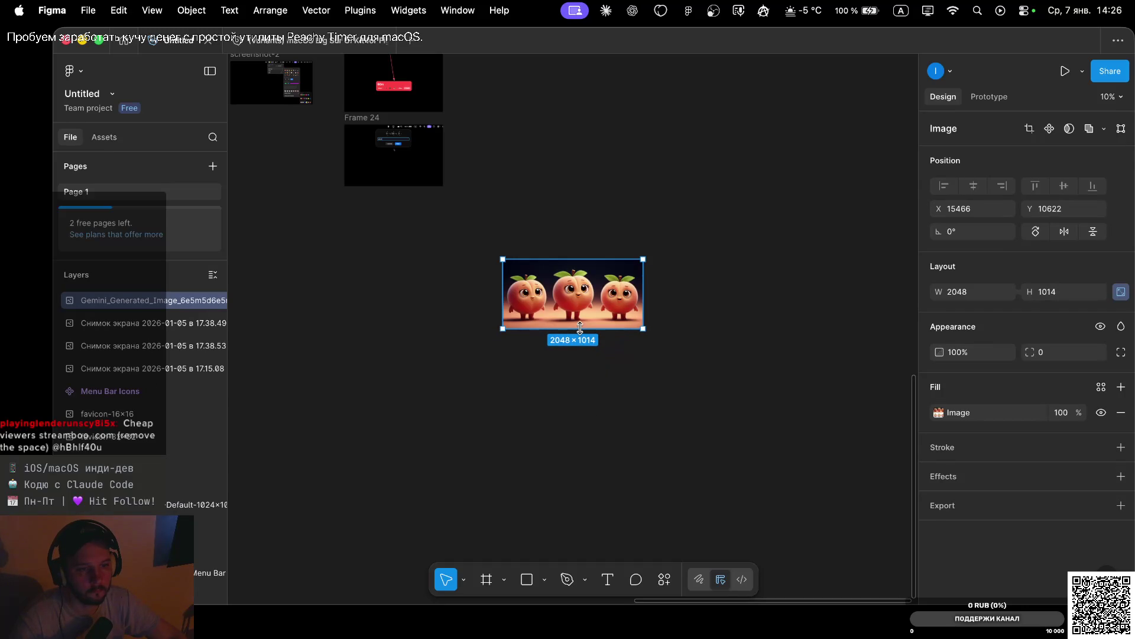
{"action": "scroll", "coordinate": [580, 328], "scroll_direction": "up", "scroll_amount": 5}
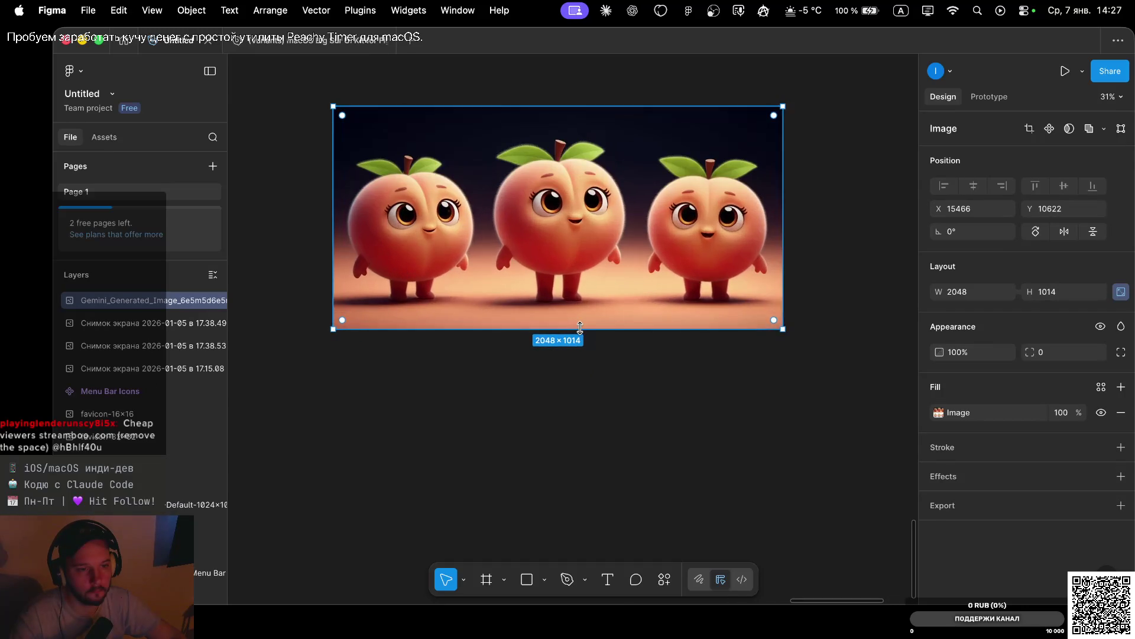
{"action": "scroll", "coordinate": [580, 329], "scroll_direction": "up", "scroll_amount": 2}
{"action": "scroll", "coordinate": [580, 329], "scroll_direction": "down", "scroll_amount": 3}
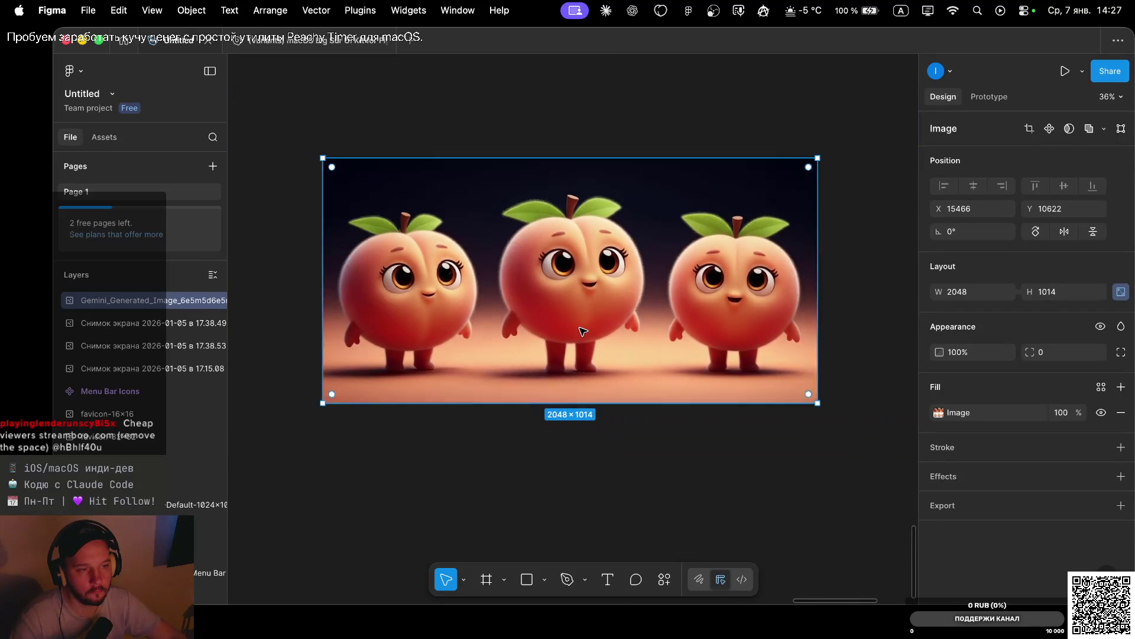
Add a 1x PNG export setting to the cropped peach image
{"action": "left_click", "coordinate": [834, 313]}
{"action": "left_click", "coordinate": [614, 266]}
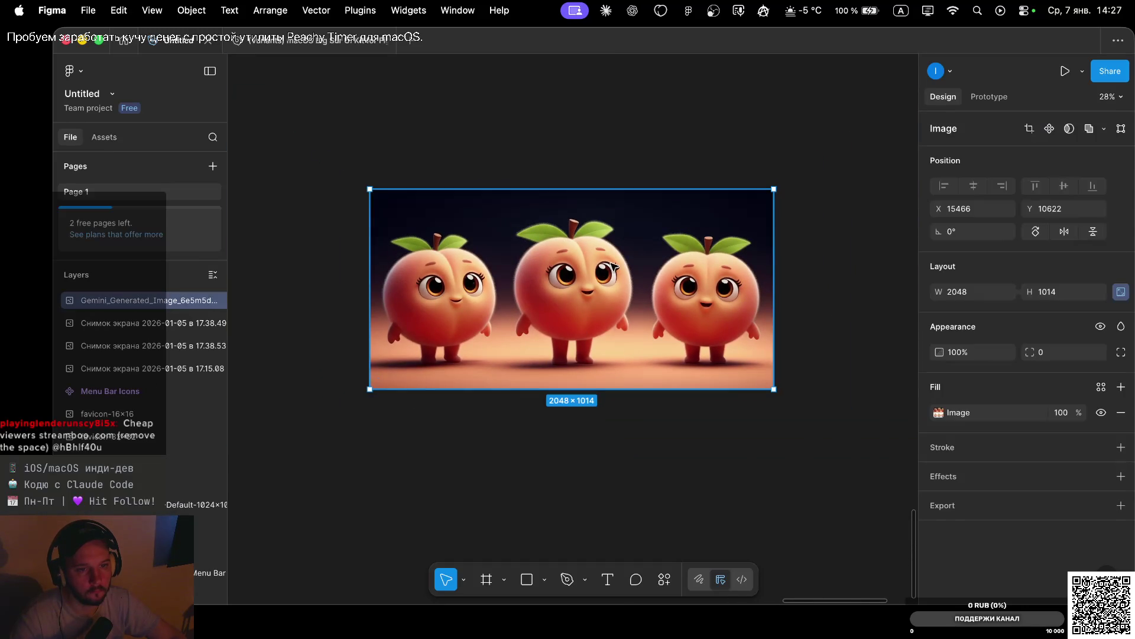
{"action": "scroll", "coordinate": [609, 129], "scroll_direction": "down", "scroll_amount": 3}
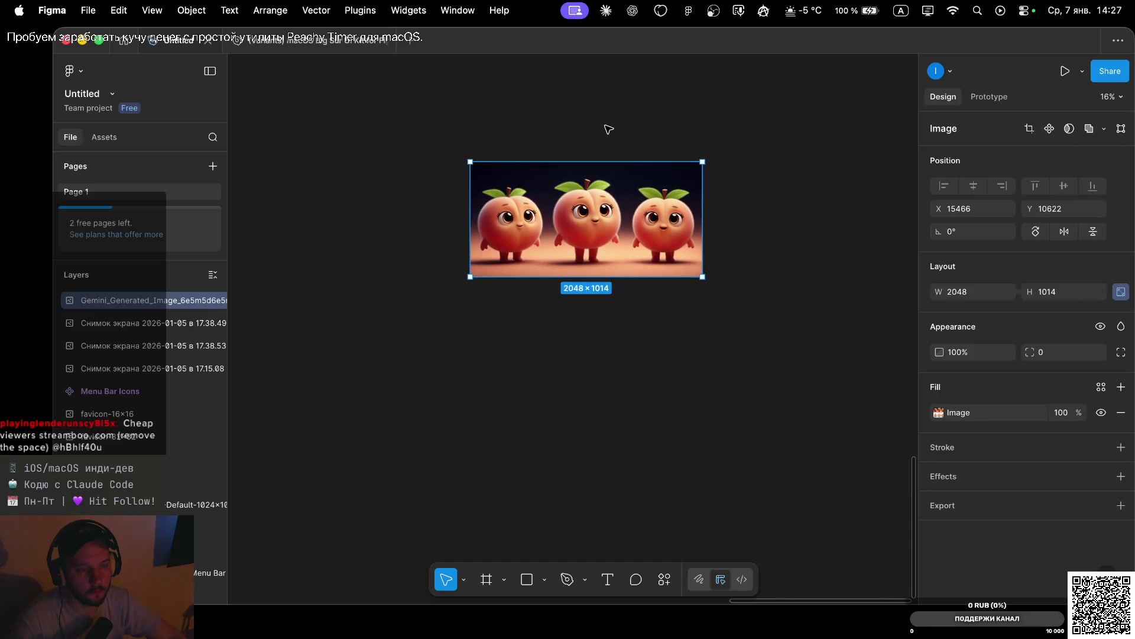
{"action": "key", "text": "ctrl+Left"}
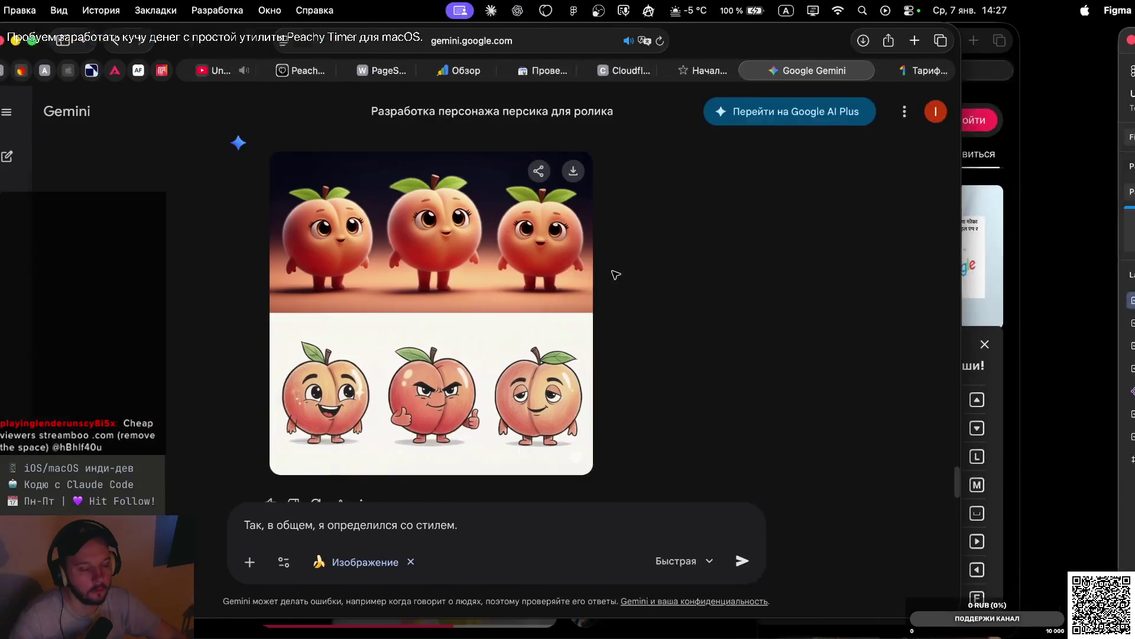
{"action": "key", "text": "ctrl+Right"}
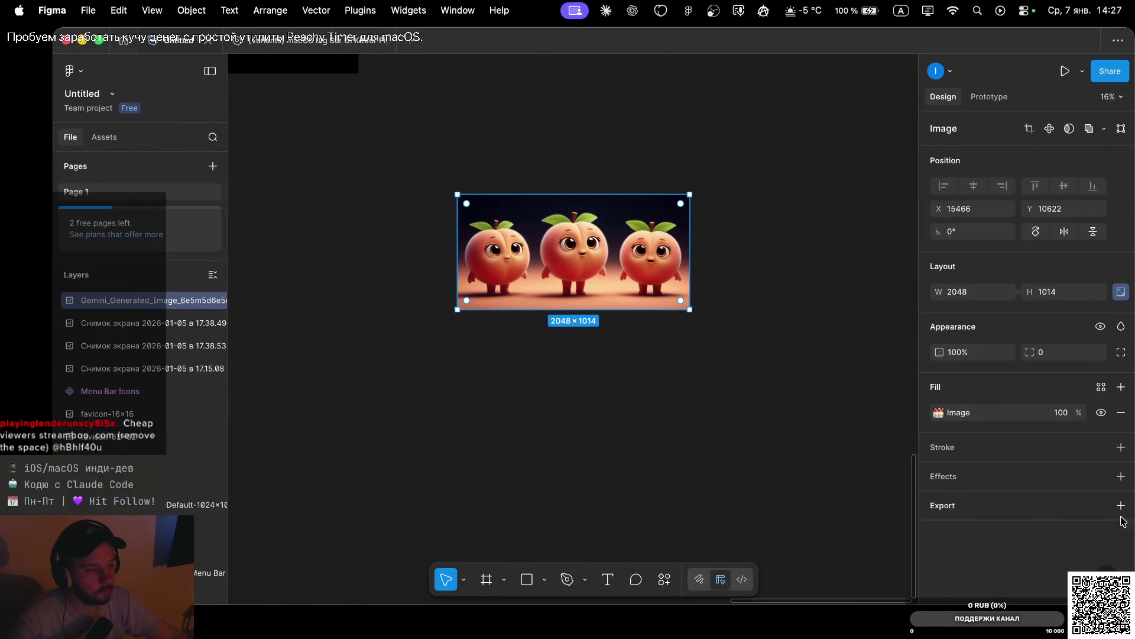
{"action": "left_click", "coordinate": [1121, 506]}
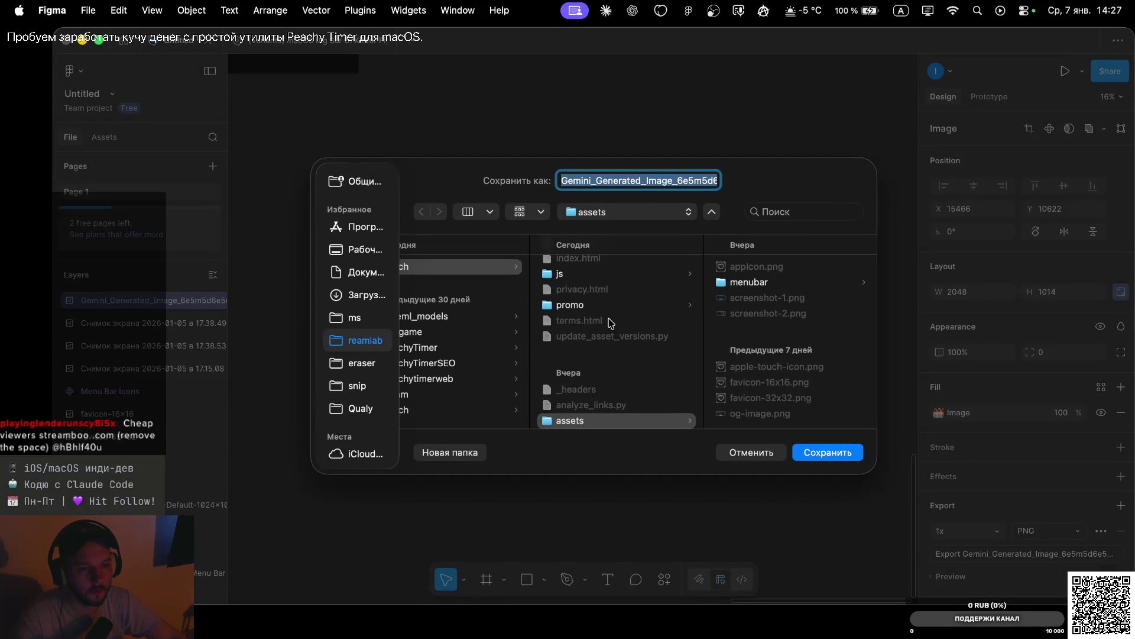
Save the 1x PNG export into the peach > promo folder
{"action": "scroll", "coordinate": [467, 292], "scroll_direction": "left", "scroll_amount": 3}
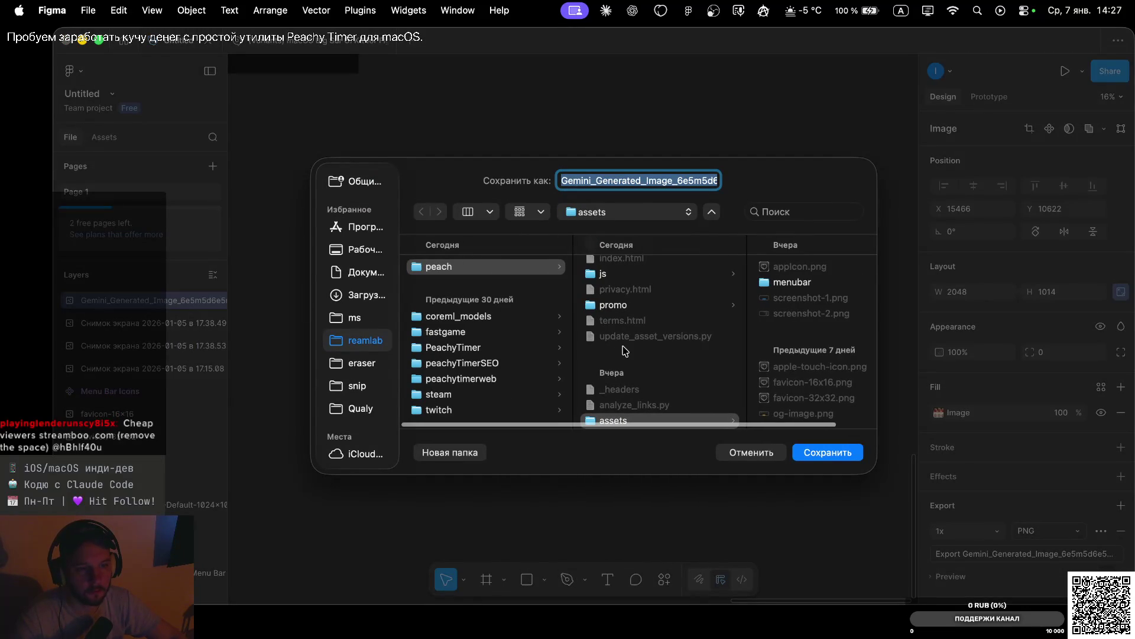
{"action": "scroll", "coordinate": [625, 351], "scroll_direction": "down", "scroll_amount": 10}
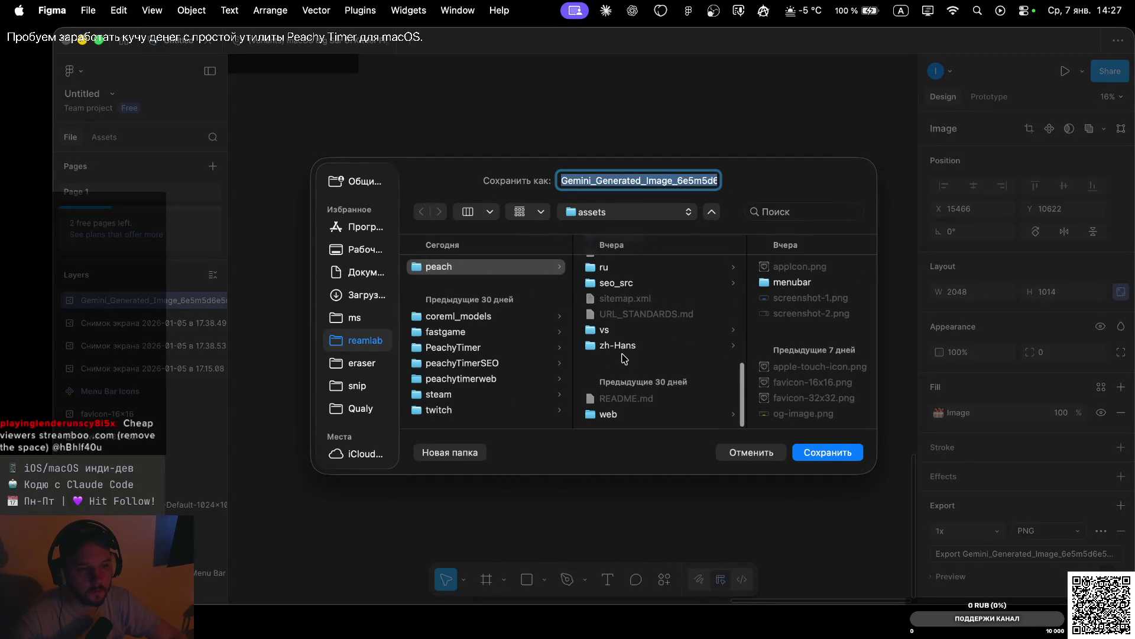
{"action": "scroll", "coordinate": [618, 280], "scroll_direction": "up", "scroll_amount": 10}
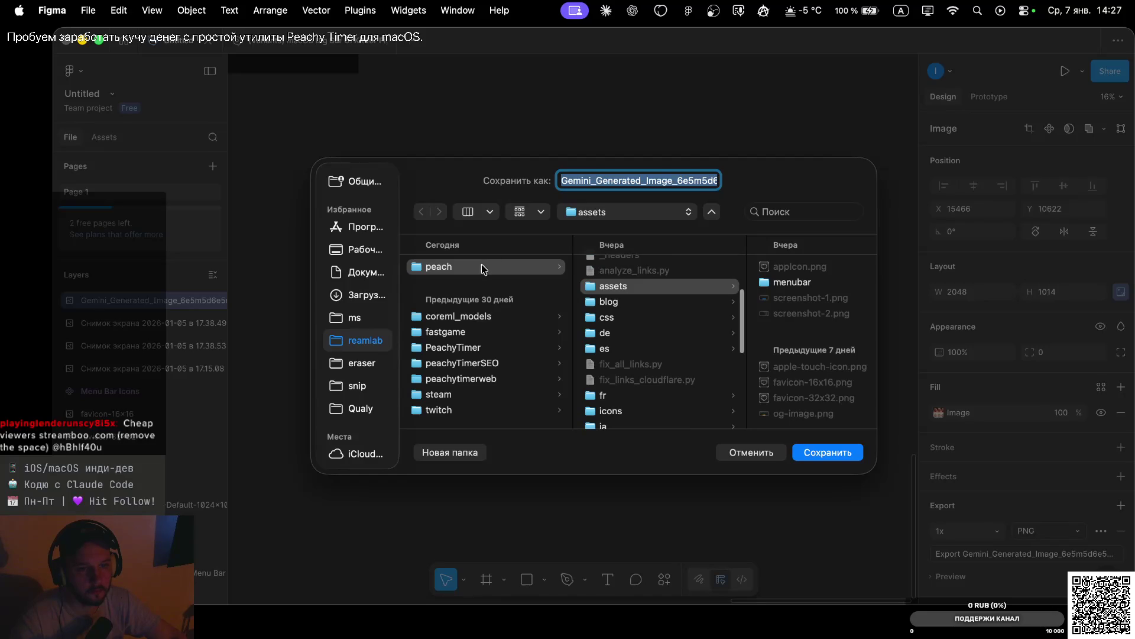
{"action": "left_click", "coordinate": [483, 267]}
{"action": "scroll", "coordinate": [603, 313], "scroll_direction": "up", "scroll_amount": 5}
{"action": "left_click", "coordinate": [460, 461]}
{"action": "left_click", "coordinate": [602, 349]}
{"action": "left_click", "coordinate": [585, 329]}
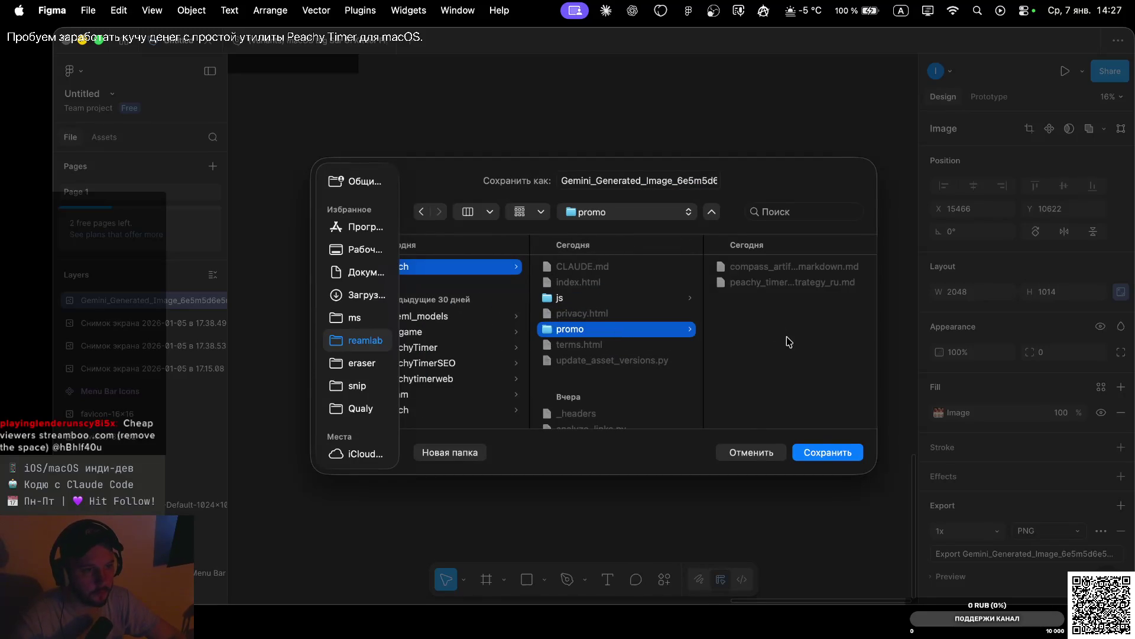
{"action": "left_click", "coordinate": [827, 453]}
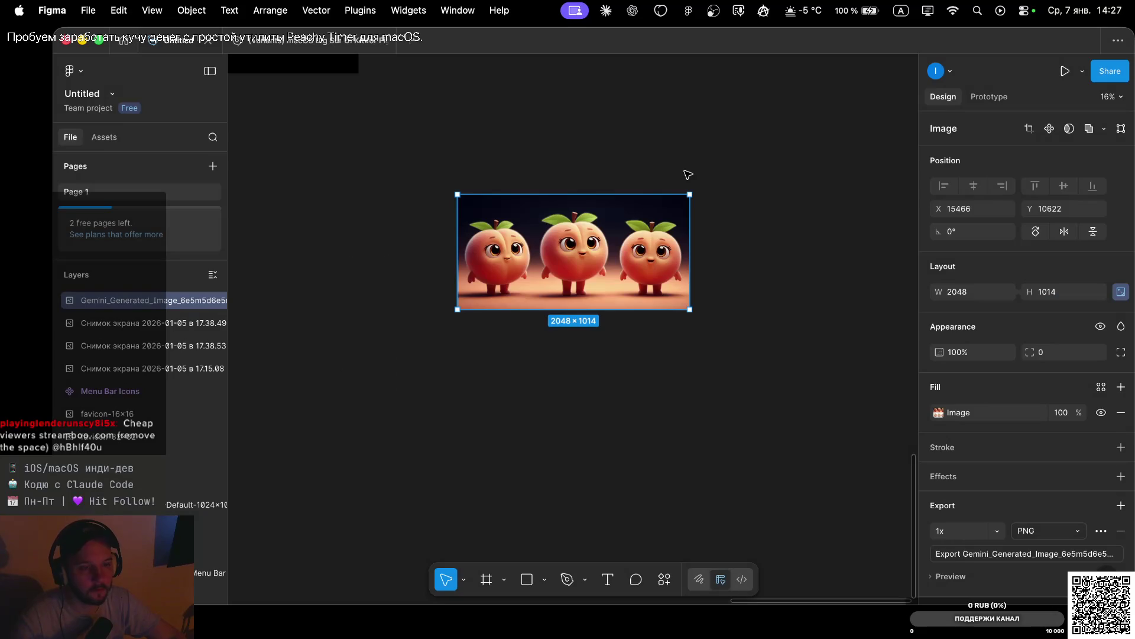
{"action": "key", "text": "super+Tab"}
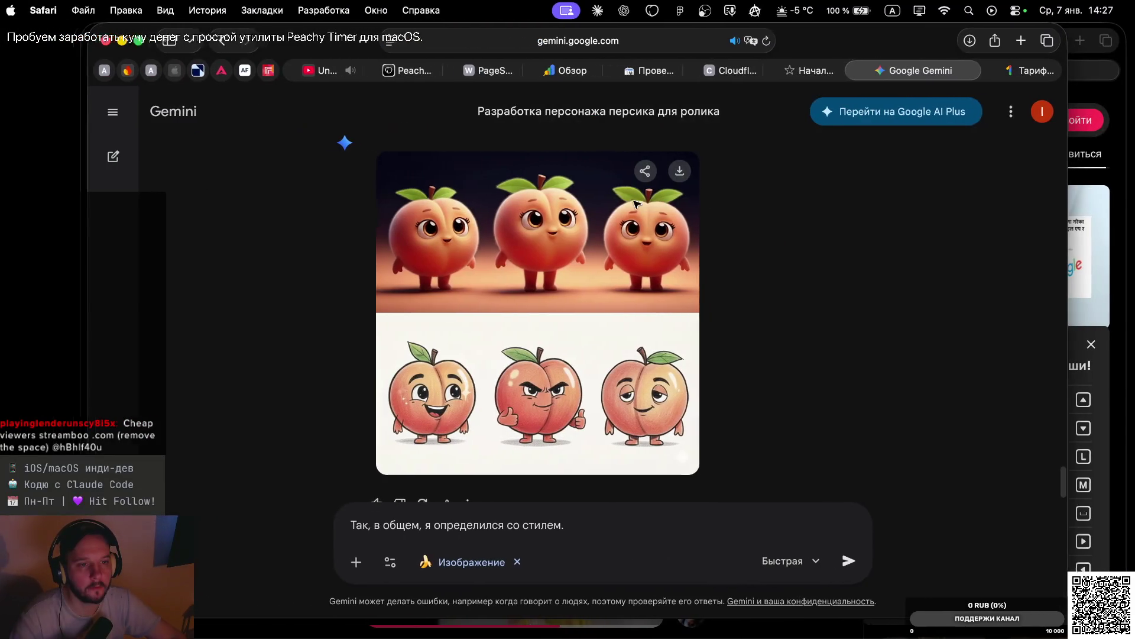
Scroll up the peach chat to revisit Gemini's earlier reply about the script
{"action": "scroll", "coordinate": [695, 338], "scroll_direction": "down", "scroll_amount": 2}
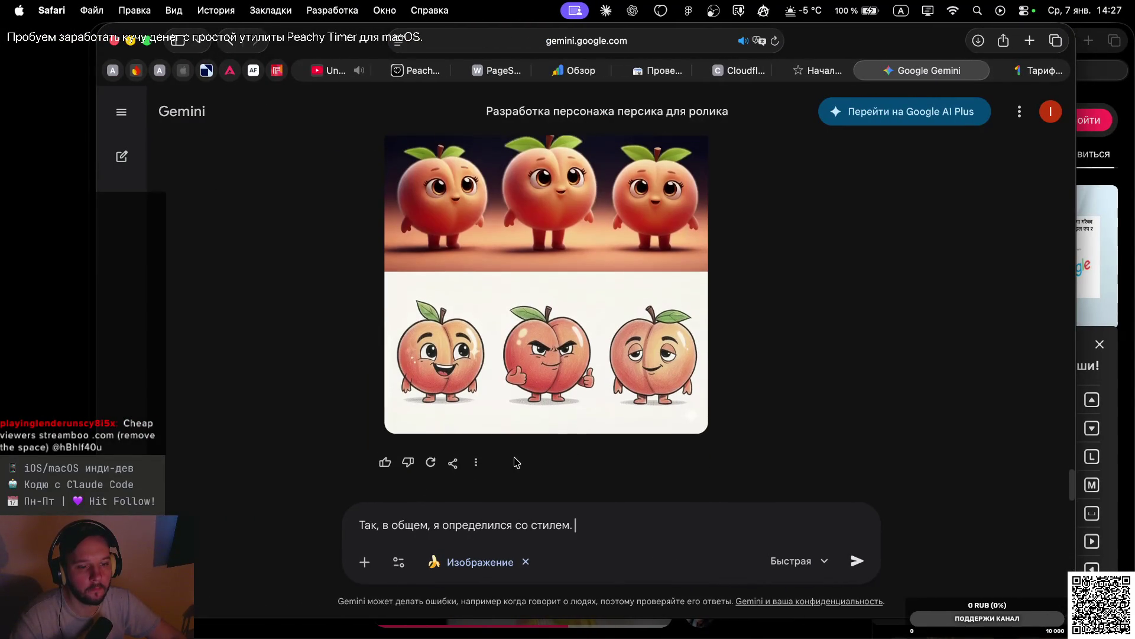
{"action": "scroll", "coordinate": [535, 355], "scroll_direction": "up", "scroll_amount": 5}
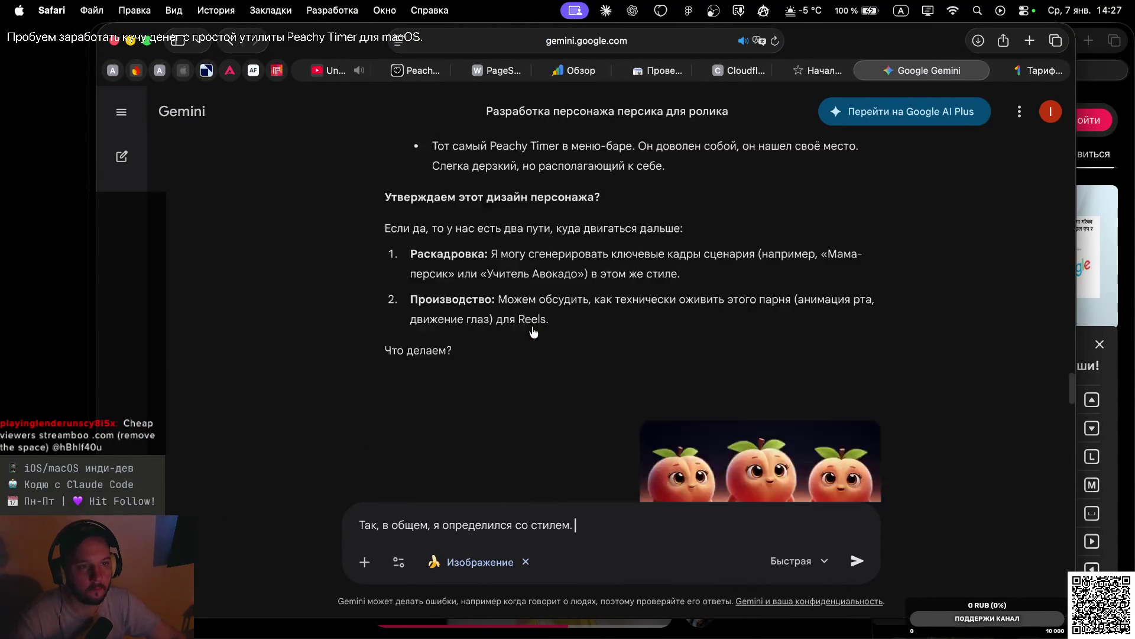
{"action": "scroll", "coordinate": [532, 331], "scroll_direction": "up", "scroll_amount": 10}
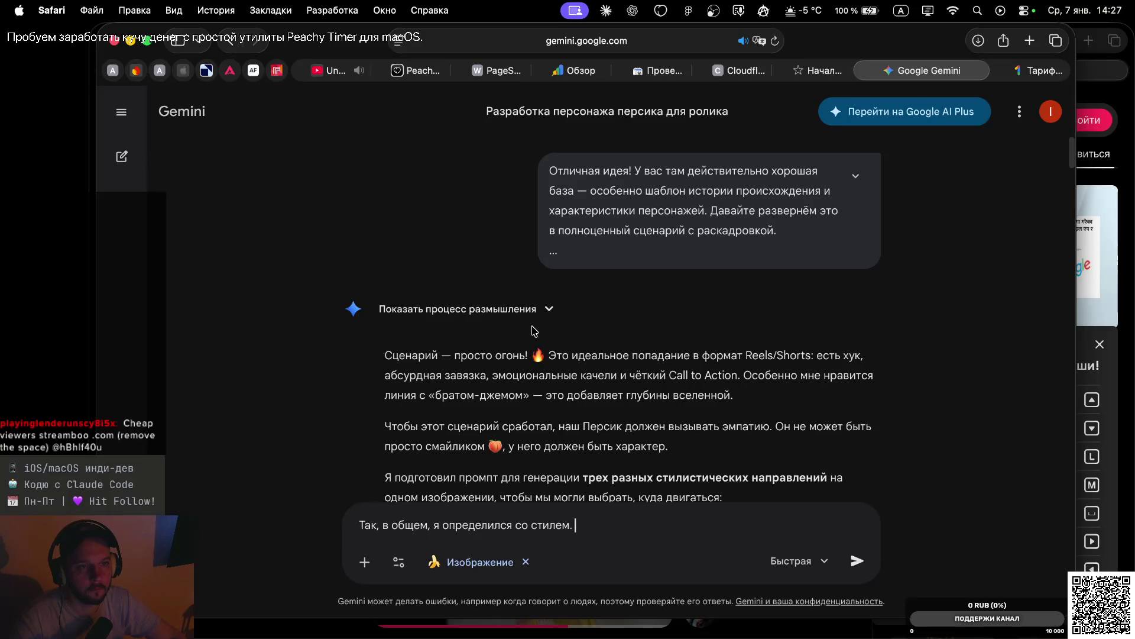
{"action": "scroll", "coordinate": [565, 342], "scroll_direction": "down", "scroll_amount": 15}
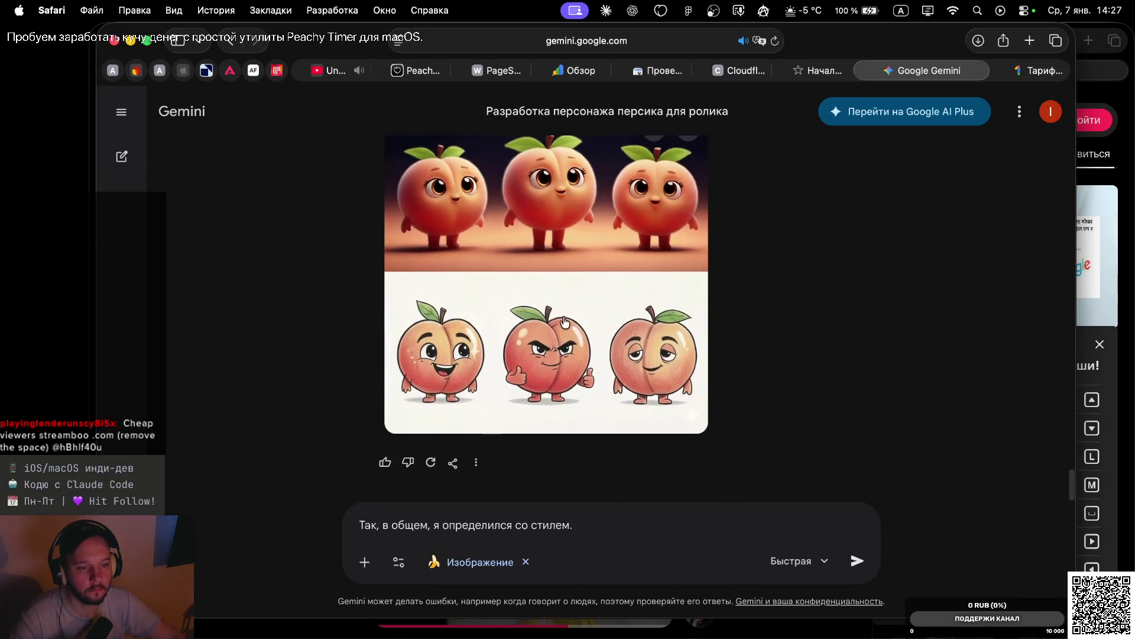
Replace the draft with a dictated request to recall the earlier script, send it, and review the reply
{"action": "key", "text": "super+a"}
{"action": "key", "text": "BackSpace"}
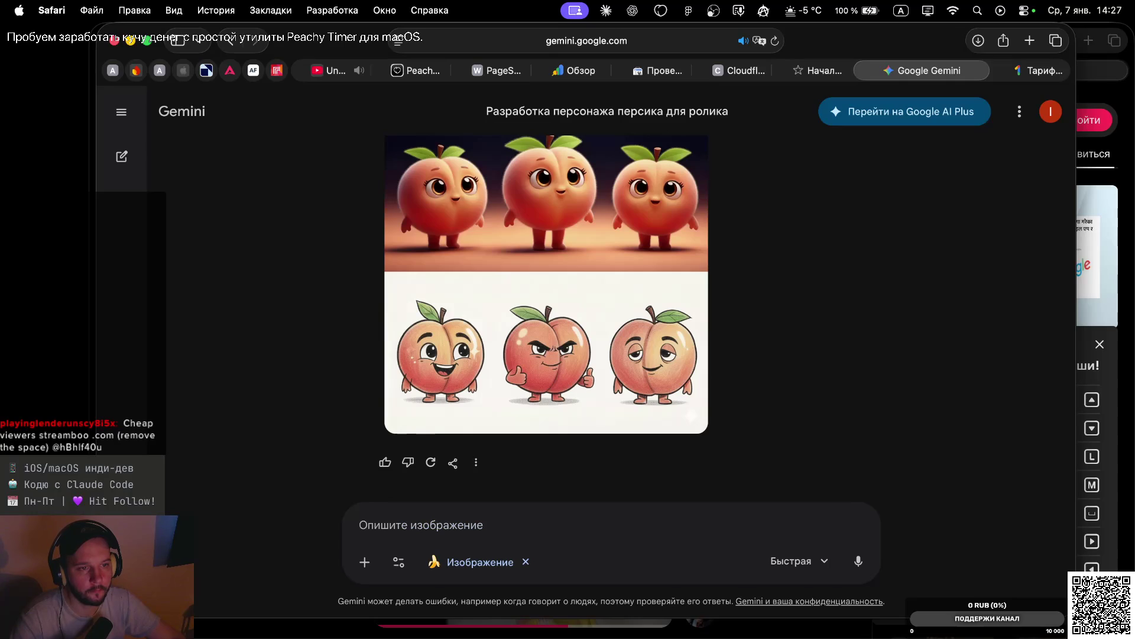
{"action": "key", "text": "F5"}
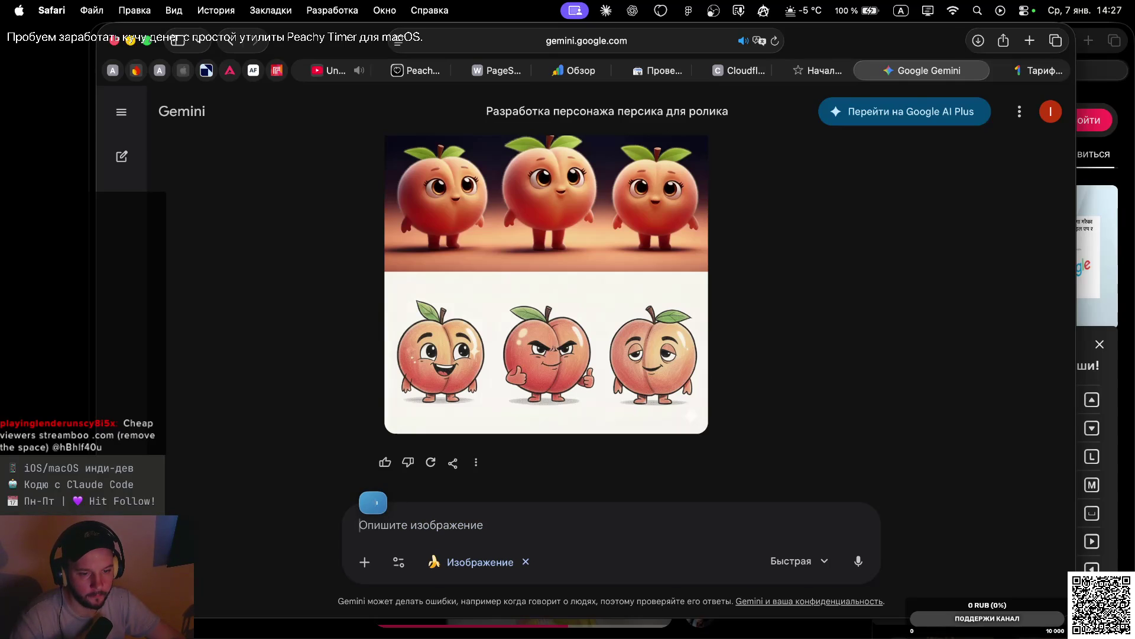
{"action": "key", "text": "Return"}
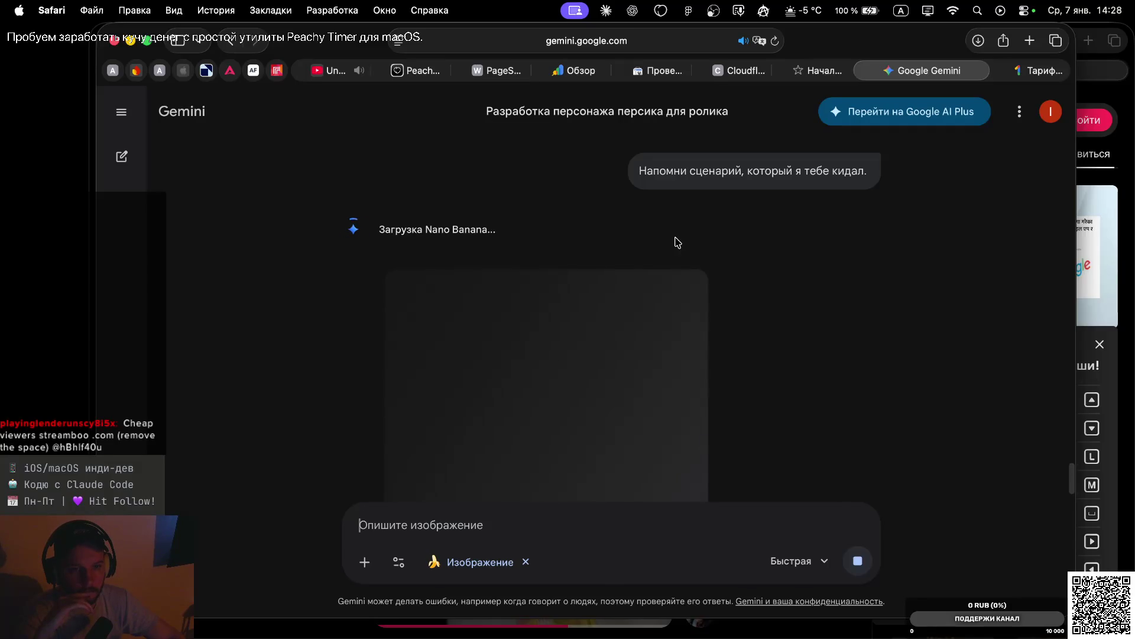
{"action": "scroll", "coordinate": [720, 308], "scroll_direction": "down", "scroll_amount": 3}
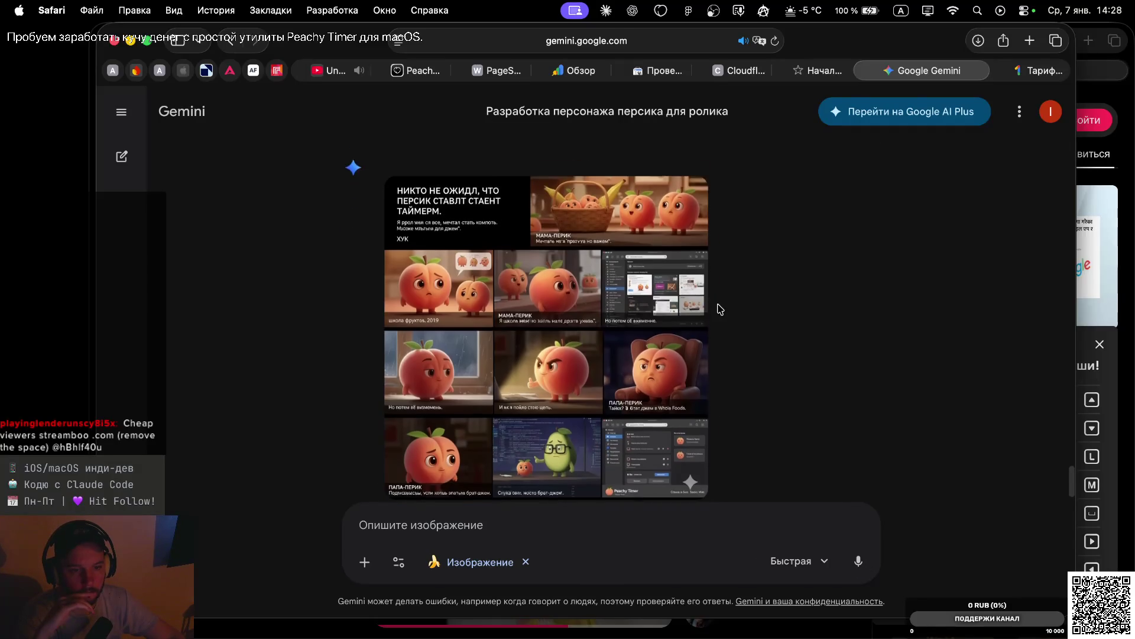
{"action": "scroll", "coordinate": [726, 232], "scroll_direction": "up", "scroll_amount": 2}
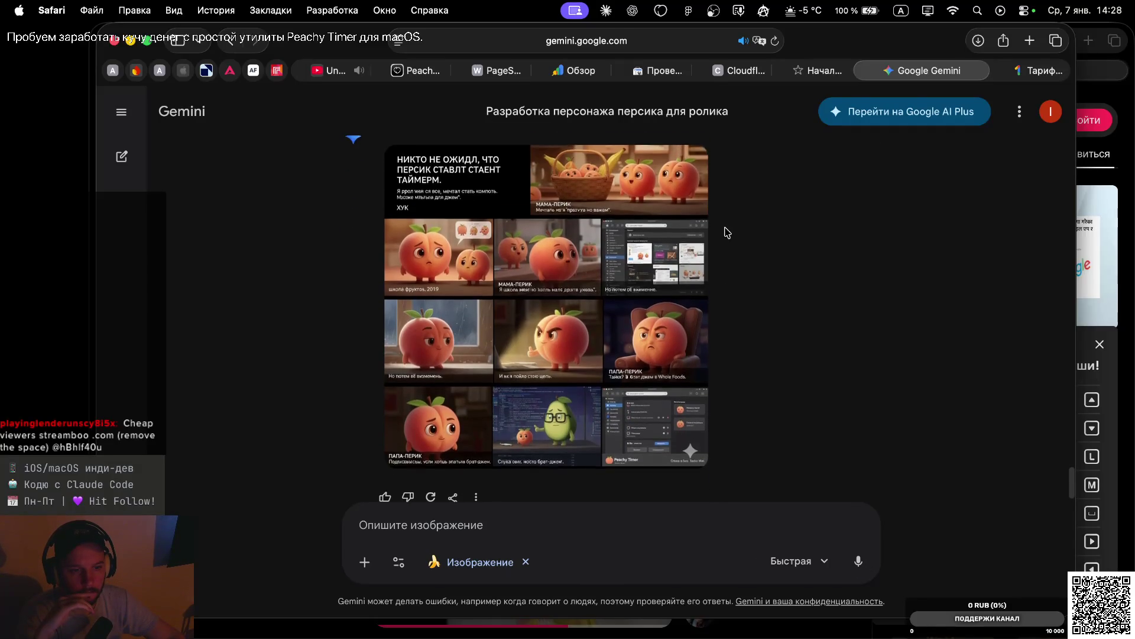
{"action": "scroll", "coordinate": [726, 233], "scroll_direction": "down", "scroll_amount": 1}
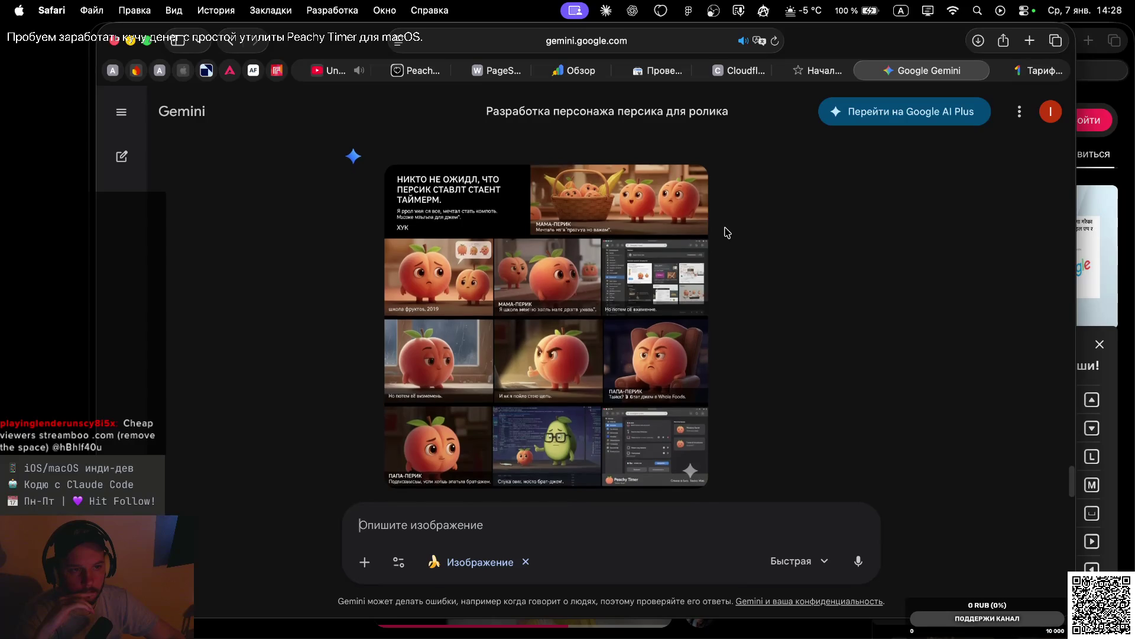
{"action": "mouse_move", "coordinate": [569, 304]}
{"action": "left_click", "coordinate": [584, 284]}
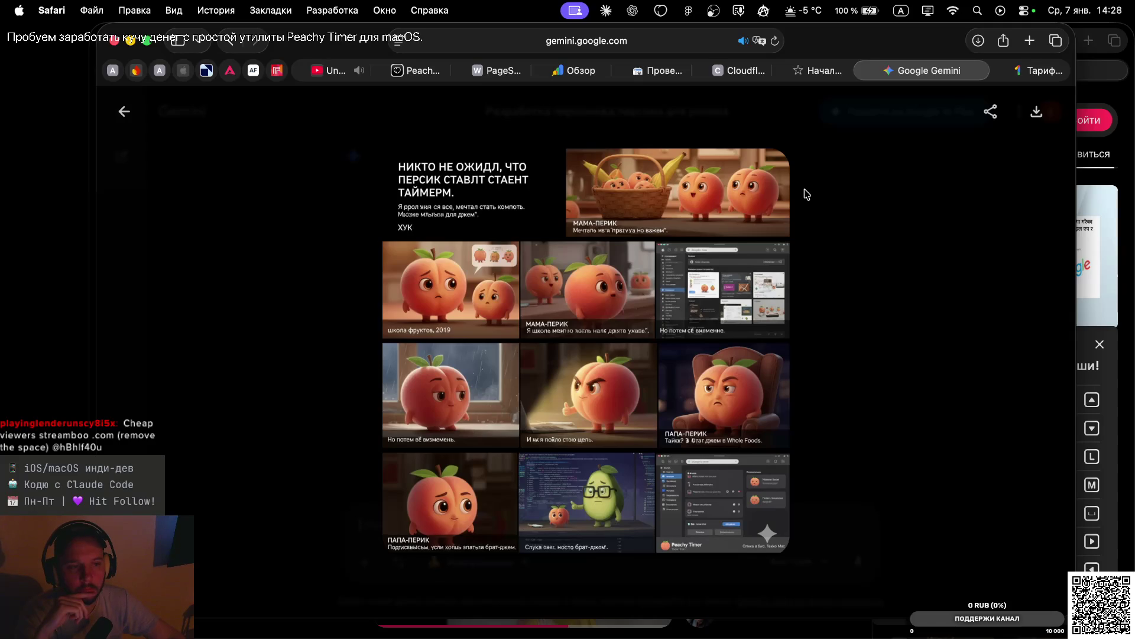
{"action": "scroll", "coordinate": [733, 276], "scroll_direction": "up", "scroll_amount": 5}
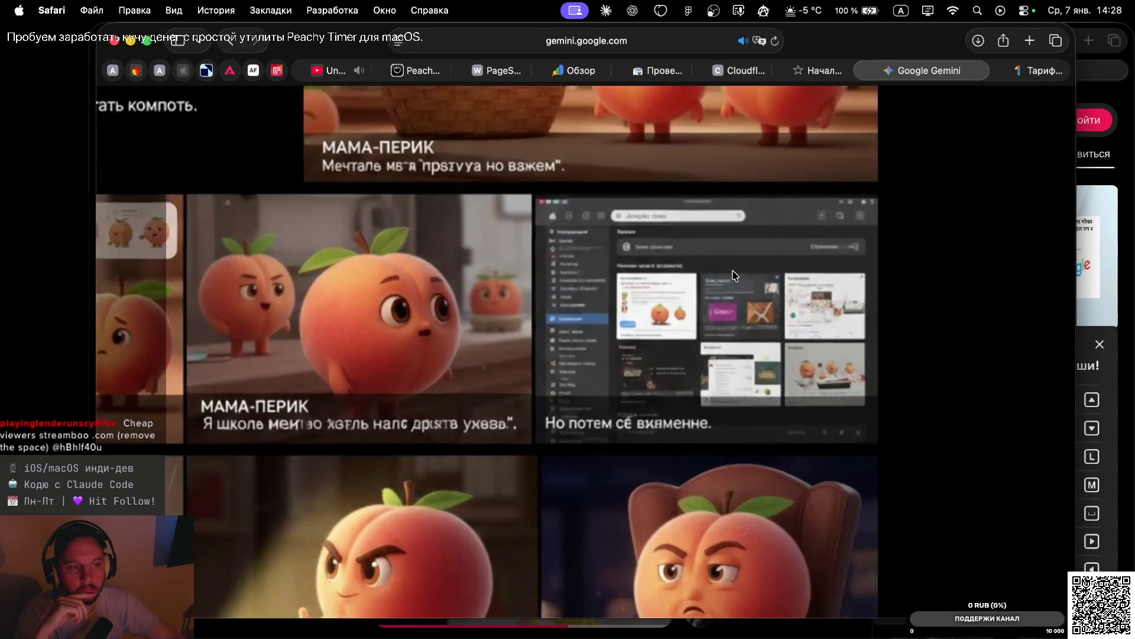
{"action": "scroll", "coordinate": [733, 276], "scroll_direction": "down", "scroll_amount": 5}
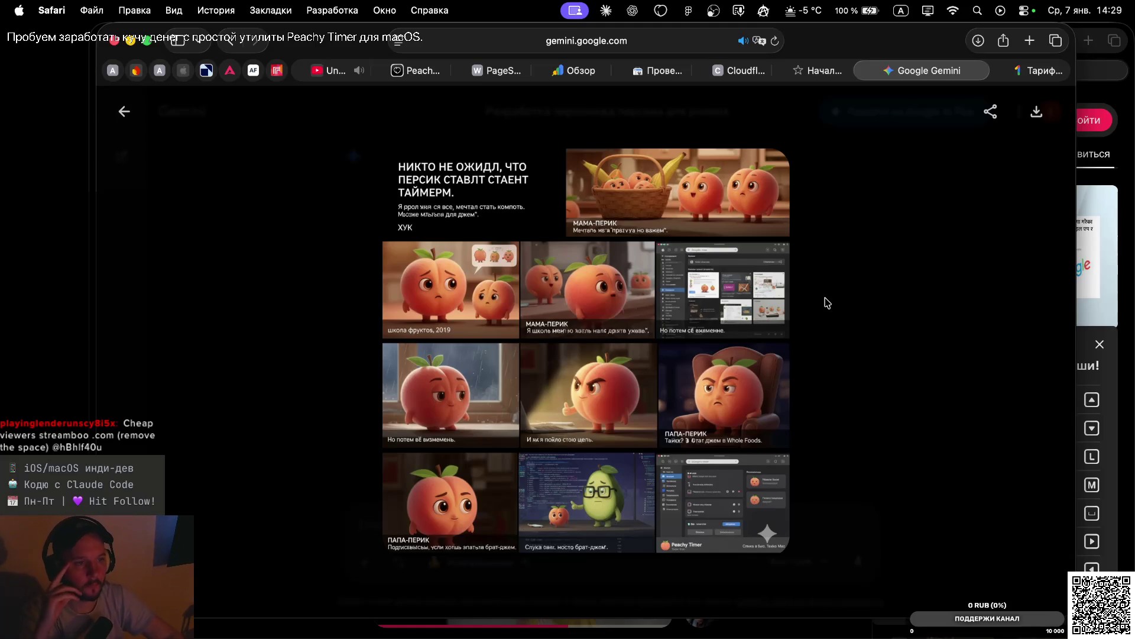
{"action": "left_click", "coordinate": [823, 299]}
{"action": "left_click", "coordinate": [689, 187]}
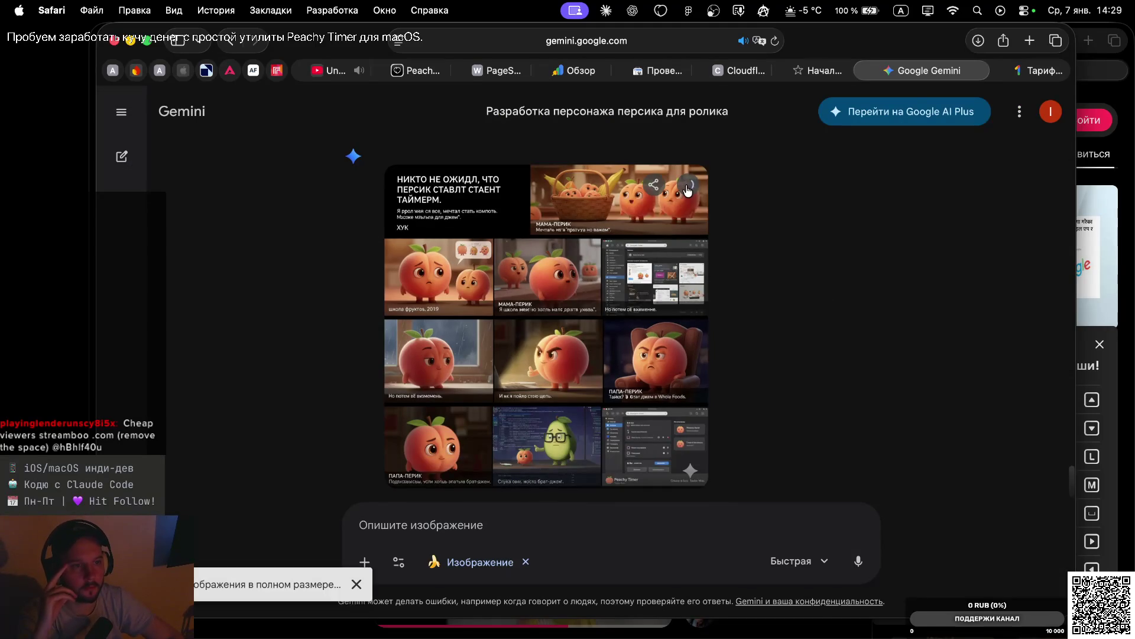
Dictate and send 'Так, сделаю еще вариант.' to request another storyboard variant
{"action": "scroll", "coordinate": [772, 210], "scroll_direction": "up", "scroll_amount": 5}
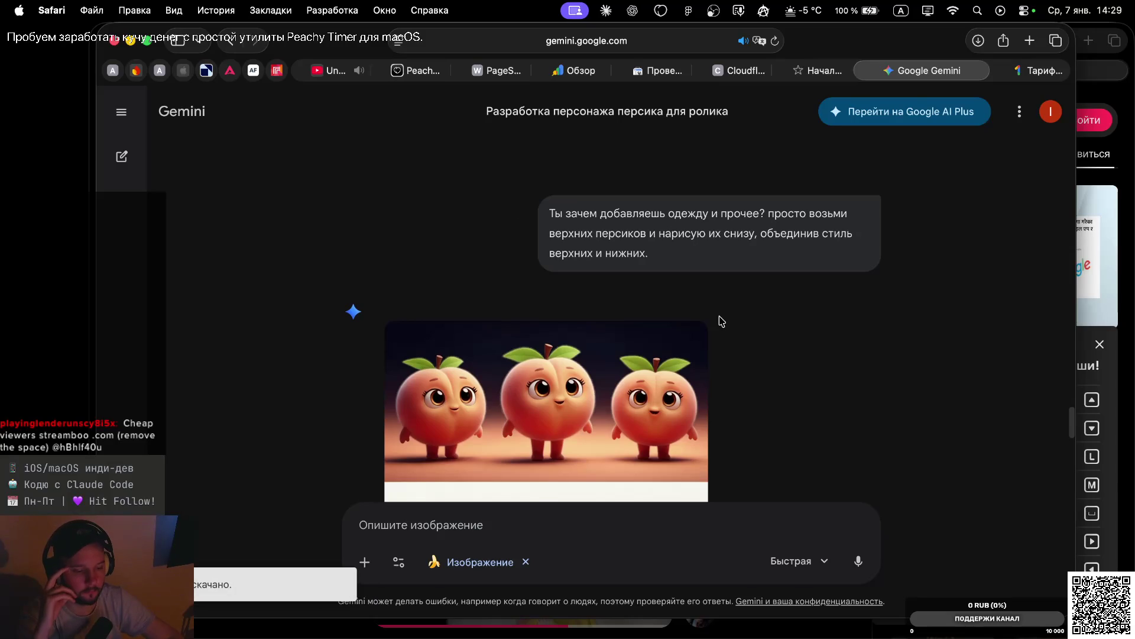
{"action": "scroll", "coordinate": [608, 226], "scroll_direction": "up", "scroll_amount": 3}
{"action": "scroll", "coordinate": [608, 226], "scroll_direction": "down", "scroll_amount": 10}
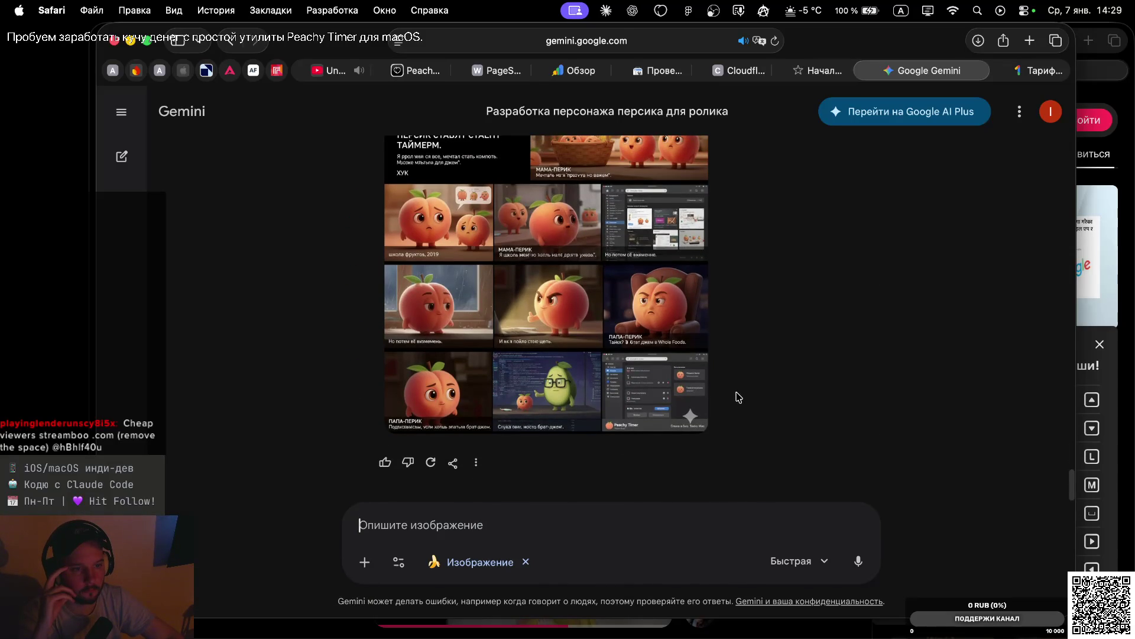
{"action": "key", "text": "F5"}
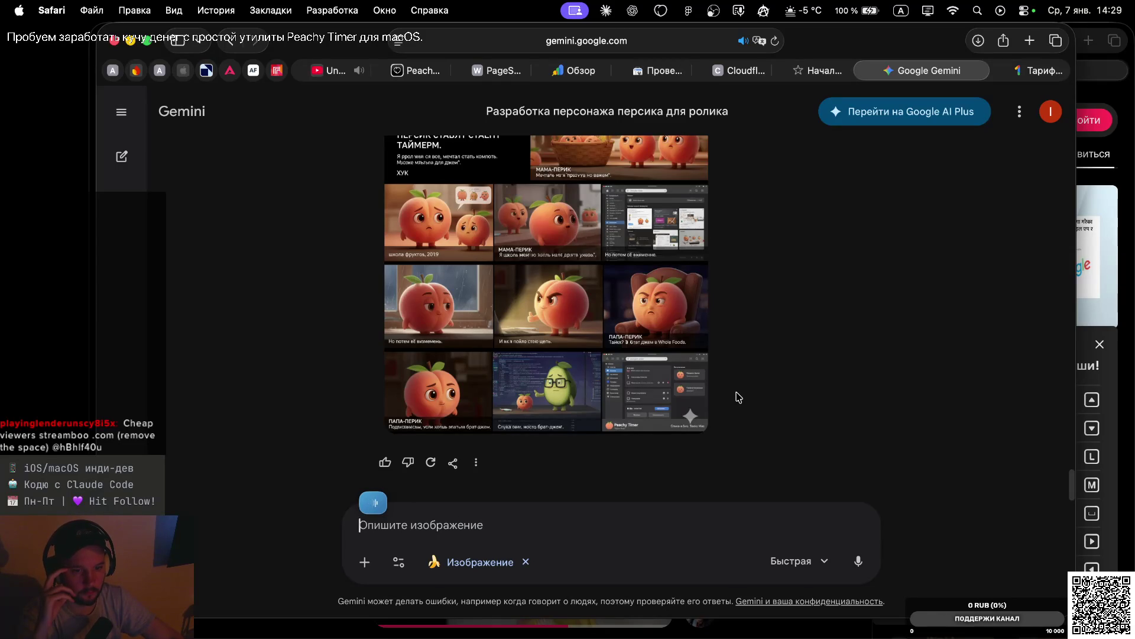
{"action": "type", "text": "Так, сделаю еще вариант."}
{"action": "key", "text": "Return"}
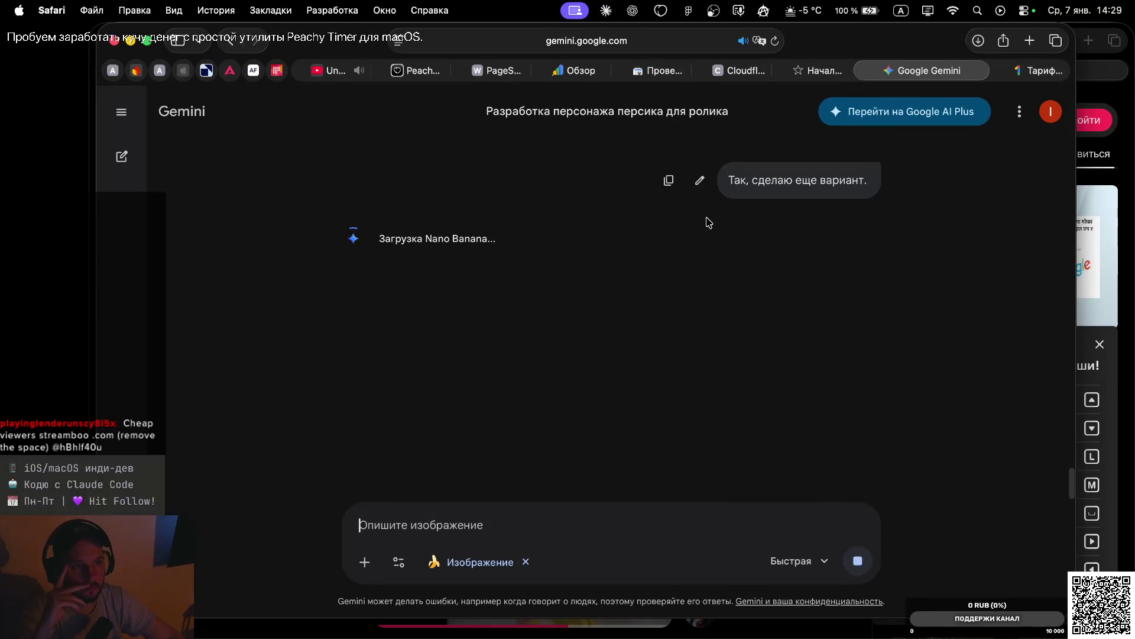
View the new peach storyboard full-screen, zoom into its lower-right panels, then close it
{"action": "scroll", "coordinate": [691, 223], "scroll_direction": "up", "scroll_amount": 10}
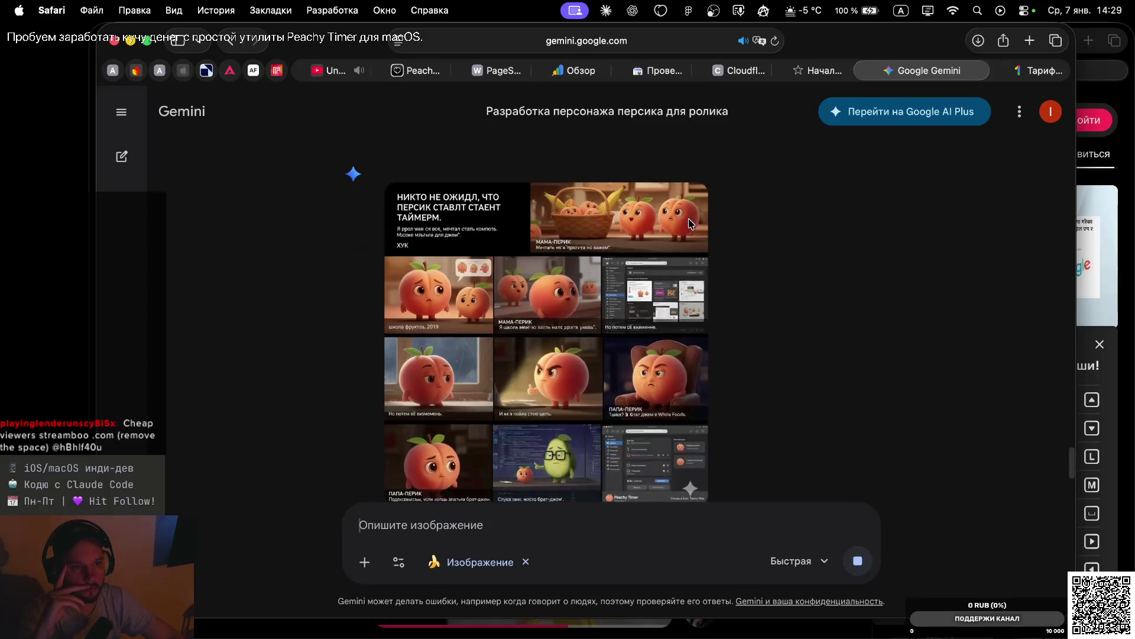
{"action": "scroll", "coordinate": [711, 304], "scroll_direction": "down", "scroll_amount": 10}
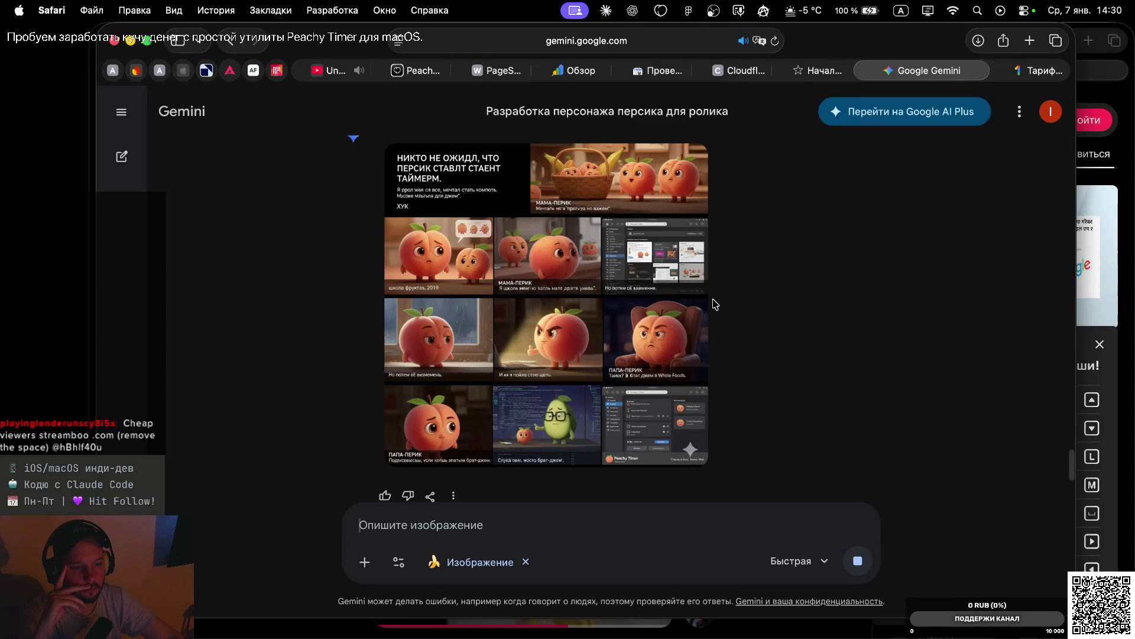
{"action": "mouse_move", "coordinate": [652, 356]}
{"action": "left_click", "coordinate": [654, 348]}
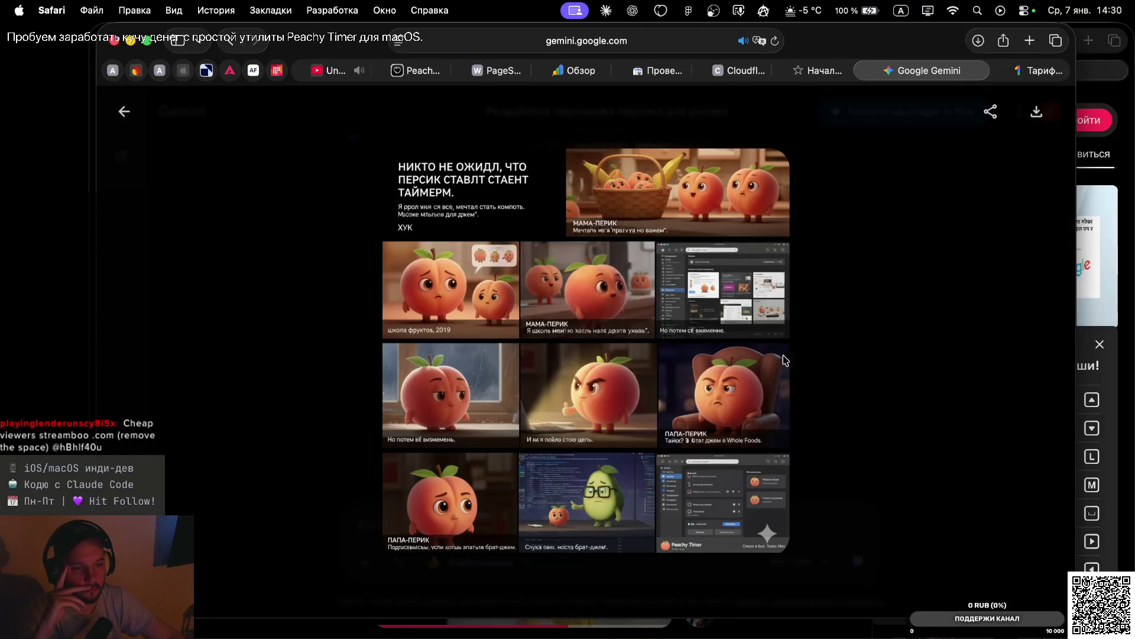
{"action": "left_click", "coordinate": [787, 521]}
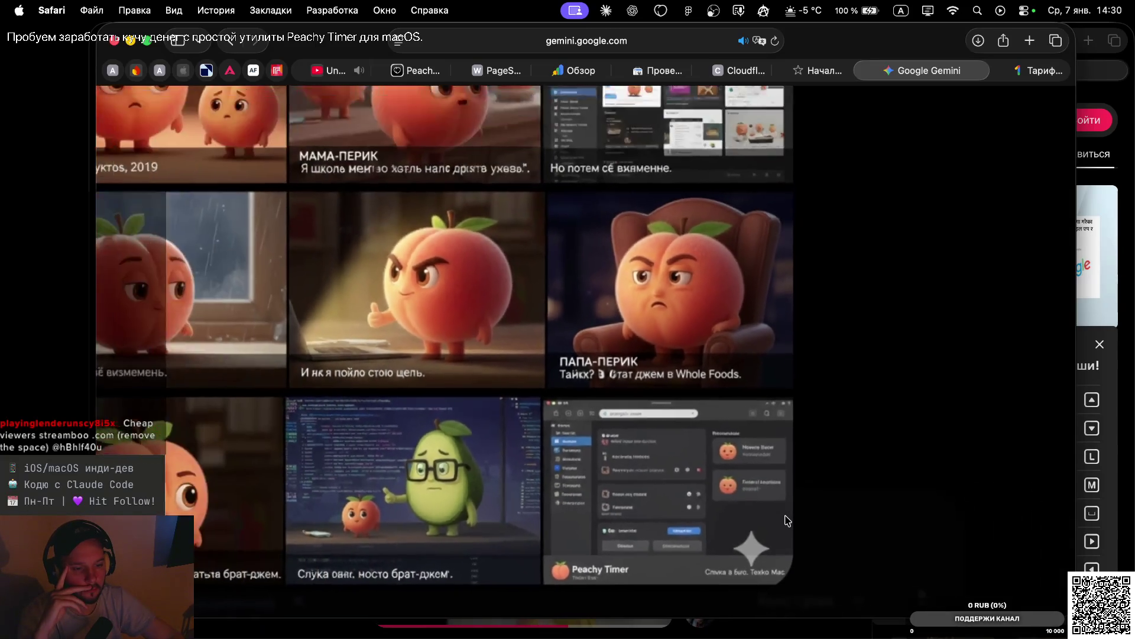
{"action": "left_click", "coordinate": [872, 367]}
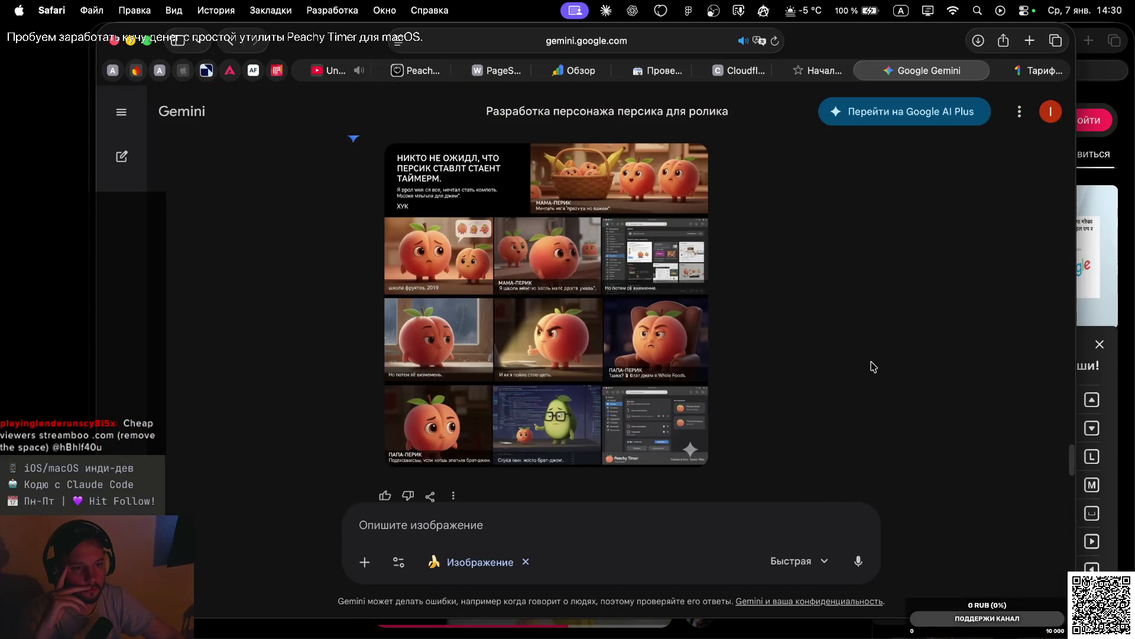
{"action": "scroll", "coordinate": [633, 239], "scroll_direction": "down", "scroll_amount": 1}
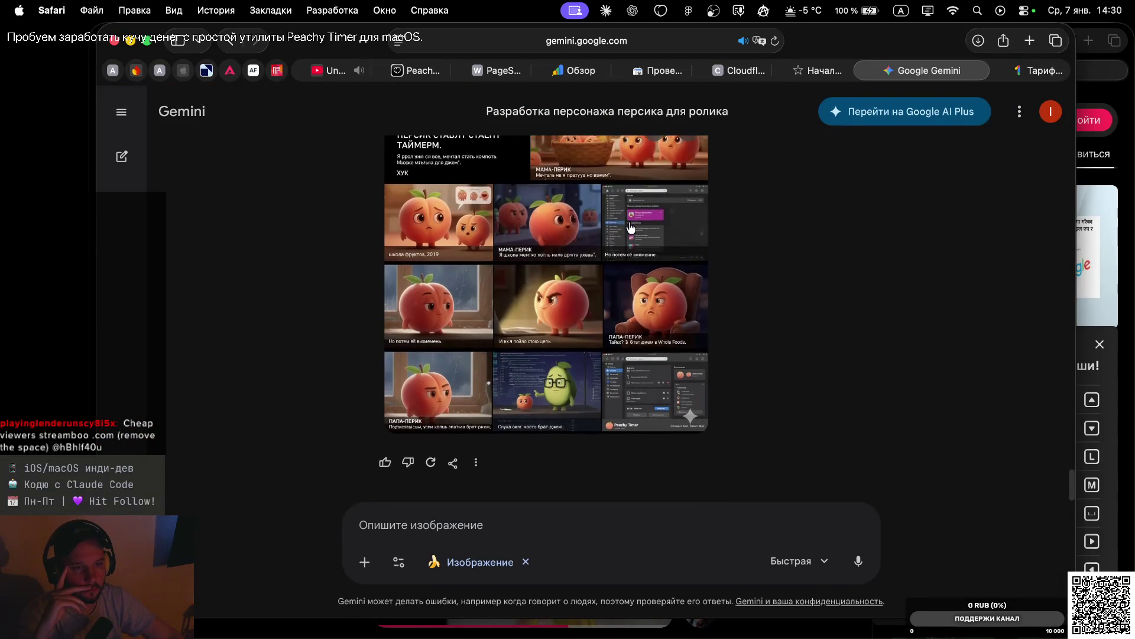
{"action": "scroll", "coordinate": [633, 240], "scroll_direction": "up", "scroll_amount": 3}
{"action": "scroll", "coordinate": [759, 171], "scroll_direction": "up", "scroll_amount": 5}
{"action": "scroll", "coordinate": [759, 172], "scroll_direction": "down", "scroll_amount": 5}
{"action": "scroll", "coordinate": [759, 171], "scroll_direction": "down", "scroll_amount": 1}
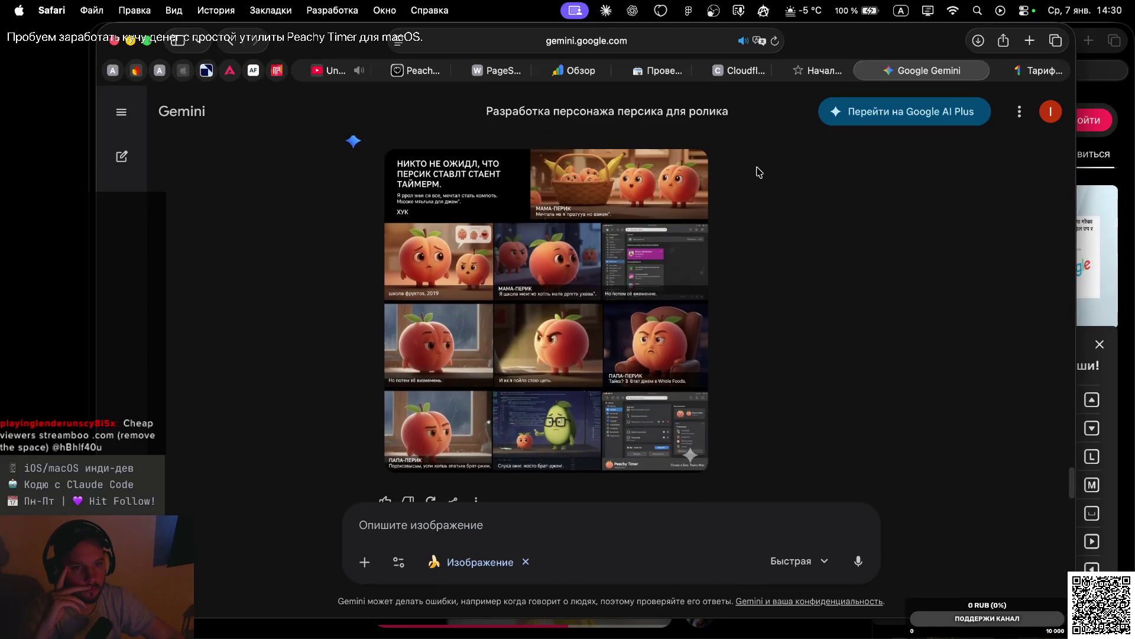
{"action": "scroll", "coordinate": [759, 172], "scroll_direction": "up", "scroll_amount": 1}
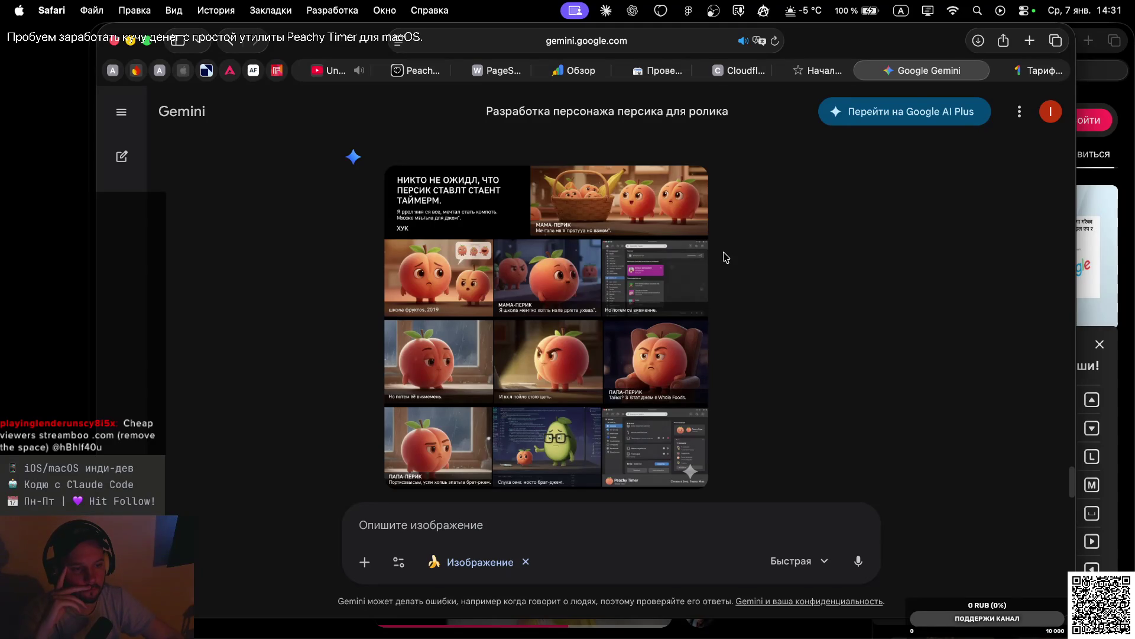
{"action": "scroll", "coordinate": [726, 257], "scroll_direction": "up", "scroll_amount": 10}
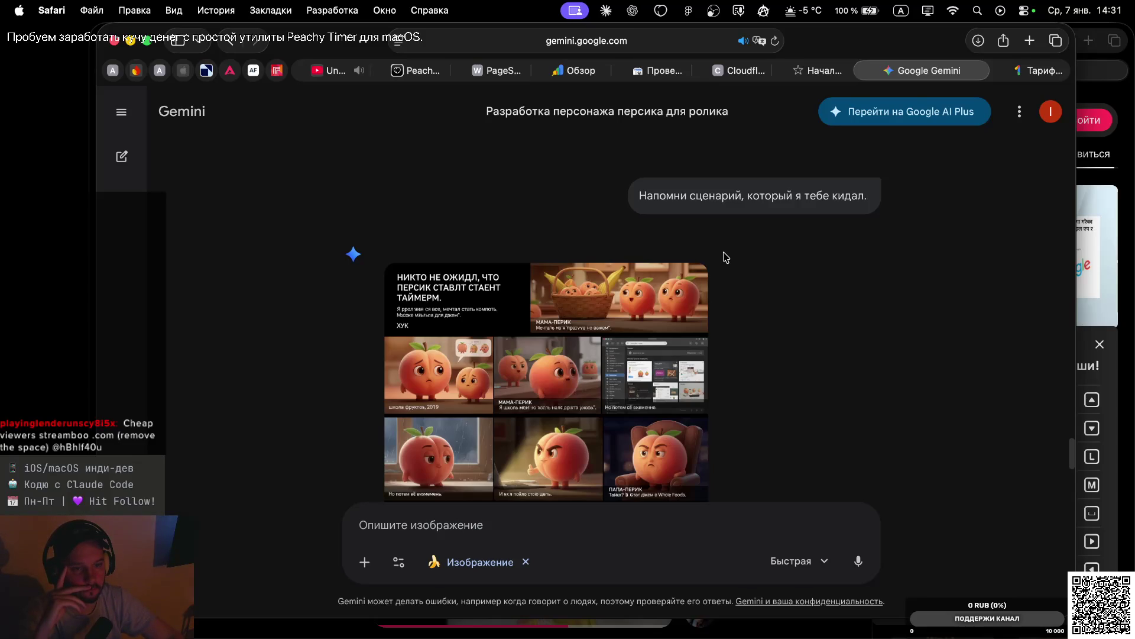
{"action": "scroll", "coordinate": [732, 310], "scroll_direction": "down", "scroll_amount": 5}
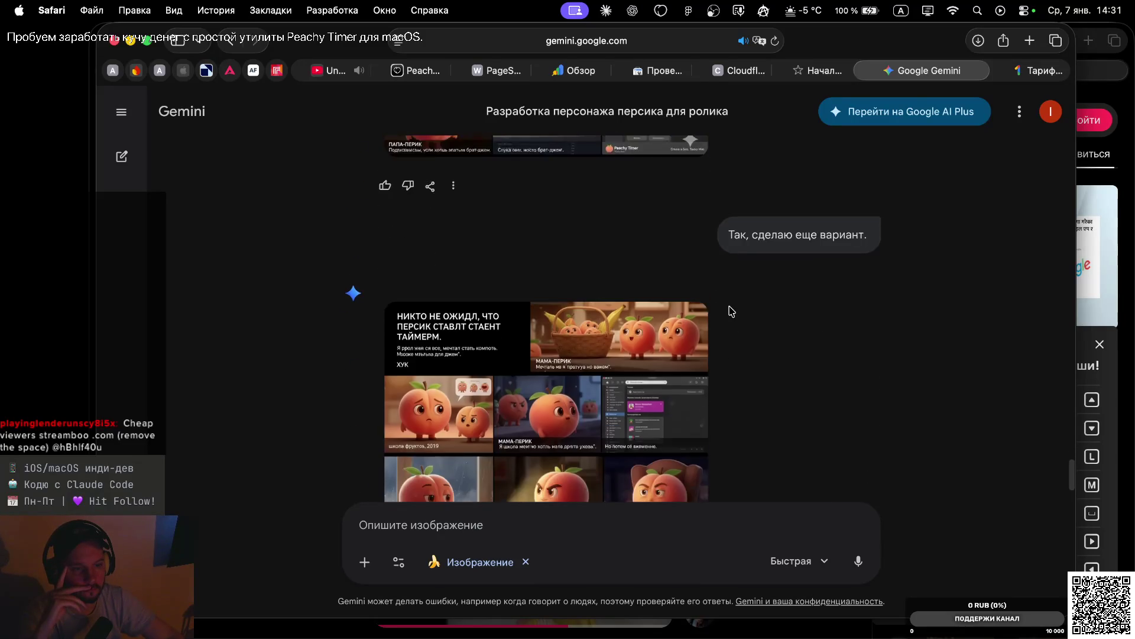
{"action": "scroll", "coordinate": [731, 310], "scroll_direction": "down", "scroll_amount": 3}
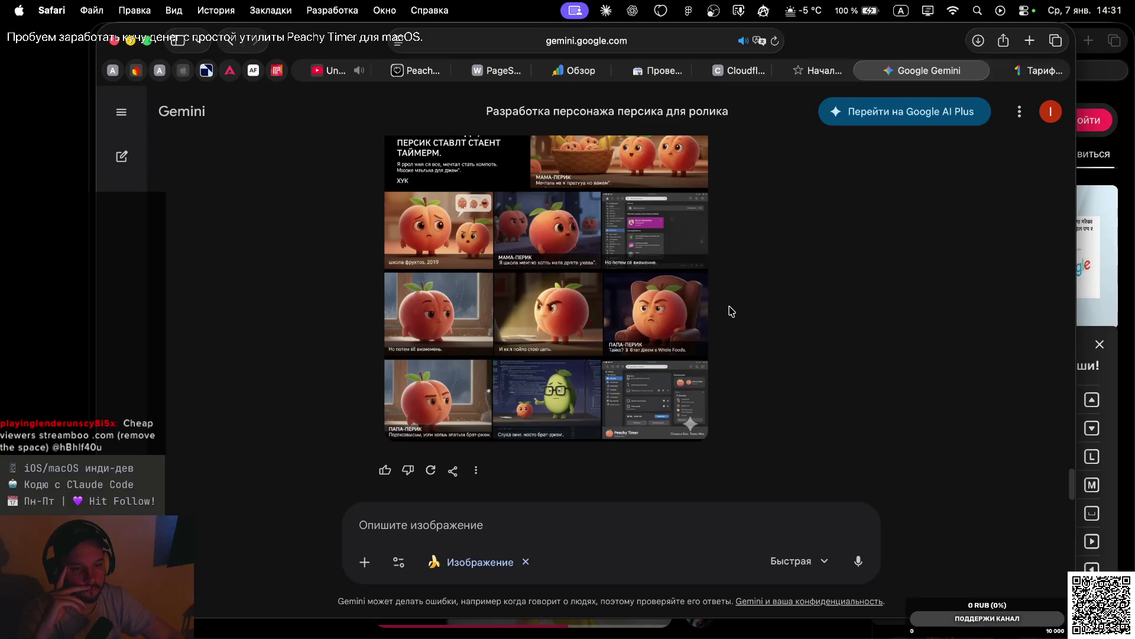
{"action": "scroll", "coordinate": [732, 311], "scroll_direction": "up", "scroll_amount": 1}
{"action": "scroll", "coordinate": [732, 311], "scroll_direction": "down", "scroll_amount": 3}
{"action": "scroll", "coordinate": [732, 311], "scroll_direction": "up", "scroll_amount": 5}
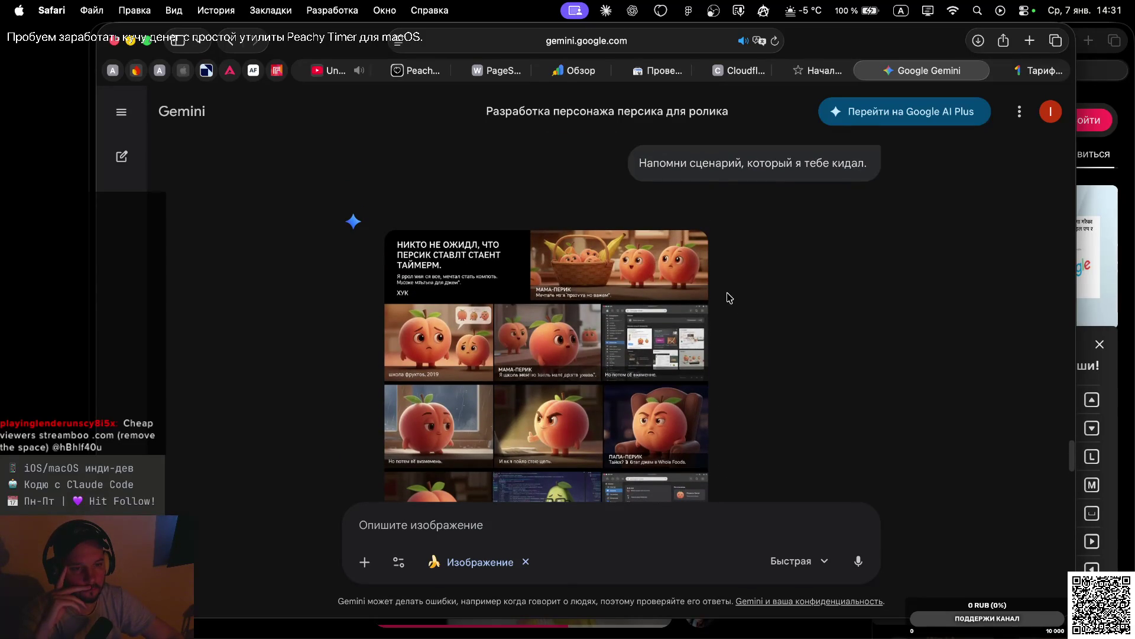
{"action": "scroll", "coordinate": [728, 297], "scroll_direction": "up", "scroll_amount": 4}
{"action": "scroll", "coordinate": [730, 297], "scroll_direction": "up", "scroll_amount": 5}
{"action": "scroll", "coordinate": [730, 297], "scroll_direction": "down", "scroll_amount": 2}
{"action": "scroll", "coordinate": [730, 297], "scroll_direction": "up", "scroll_amount": 2}
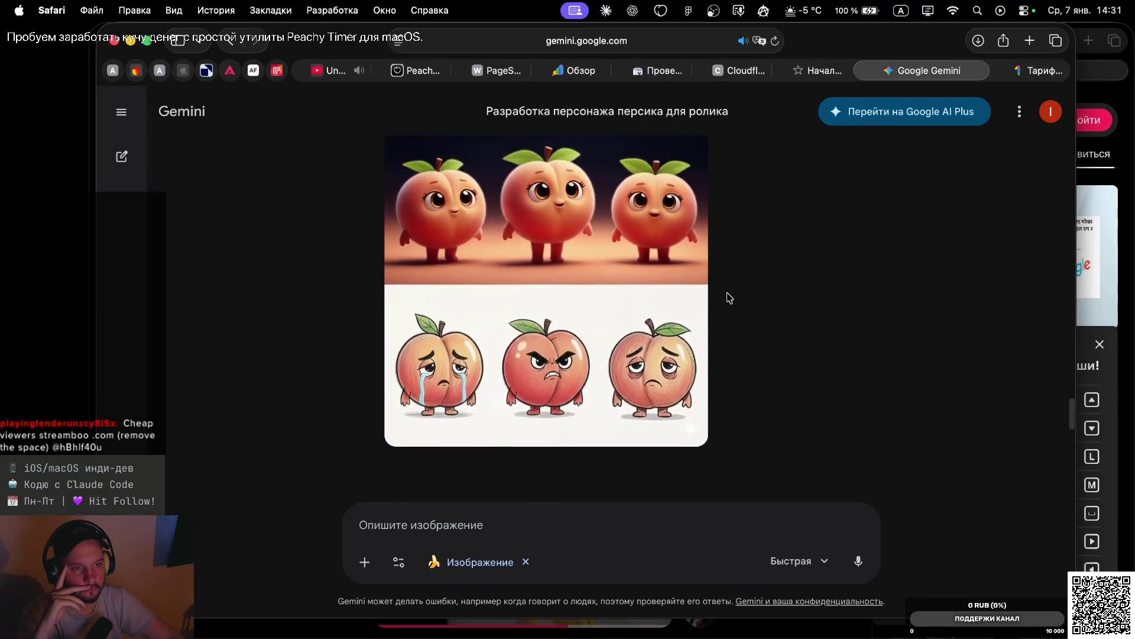
{"action": "scroll", "coordinate": [730, 298], "scroll_direction": "up", "scroll_amount": 8}
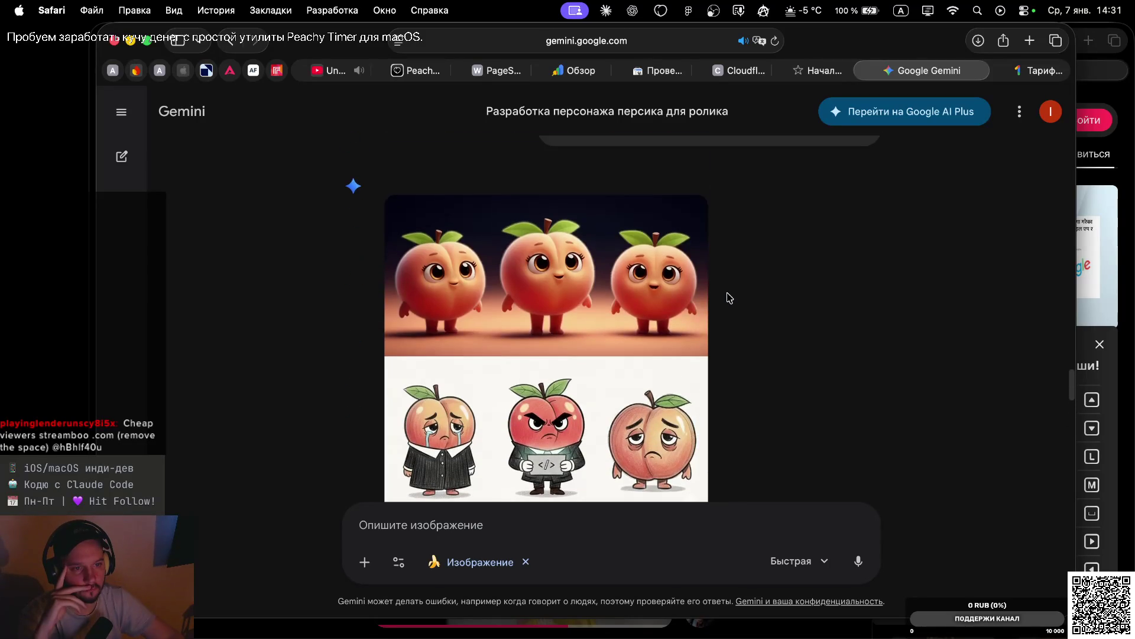
{"action": "scroll", "coordinate": [730, 297], "scroll_direction": "down", "scroll_amount": 10}
{"action": "scroll", "coordinate": [729, 297], "scroll_direction": "up", "scroll_amount": 1}
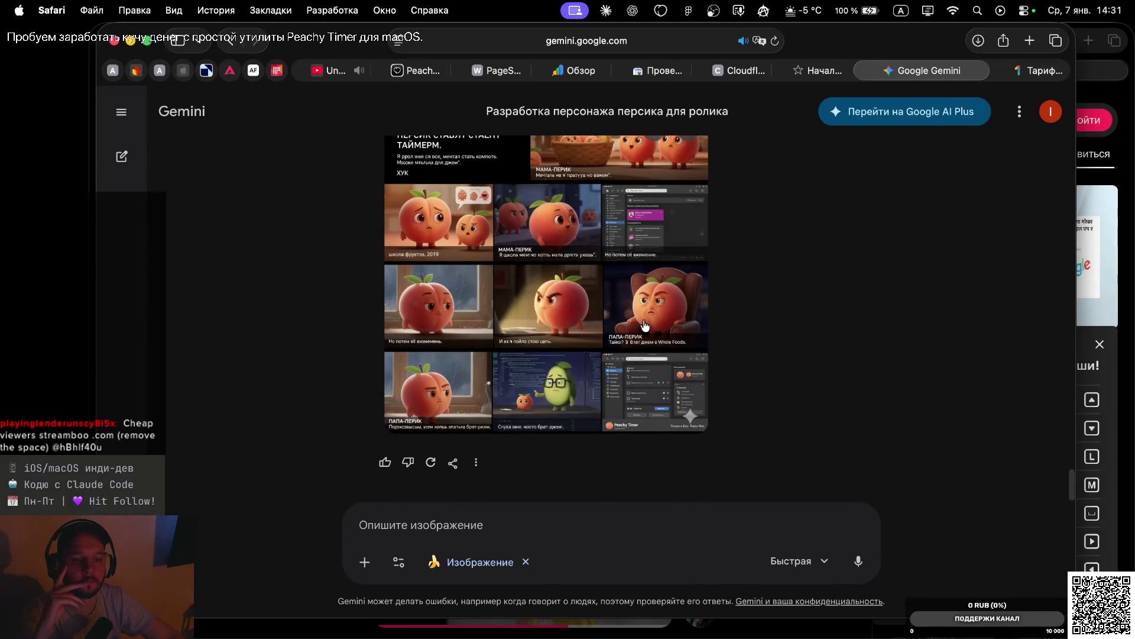
{"action": "left_click", "coordinate": [485, 525]}
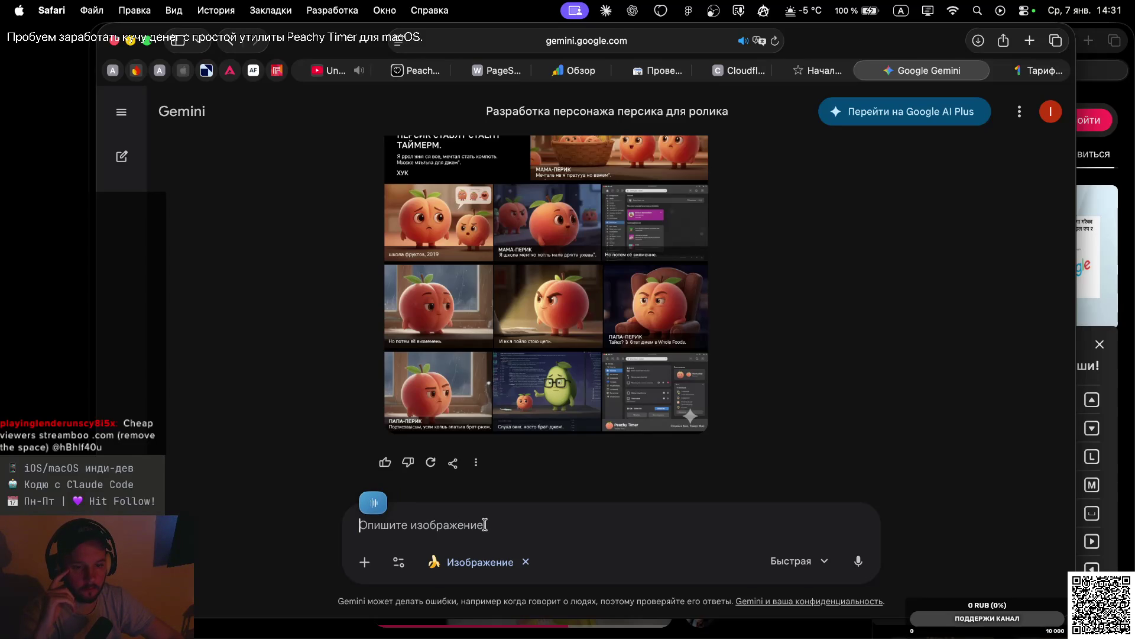
Send 'Дай сценарий в текстовом виде. Не используй пока нано-банана.' and review the reply
{"action": "type", "text": "Дай сценарий в текстовом виде. Не используй пока нано-банана."}
{"action": "key", "text": "Return"}
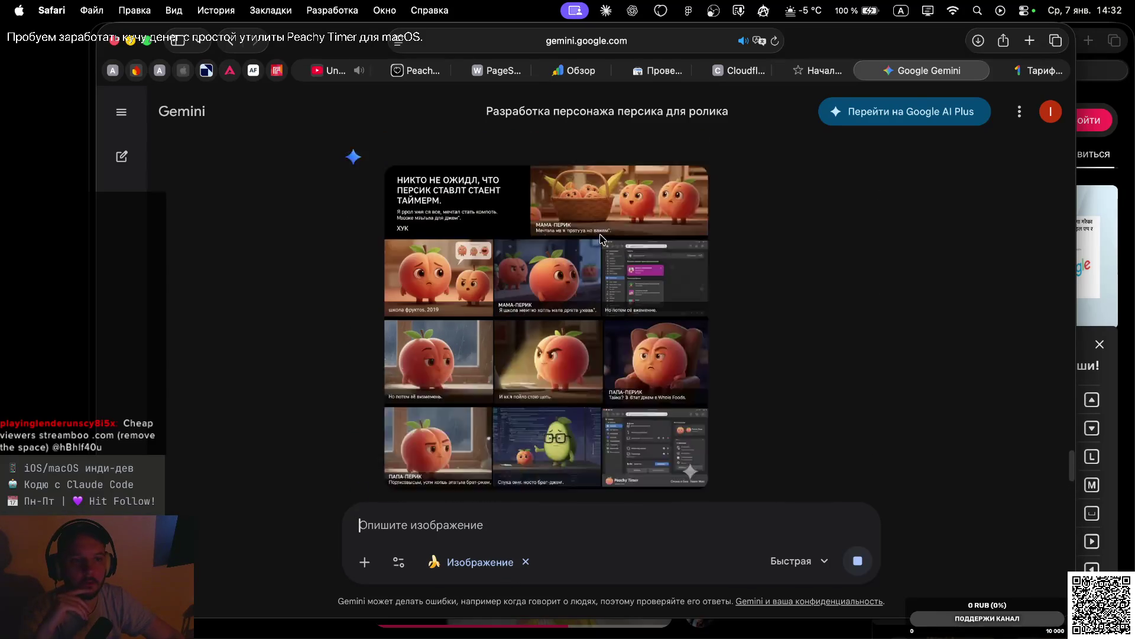
{"action": "scroll", "coordinate": [620, 302], "scroll_direction": "down", "scroll_amount": 3}
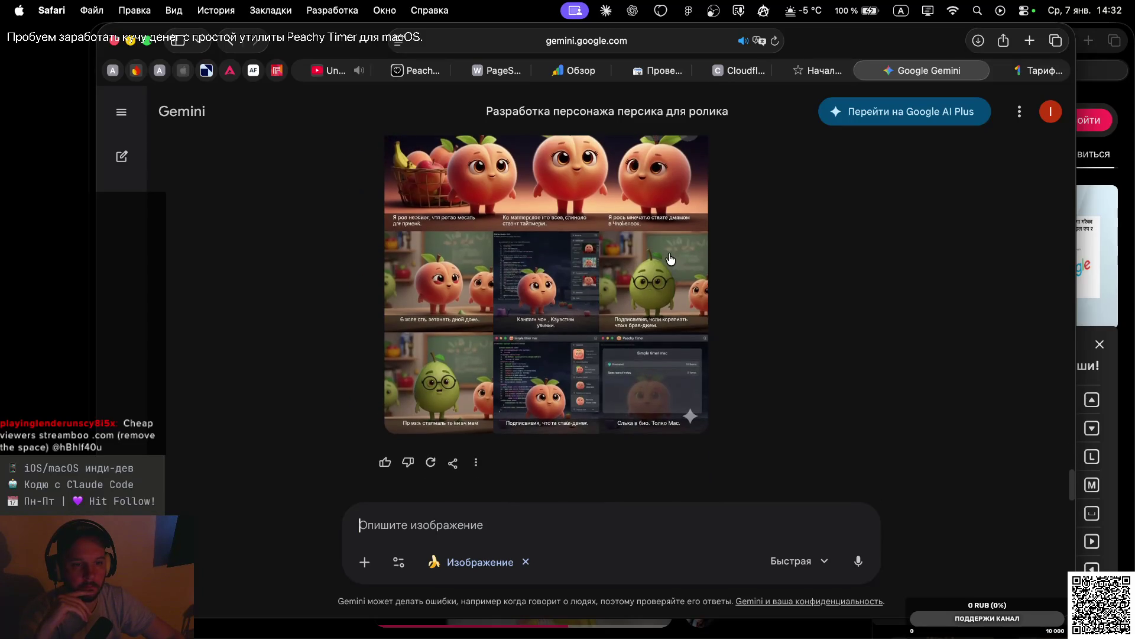
{"action": "scroll", "coordinate": [710, 308], "scroll_direction": "up", "scroll_amount": 2}
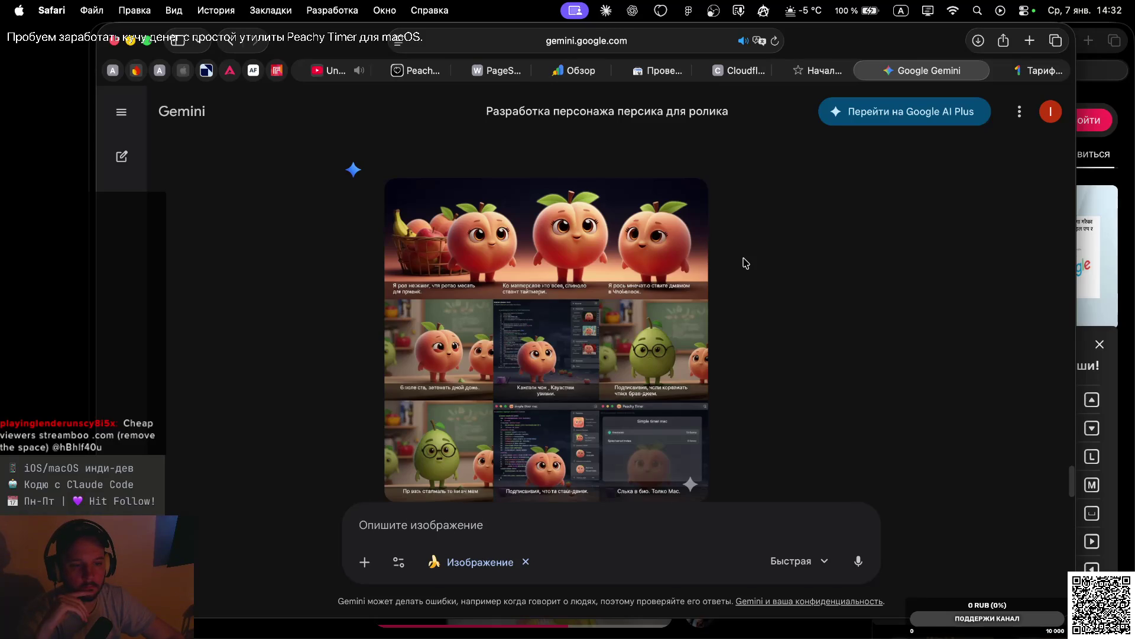
Bring the Claude storyboard chat on the other desktop to the front
{"action": "scroll", "coordinate": [745, 264], "scroll_direction": "down", "scroll_amount": 5}
{"action": "scroll", "coordinate": [743, 262], "scroll_direction": "up", "scroll_amount": 3}
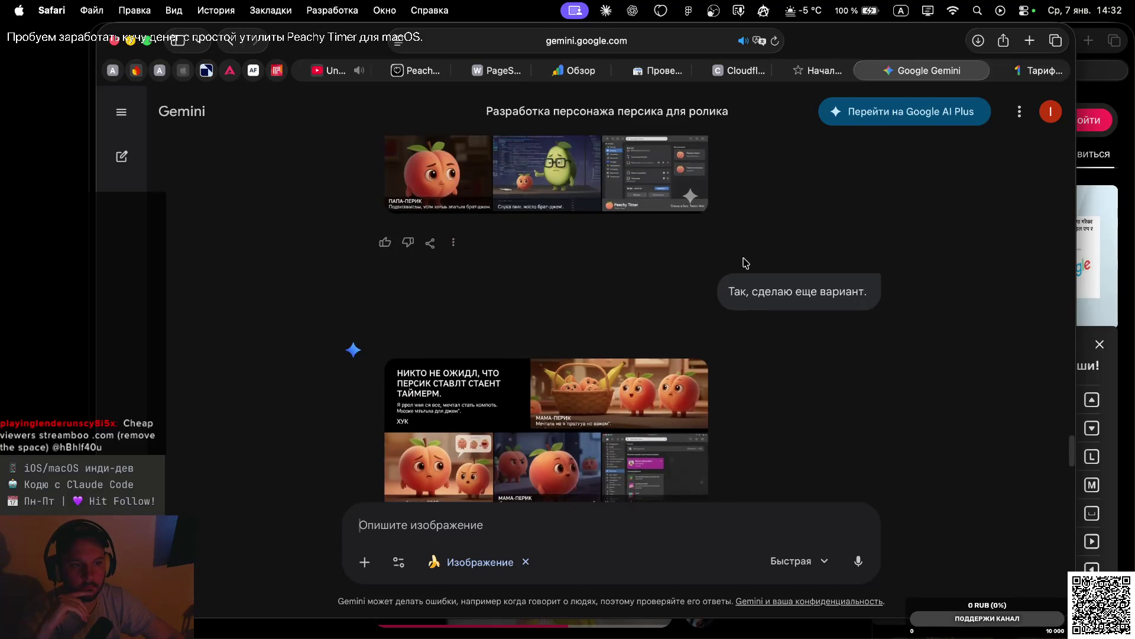
{"action": "key", "text": "ctrl+Left"}
{"action": "left_click", "coordinate": [930, 197]}
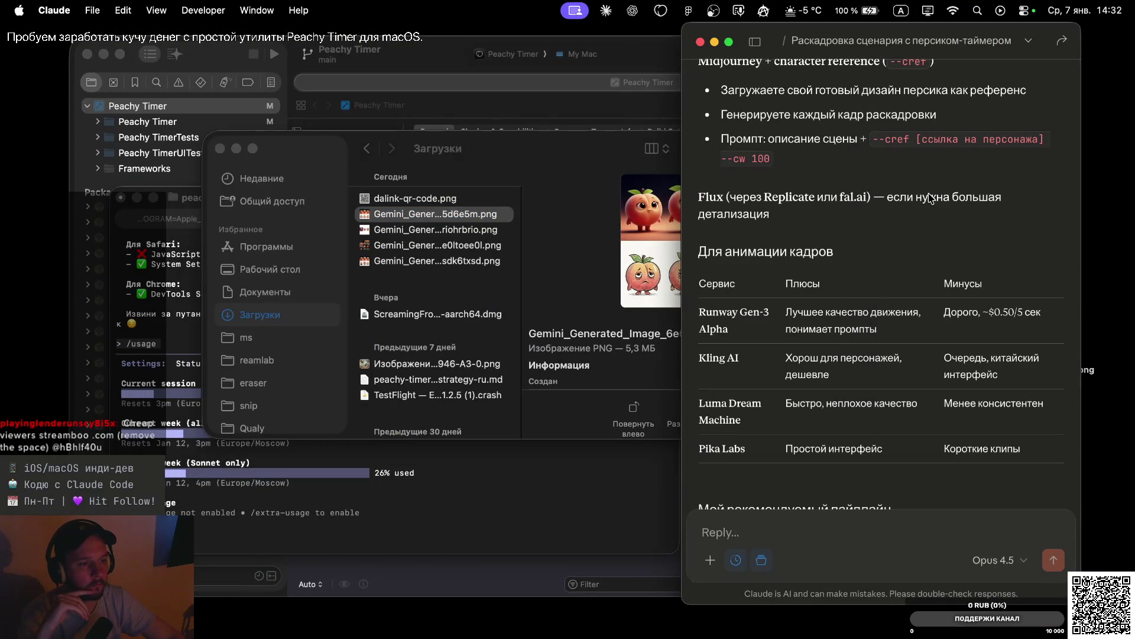
{"action": "scroll", "coordinate": [930, 197], "scroll_direction": "up", "scroll_amount": 15}
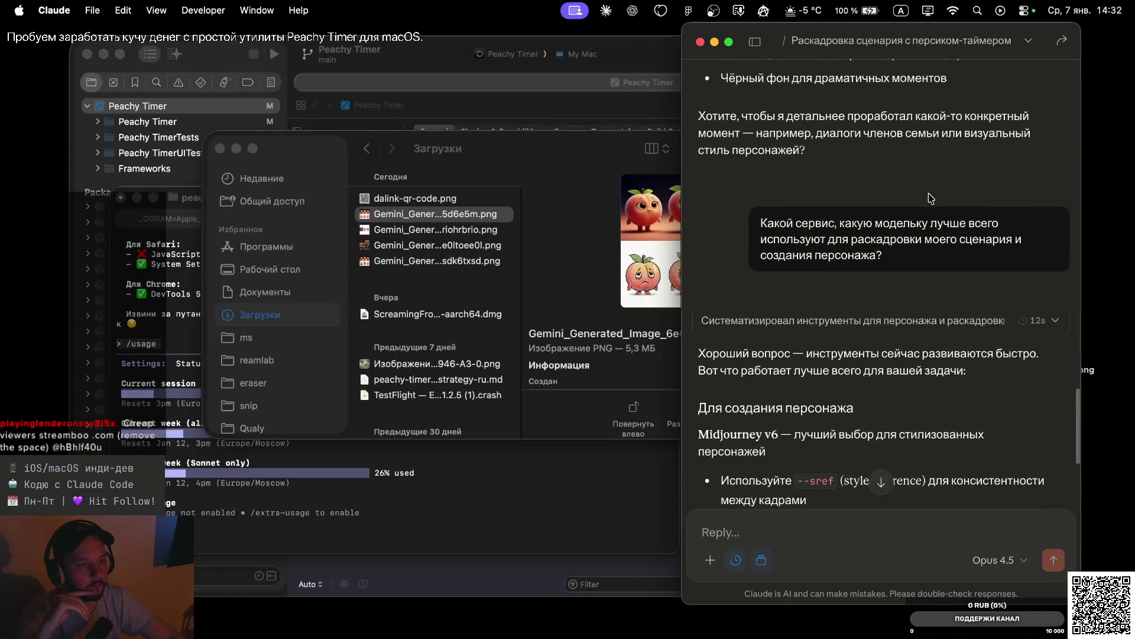
{"action": "scroll", "coordinate": [931, 197], "scroll_direction": "up", "scroll_amount": 10}
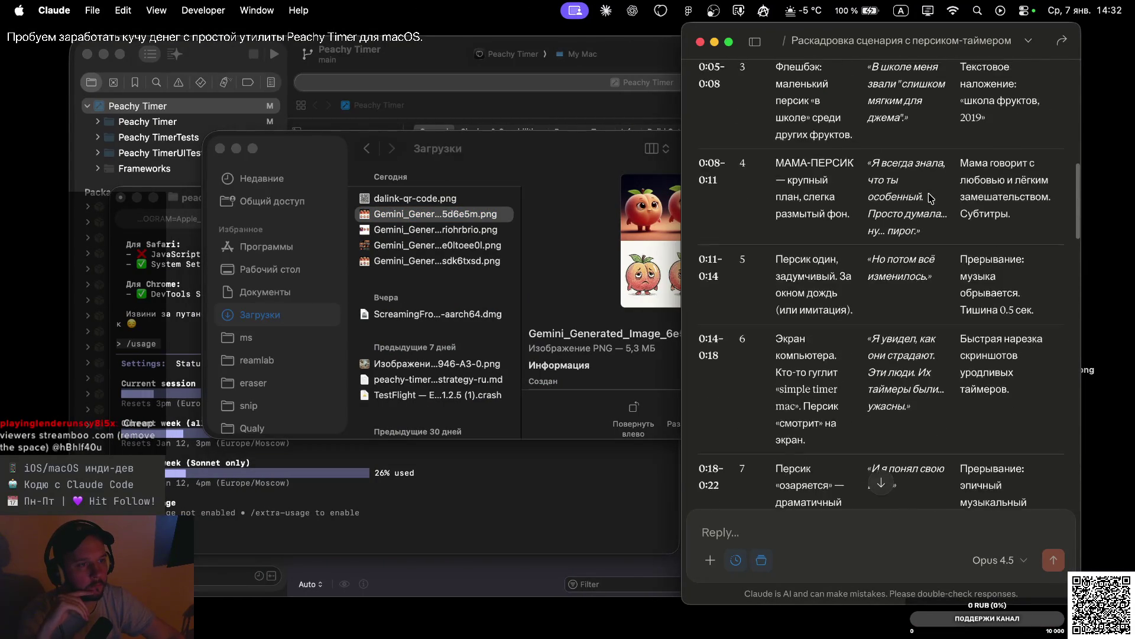
{"action": "scroll", "coordinate": [930, 197], "scroll_direction": "up", "scroll_amount": 4}
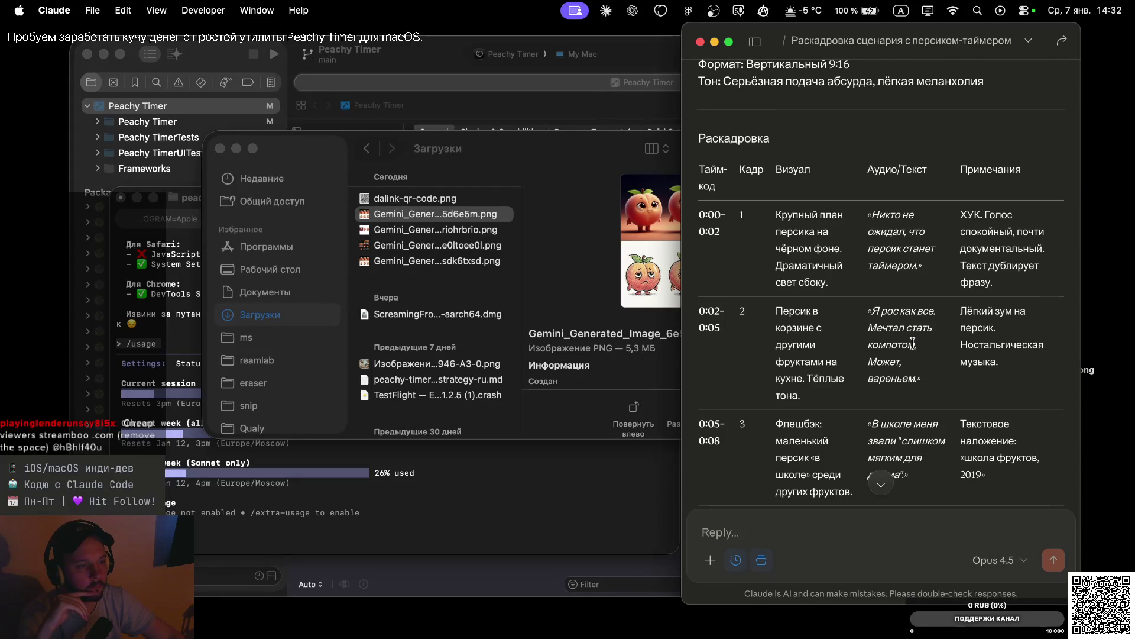
{"action": "scroll", "coordinate": [913, 343], "scroll_direction": "down", "scroll_amount": 2}
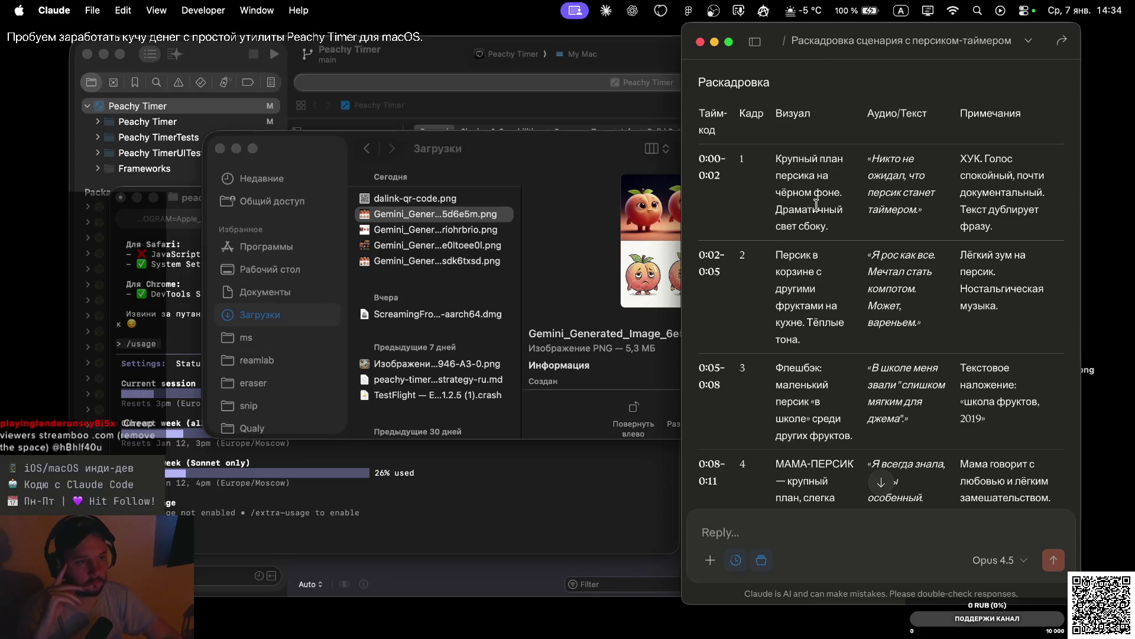
{"action": "key", "text": "ctrl+Right"}
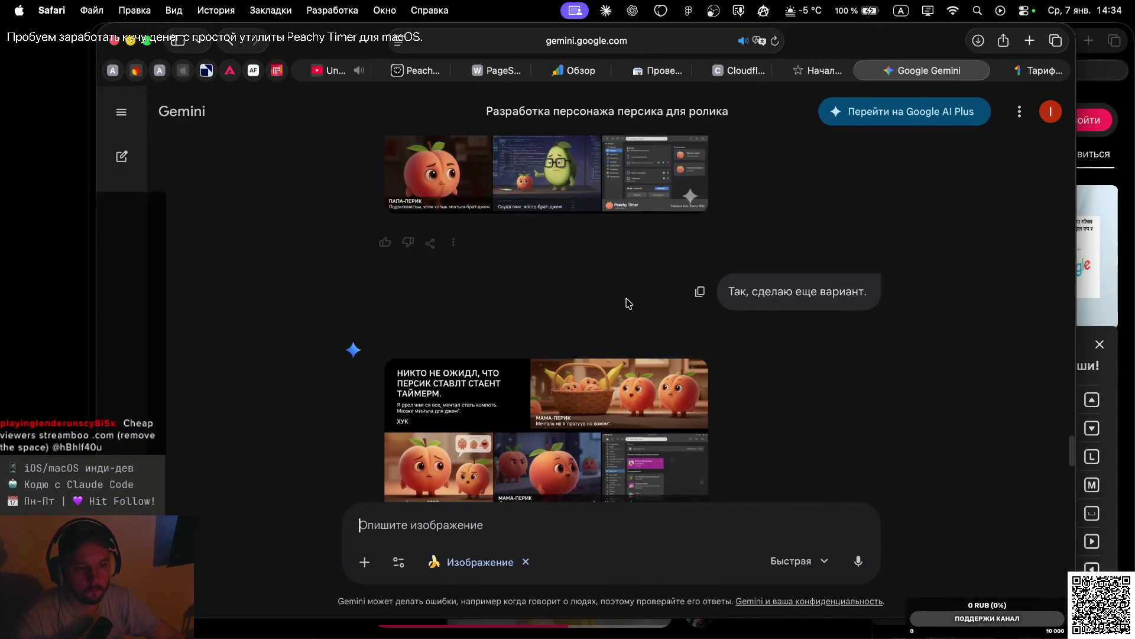
Turn off image generation and send the aspect-ratio and resolution question for Shorts, Reels and TikTok
{"action": "scroll", "coordinate": [627, 302], "scroll_direction": "down", "scroll_amount": 3}
{"action": "scroll", "coordinate": [624, 284], "scroll_direction": "down", "scroll_amount": 5}
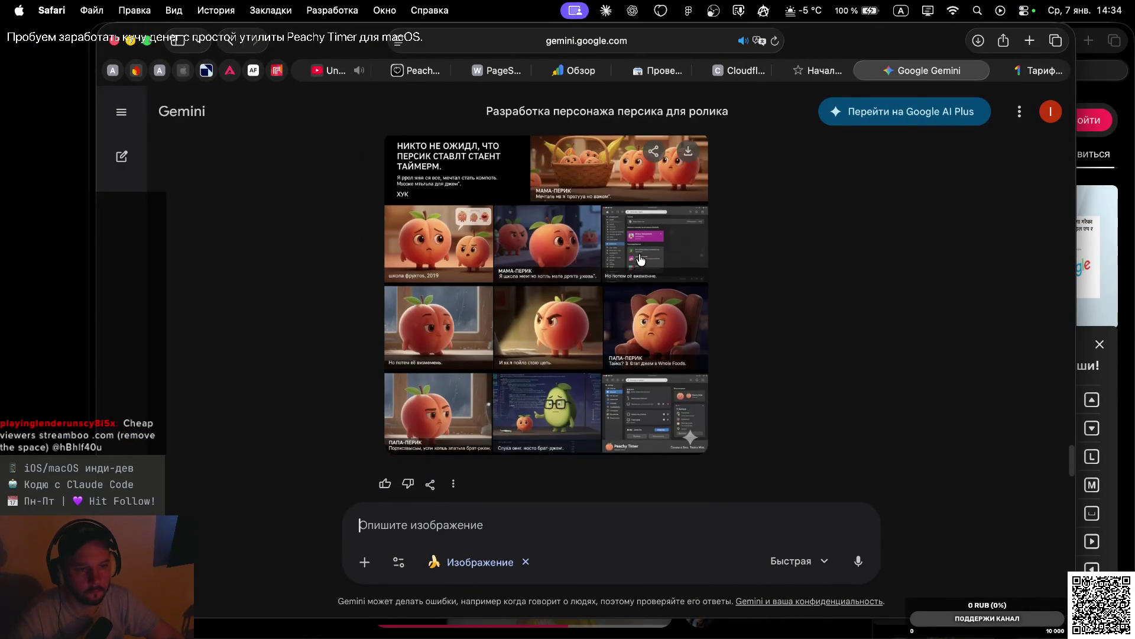
{"action": "scroll", "coordinate": [609, 234], "scroll_direction": "up", "scroll_amount": 1}
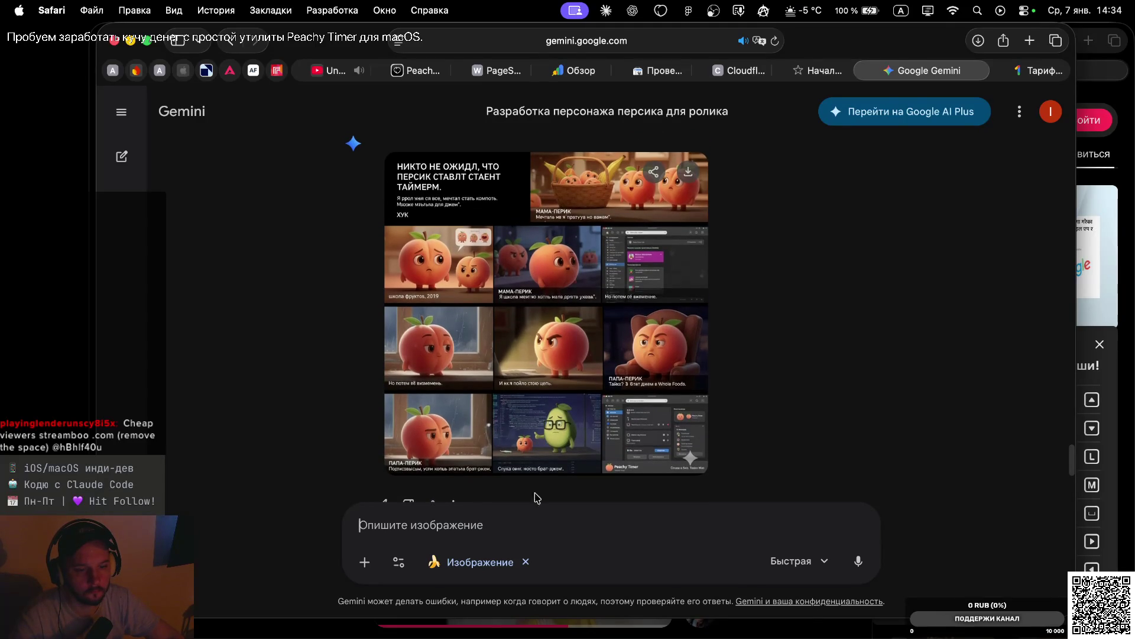
{"action": "left_click", "coordinate": [524, 562]}
{"action": "type", "text": "Я делаю раскадровку сценария для YouTube Shorts, Instagram Reels и TikTok. Какое соотношение сторон мне выбрать и разрешение?"}
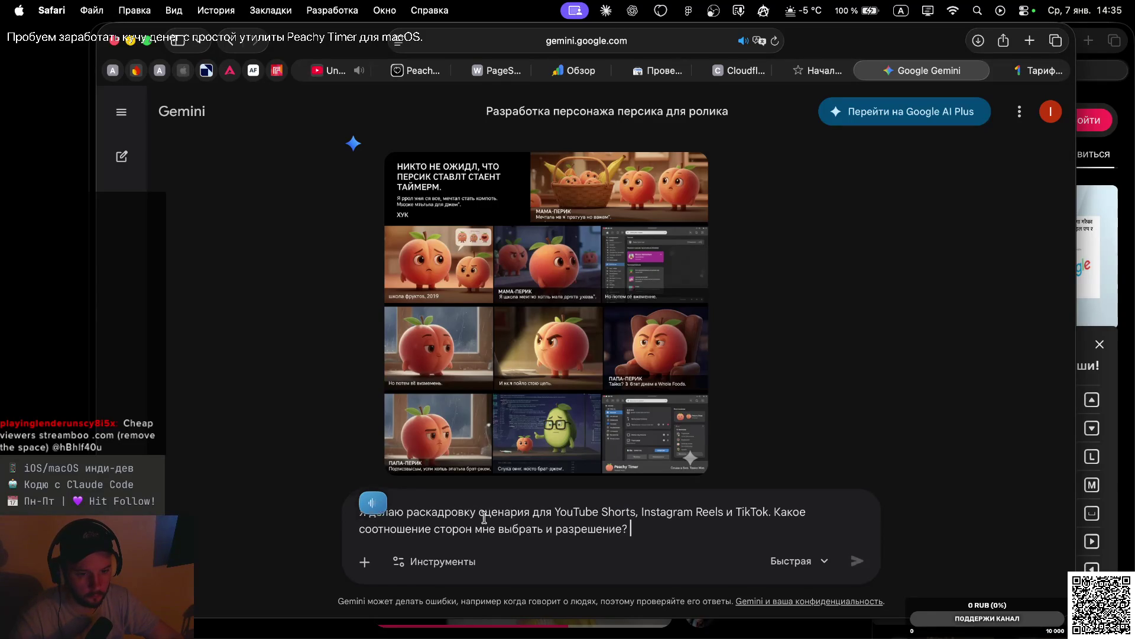
{"action": "key", "text": "Return"}
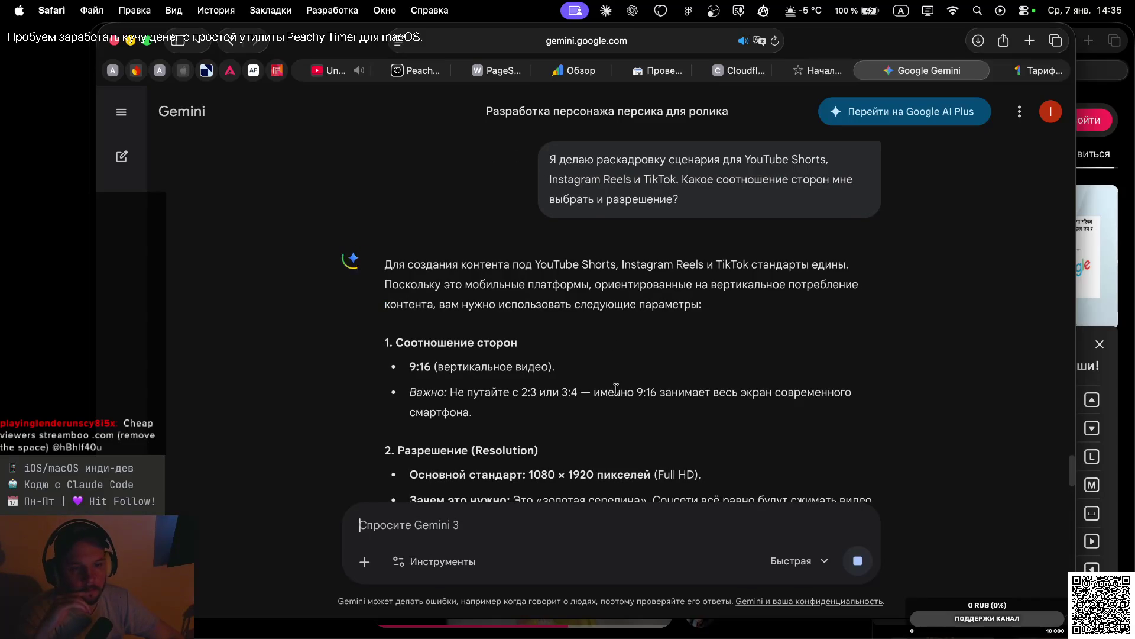
Read Gemini's answer and highlight the recommended 1080 × 1920 resolution
{"action": "scroll", "coordinate": [615, 340], "scroll_direction": "down", "scroll_amount": 3}
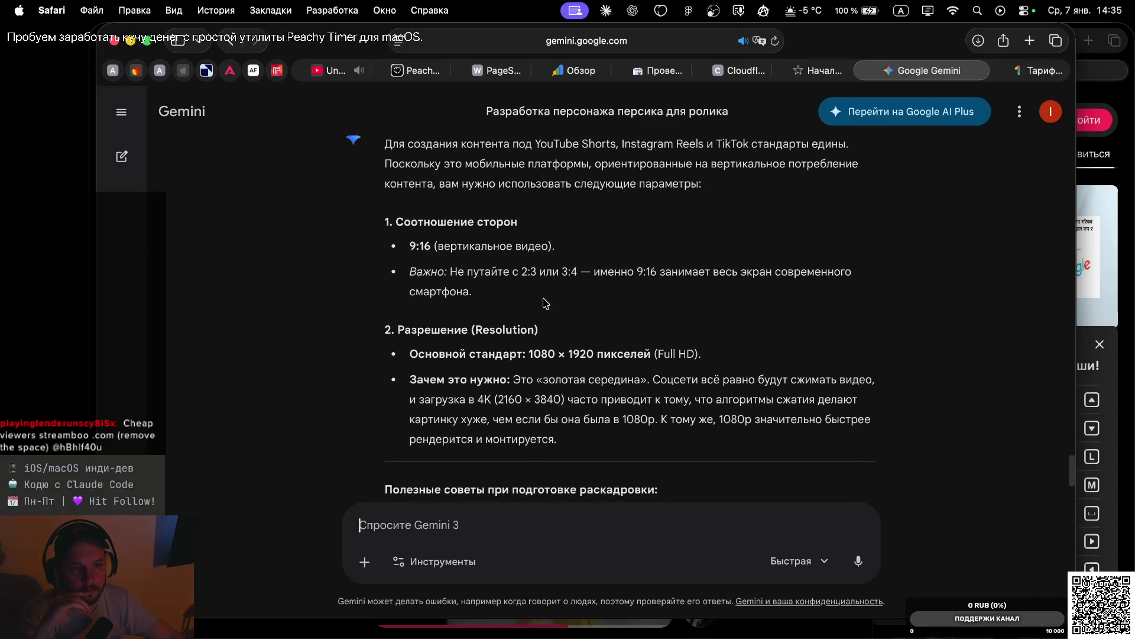
{"action": "scroll", "coordinate": [565, 354], "scroll_direction": "down", "scroll_amount": 2}
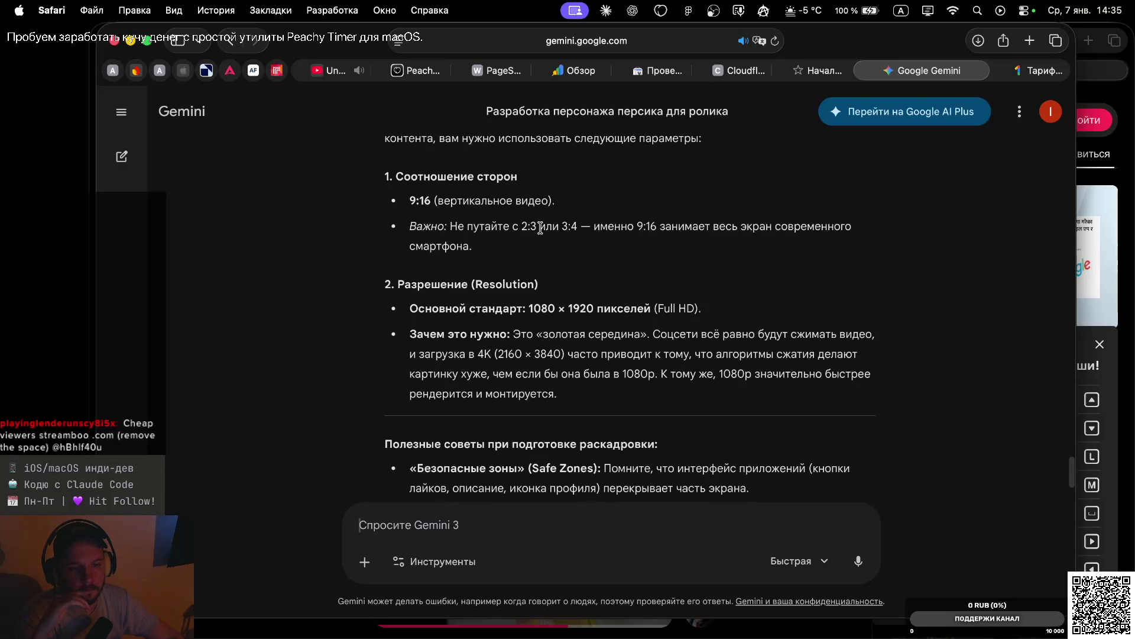
{"action": "scroll", "coordinate": [572, 239], "scroll_direction": "up", "scroll_amount": 1}
{"action": "left_click_drag", "start_coordinate": [529, 319], "coordinate": [594, 319]}
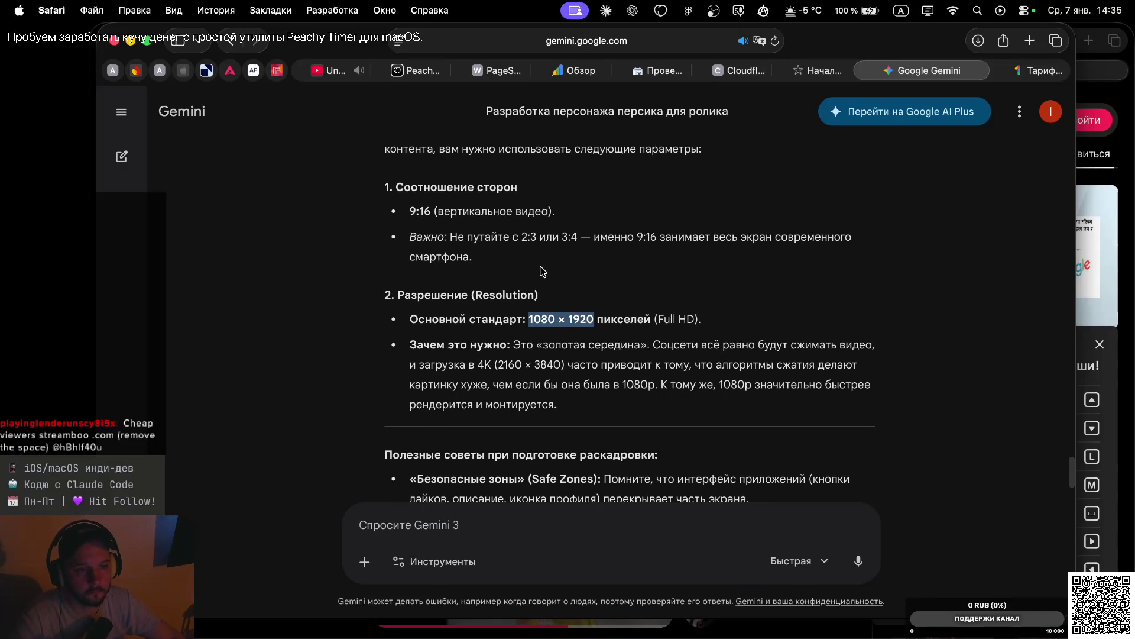
Scroll back up the answer and bring the Claude storyboard window forward
{"action": "scroll", "coordinate": [548, 306], "scroll_direction": "up", "scroll_amount": 15}
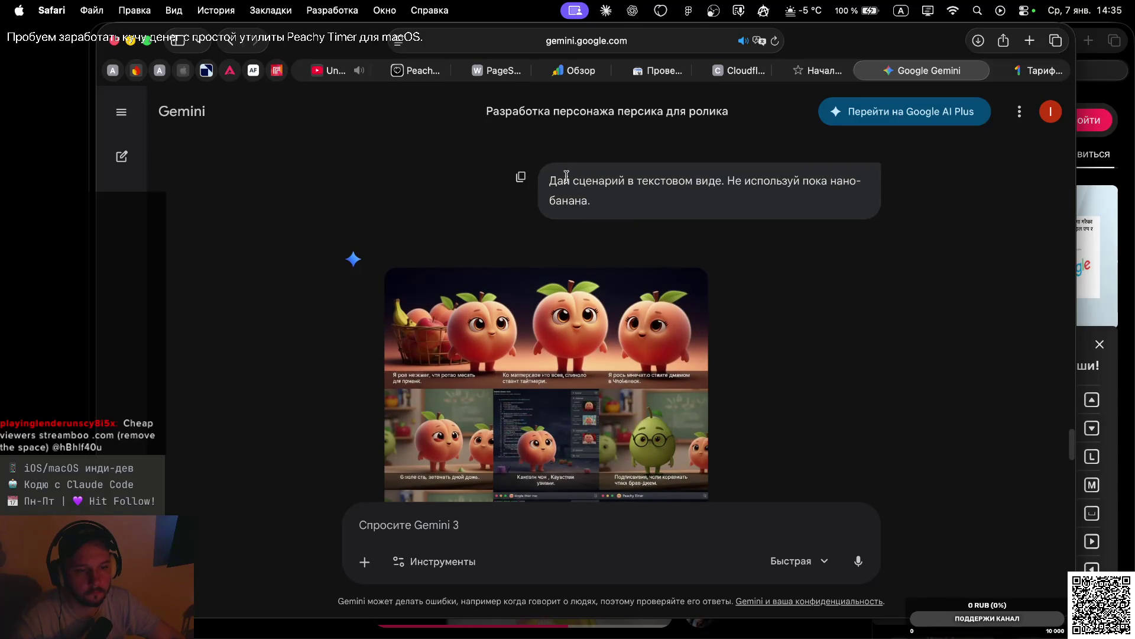
{"action": "scroll", "coordinate": [565, 172], "scroll_direction": "up", "scroll_amount": 5}
{"action": "scroll", "coordinate": [565, 172], "scroll_direction": "up", "scroll_amount": 3}
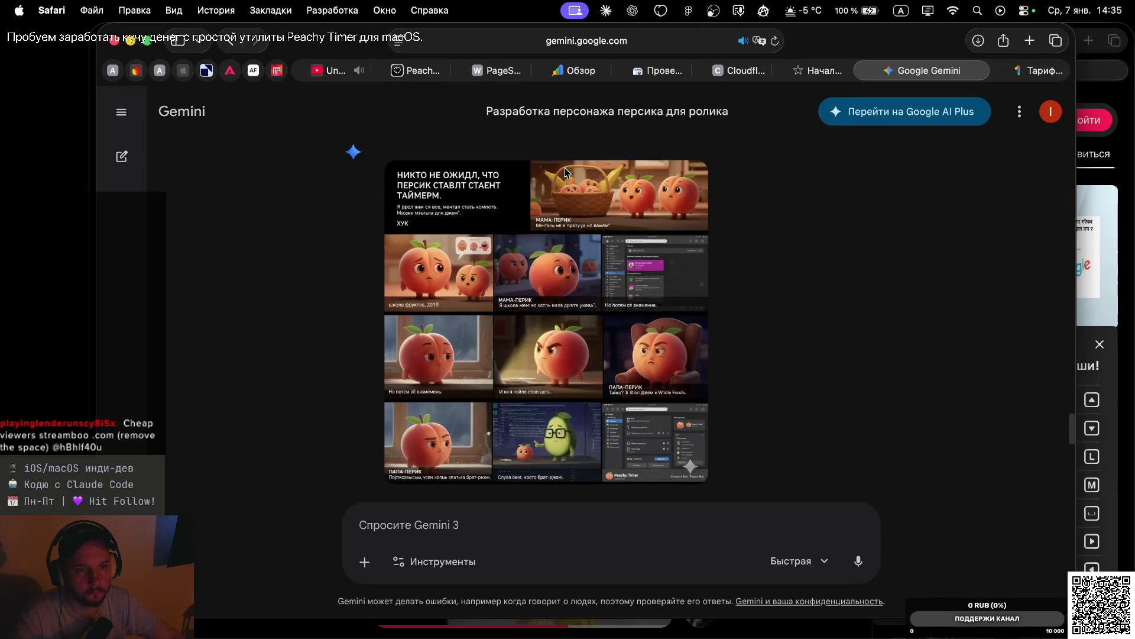
{"action": "scroll", "coordinate": [565, 172], "scroll_direction": "up", "scroll_amount": 1}
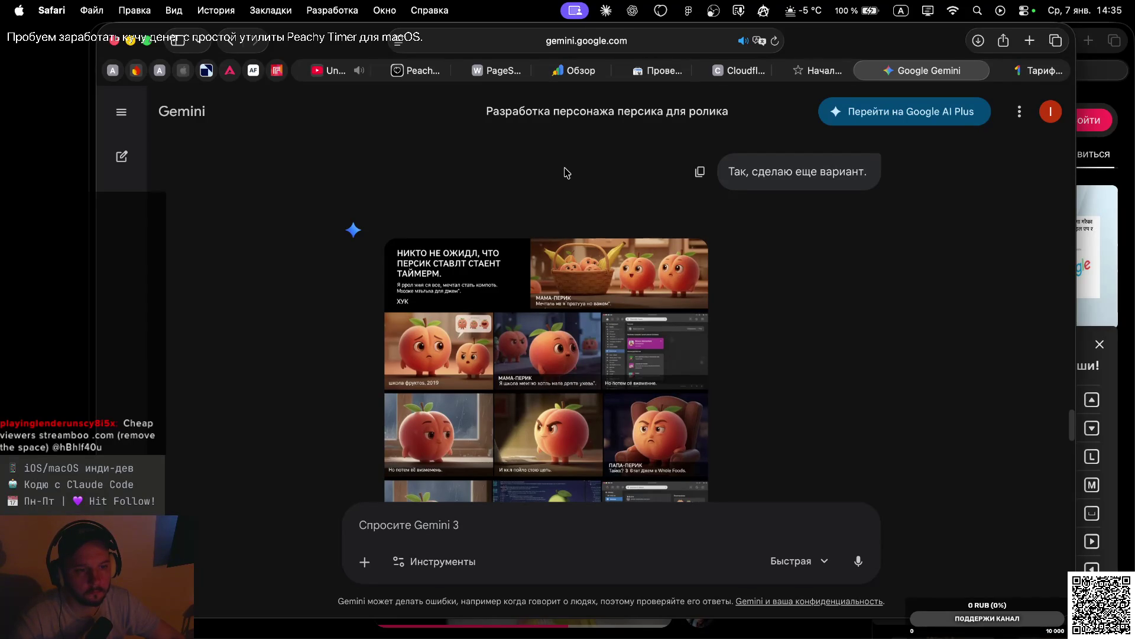
{"action": "key", "text": "super+Tab"}
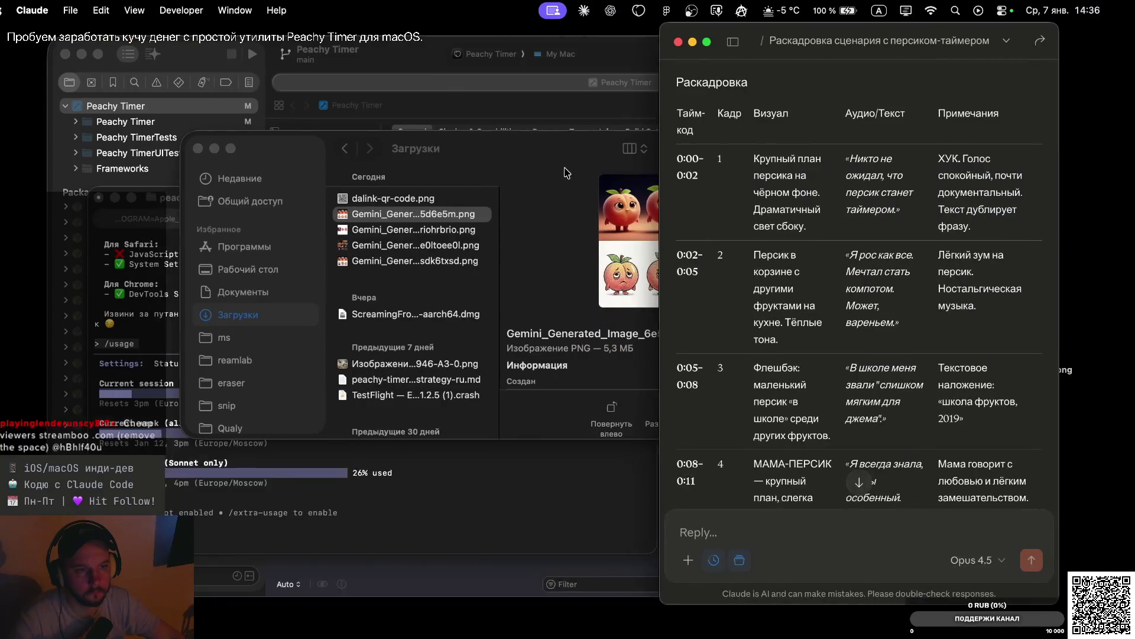
In Figma, draw a new empty frame below the peach image
{"action": "key", "text": "super+Tab"}
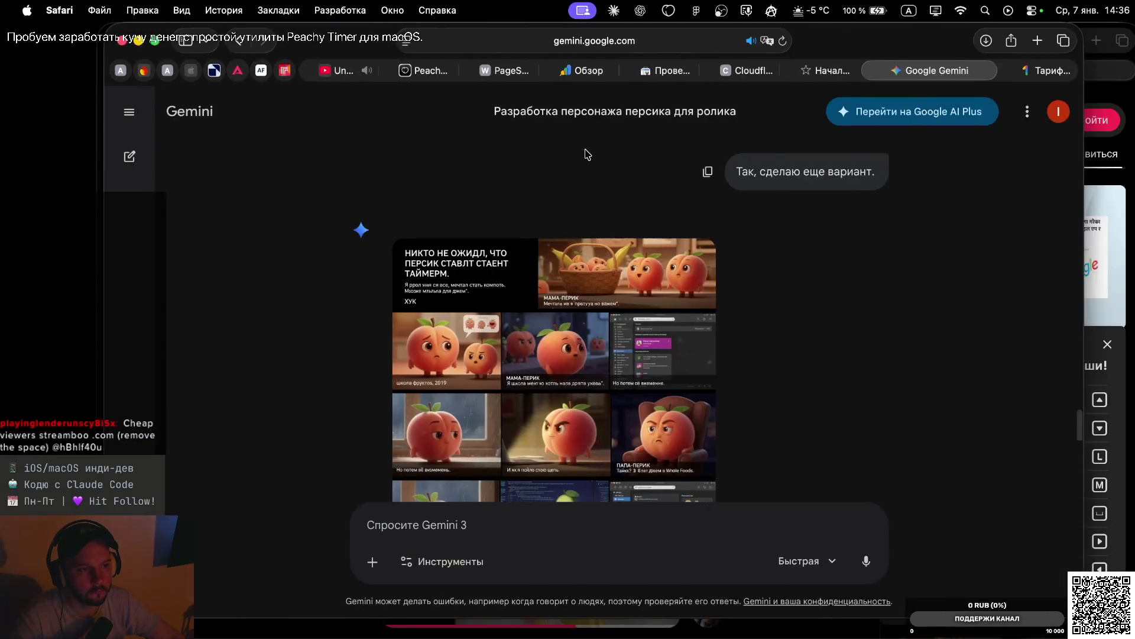
{"action": "key", "text": "super+Tab"}
{"action": "key", "text": "Tab"}
{"action": "left_click", "coordinate": [715, 179]}
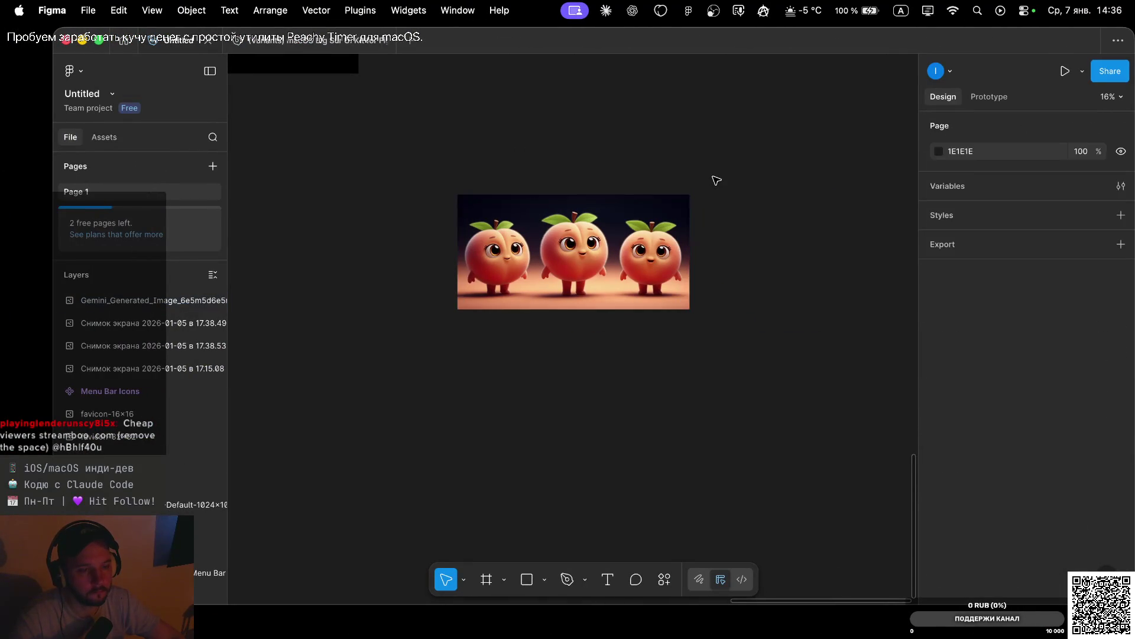
{"action": "scroll", "coordinate": [571, 248], "scroll_direction": "down", "scroll_amount": 3}
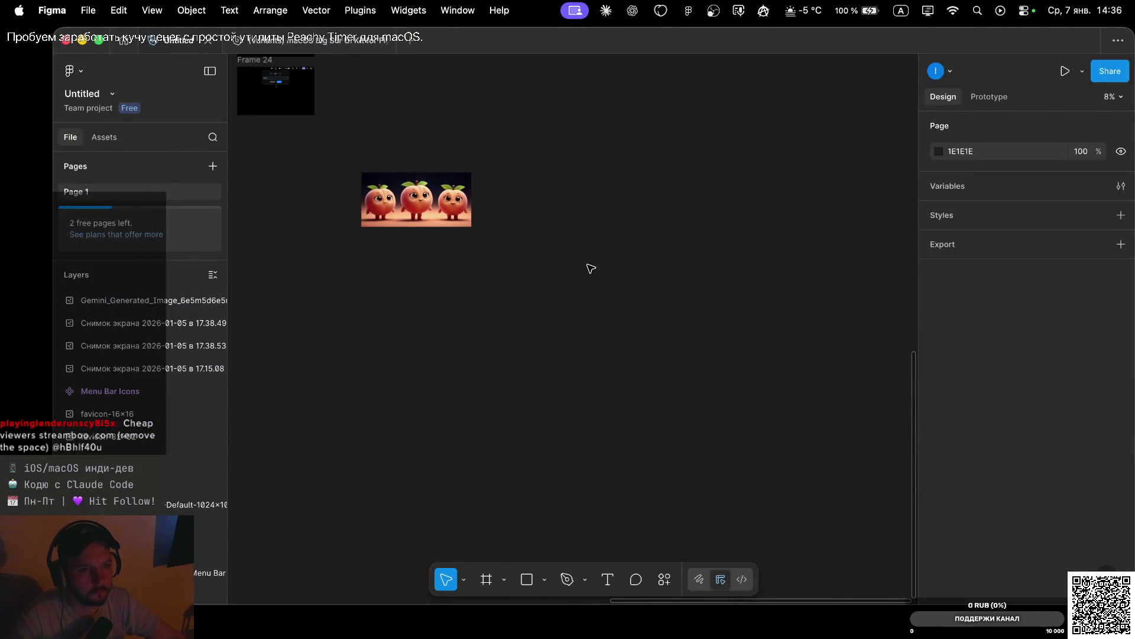
{"action": "left_click", "coordinate": [486, 579]}
{"action": "left_click_drag", "start_coordinate": [559, 248], "coordinate": [654, 405]}
Review Gemini's resolution advice again, then return to Figma
{"action": "key", "text": "ctrl+Left"}
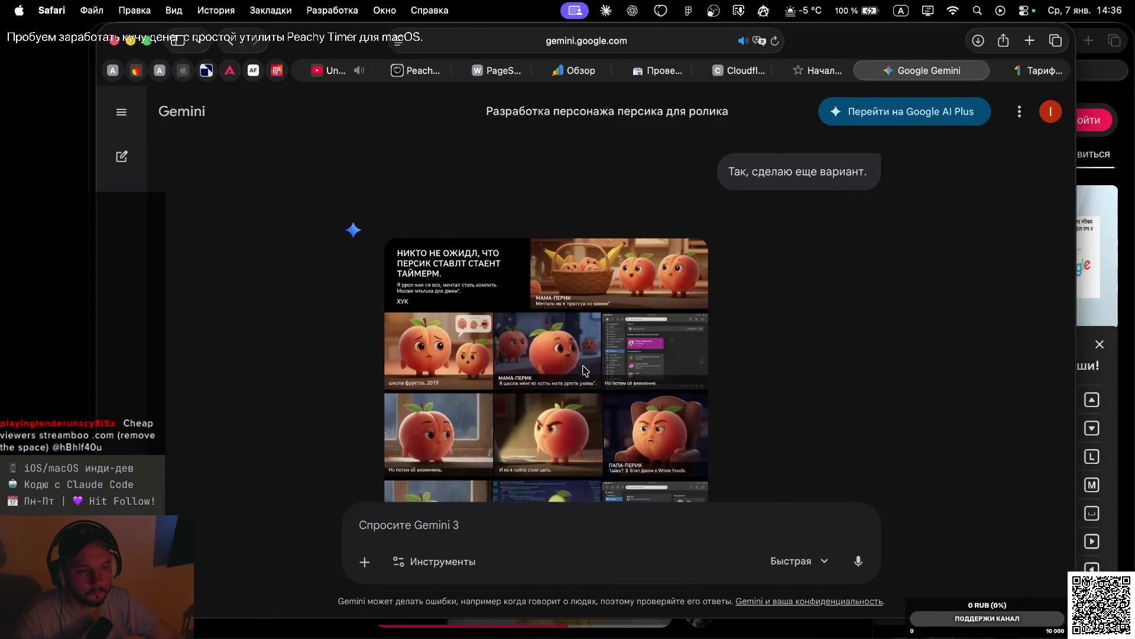
{"action": "scroll", "coordinate": [584, 371], "scroll_direction": "down", "scroll_amount": 10}
{"action": "scroll", "coordinate": [616, 222], "scroll_direction": "up", "scroll_amount": 3}
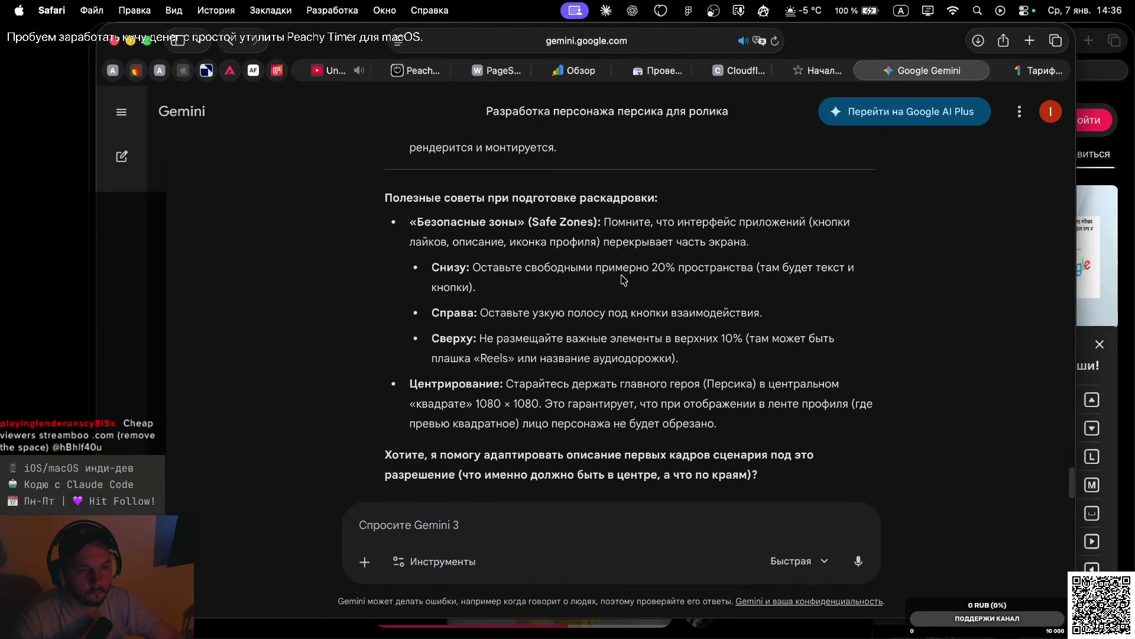
{"action": "scroll", "coordinate": [624, 280], "scroll_direction": "up", "scroll_amount": 8}
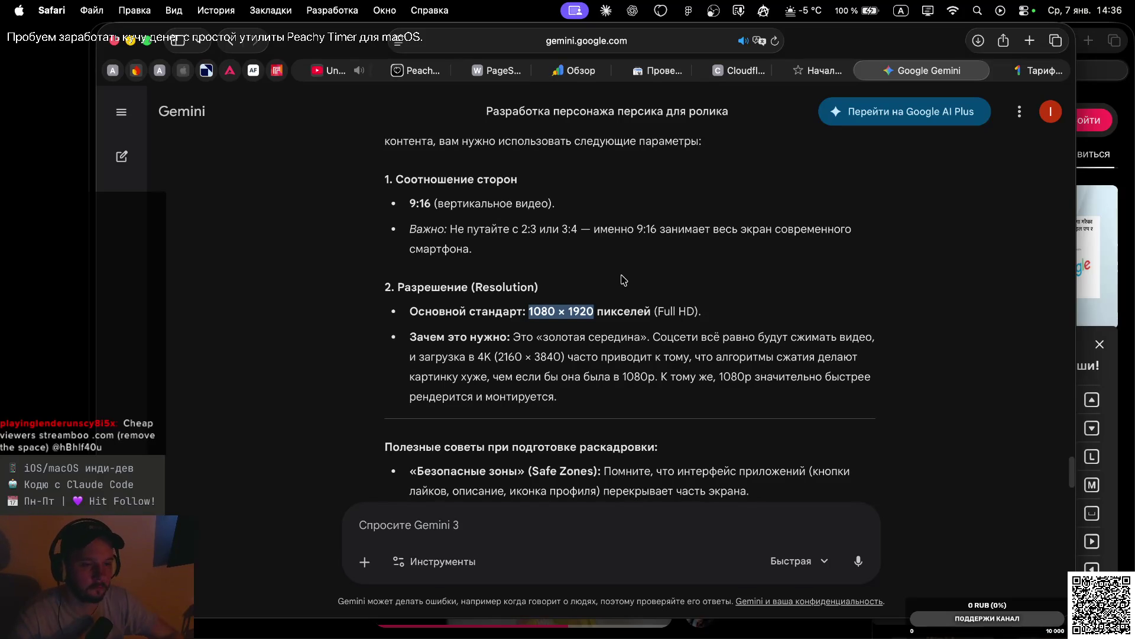
{"action": "key", "text": "ctrl+Right"}
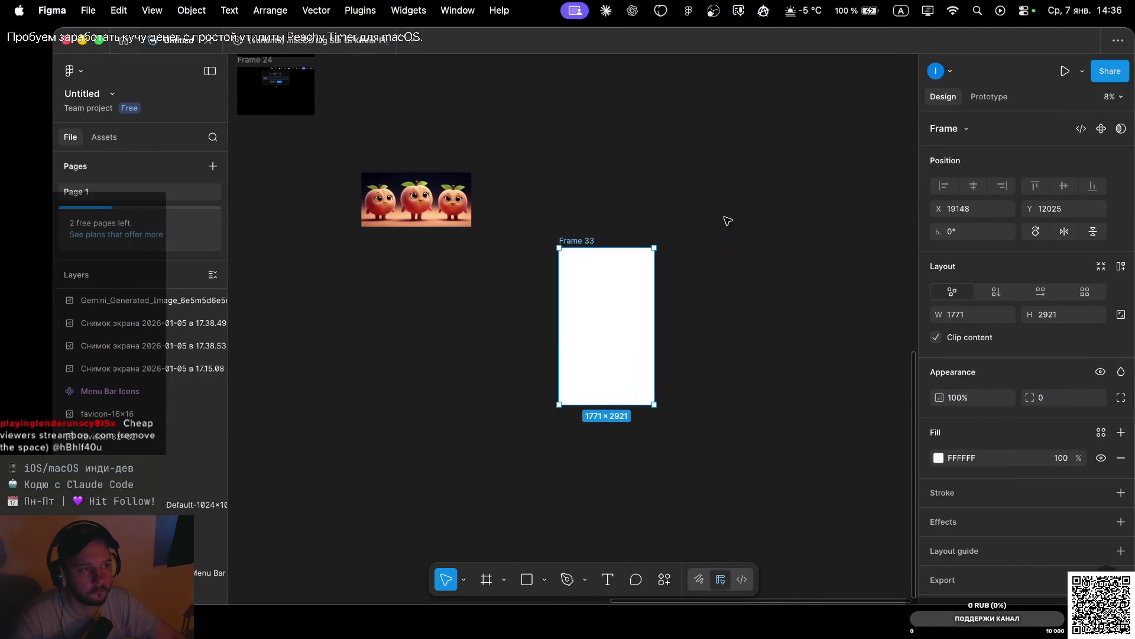
Resize Frame 33 to width 1080 and height 1920
{"action": "left_click", "coordinate": [975, 321]}
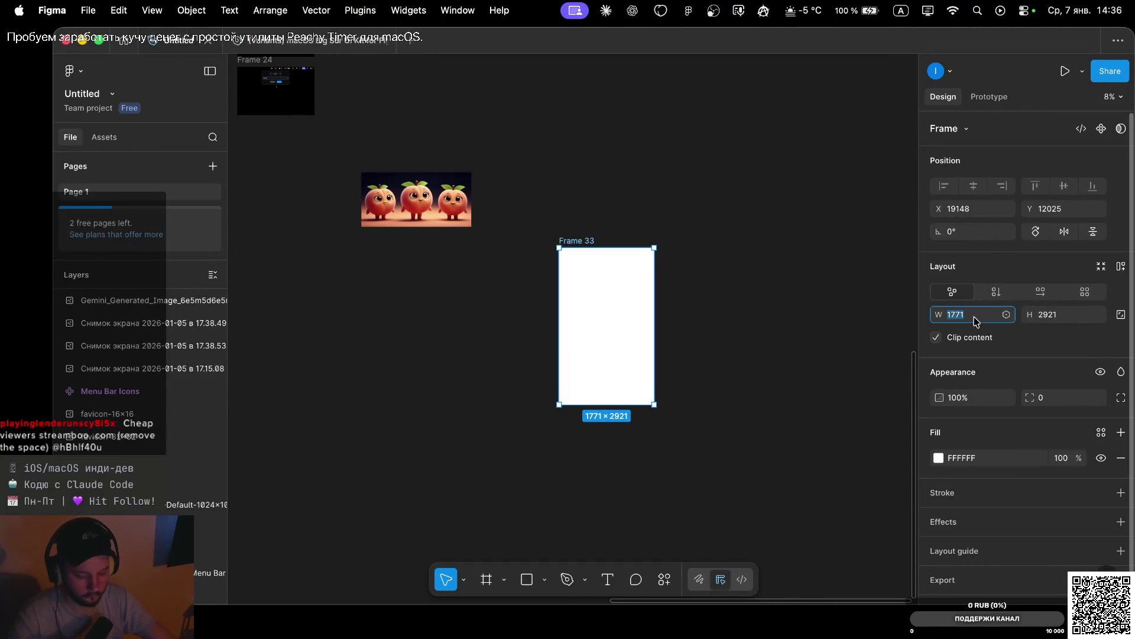
{"action": "type", "text": "1080"}
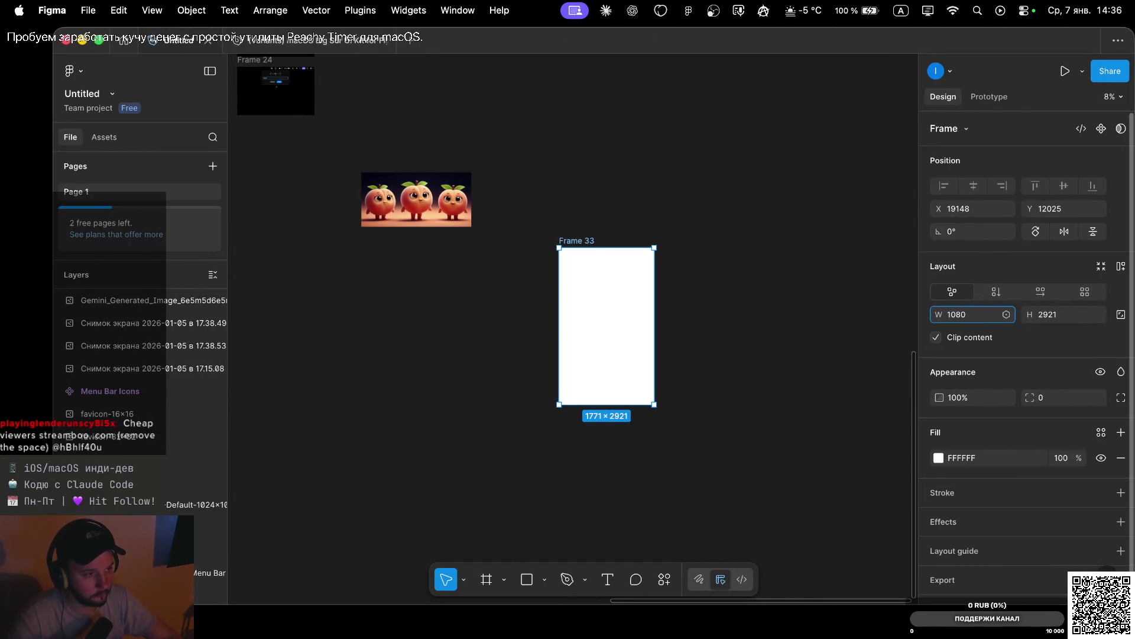
{"action": "key", "text": "Tab"}
{"action": "type", "text": "19"}
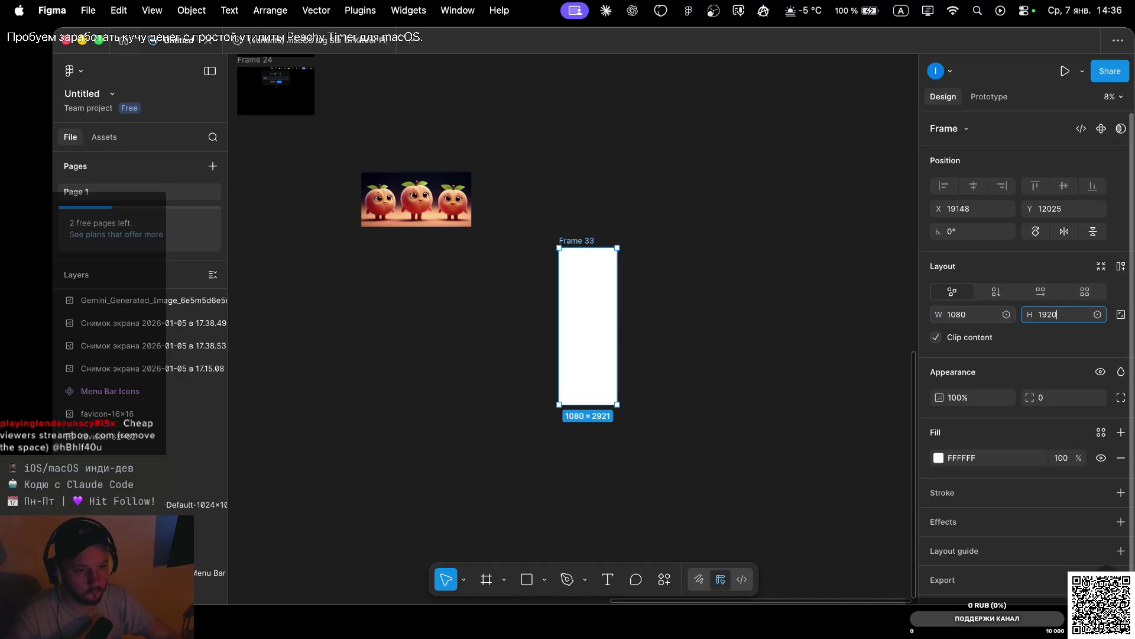
{"action": "type", "text": "20"}
{"action": "key", "text": "Return"}
{"action": "key", "text": "super+Tab"}
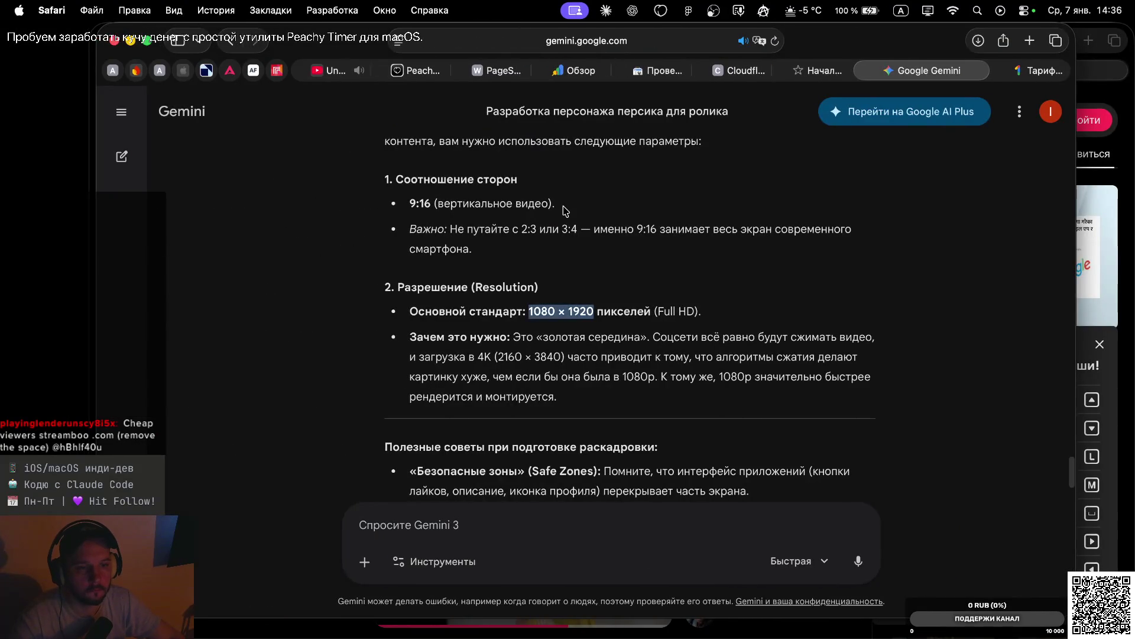
{"action": "key", "text": "super+Tab"}
Fill Frame 33 with solid black 000000
{"action": "left_click", "coordinate": [659, 280]}
{"action": "scroll", "coordinate": [578, 312], "scroll_direction": "up", "scroll_amount": 5}
{"action": "left_click", "coordinate": [549, 155]}
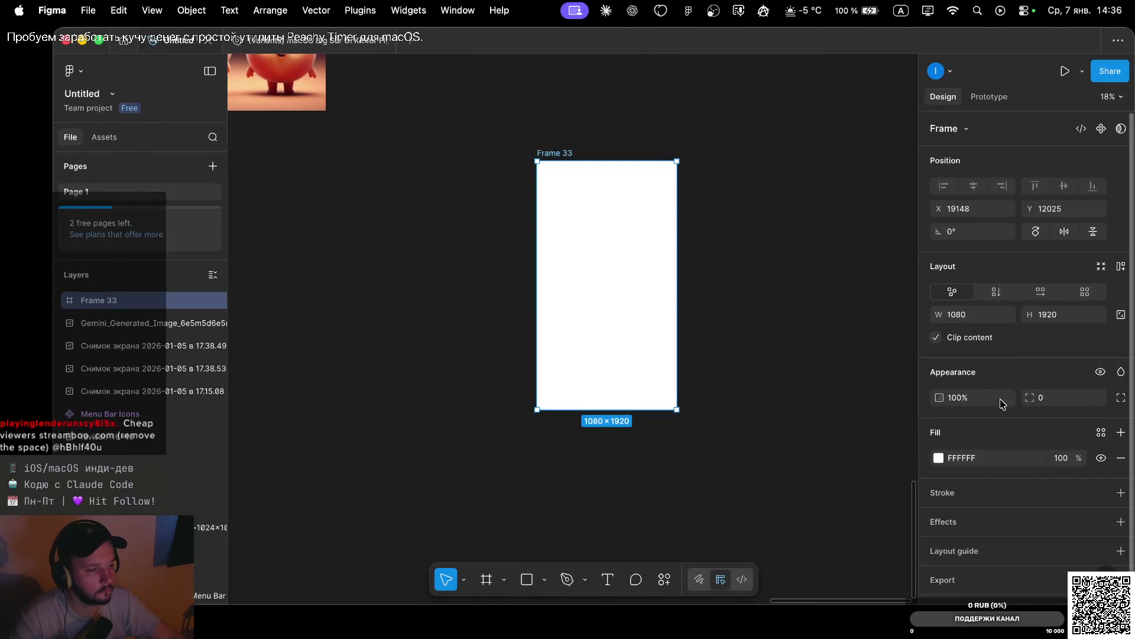
{"action": "left_click", "coordinate": [939, 458]}
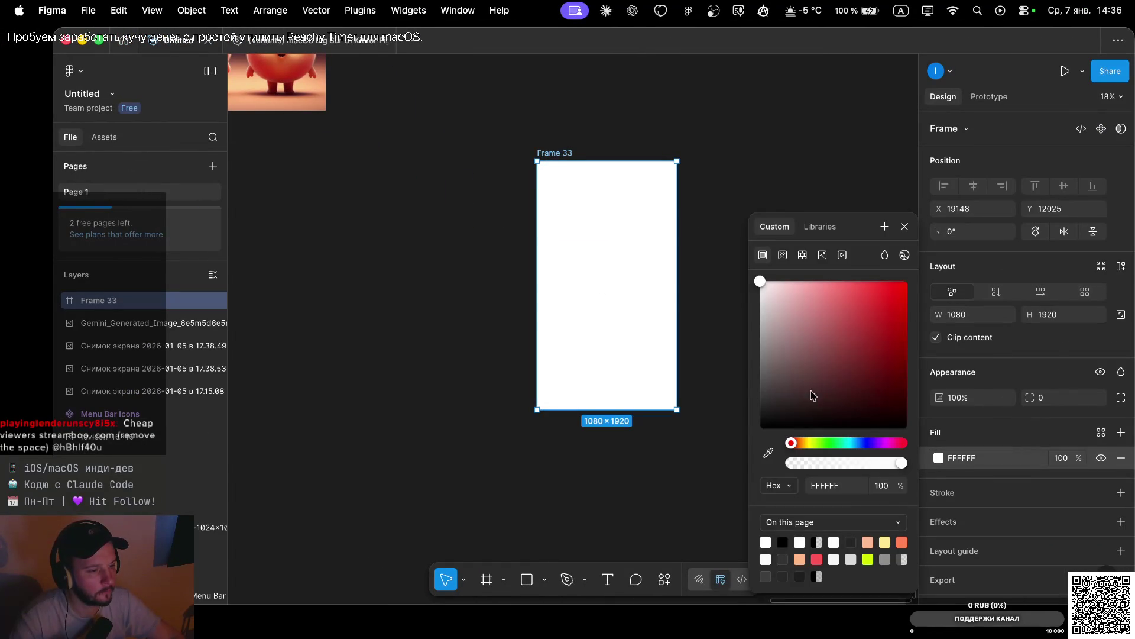
{"action": "left_click_drag", "start_coordinate": [811, 393], "coordinate": [699, 467]}
{"action": "left_click", "coordinate": [905, 227]}
{"action": "left_click", "coordinate": [406, 193]}
{"action": "scroll", "coordinate": [405, 193], "scroll_direction": "down", "scroll_amount": 5}
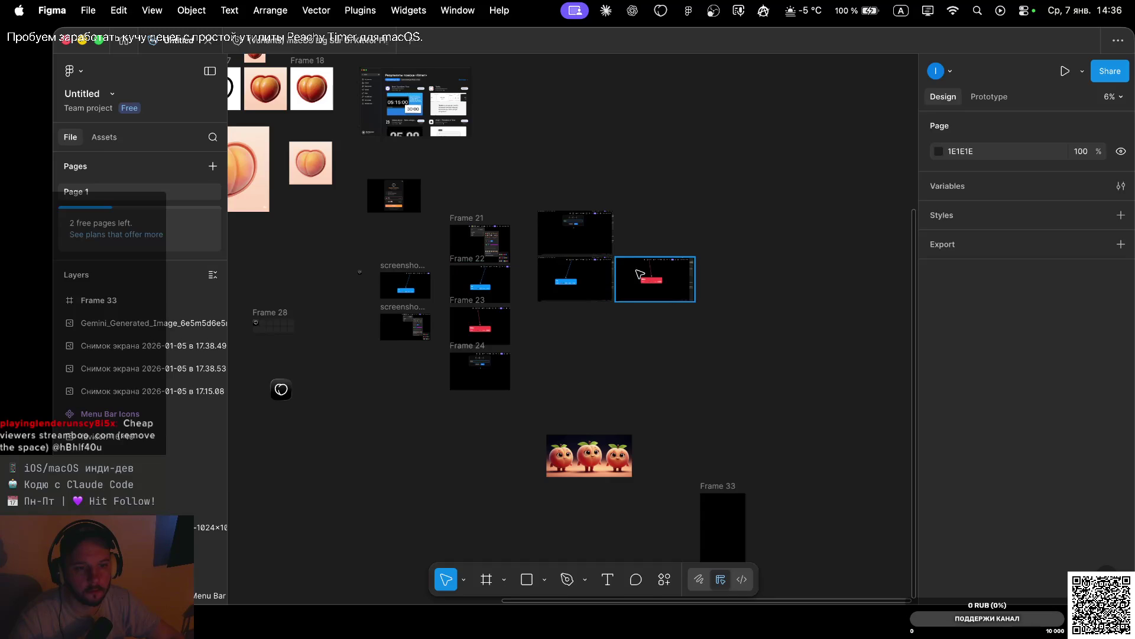
Navigate the canvas and select the faded battery icon variant
{"action": "scroll", "coordinate": [490, 376], "scroll_direction": "up", "scroll_amount": 10}
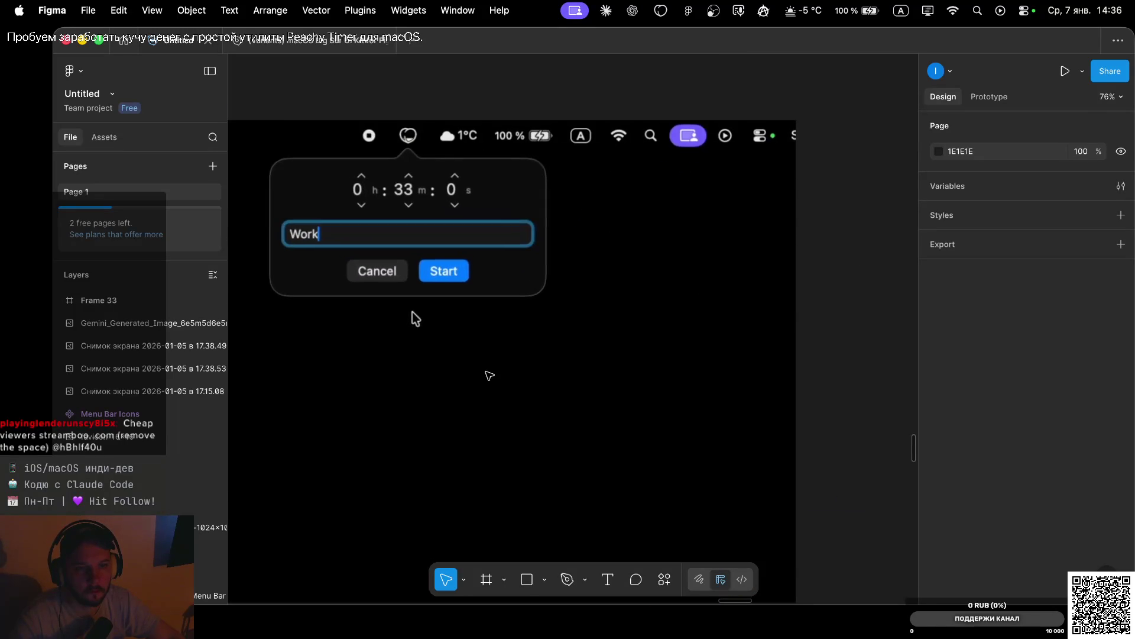
{"action": "scroll", "coordinate": [490, 375], "scroll_direction": "down", "scroll_amount": 3}
{"action": "scroll", "coordinate": [489, 375], "scroll_direction": "down", "scroll_amount": 8}
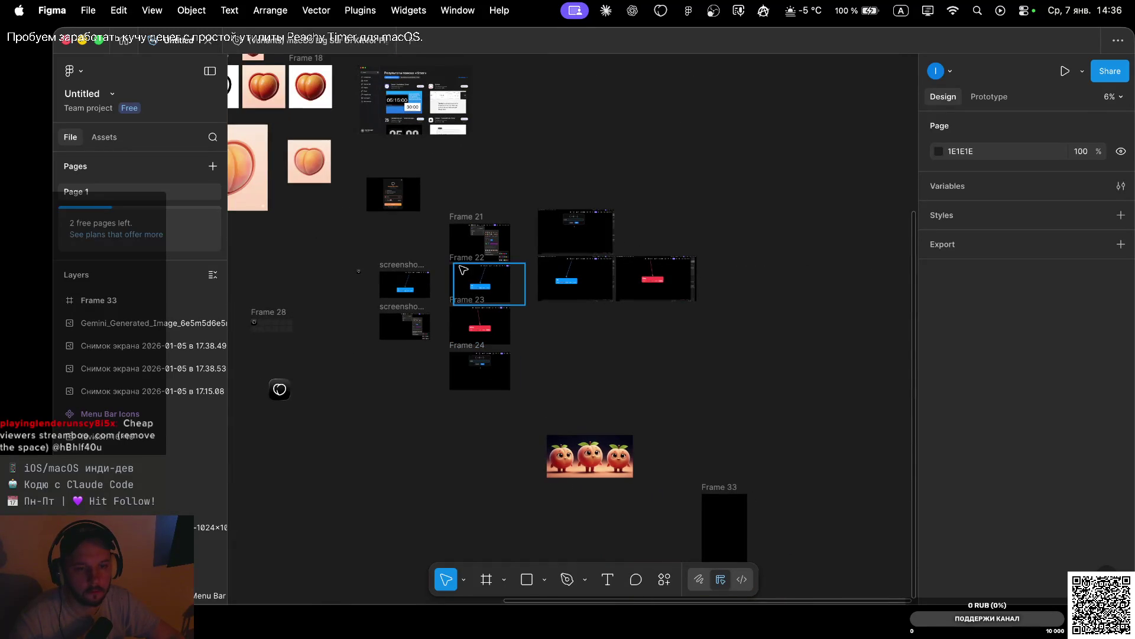
{"action": "scroll", "coordinate": [481, 170], "scroll_direction": "left", "scroll_amount": 5}
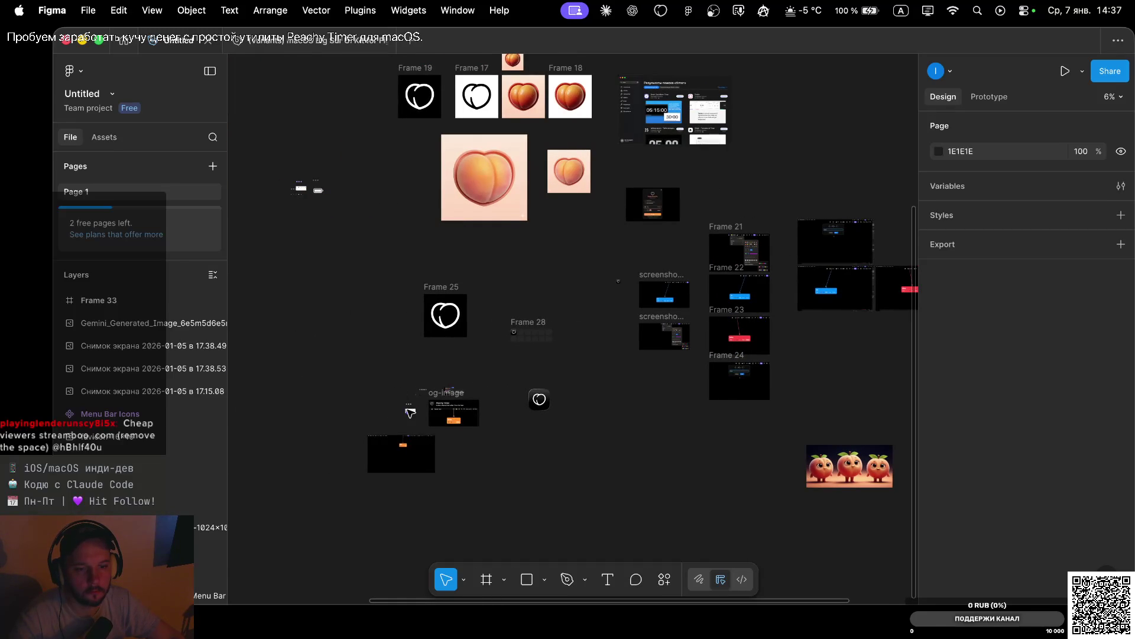
{"action": "scroll", "coordinate": [408, 411], "scroll_direction": "up", "scroll_amount": 5}
{"action": "scroll", "coordinate": [410, 412], "scroll_direction": "up", "scroll_amount": 5}
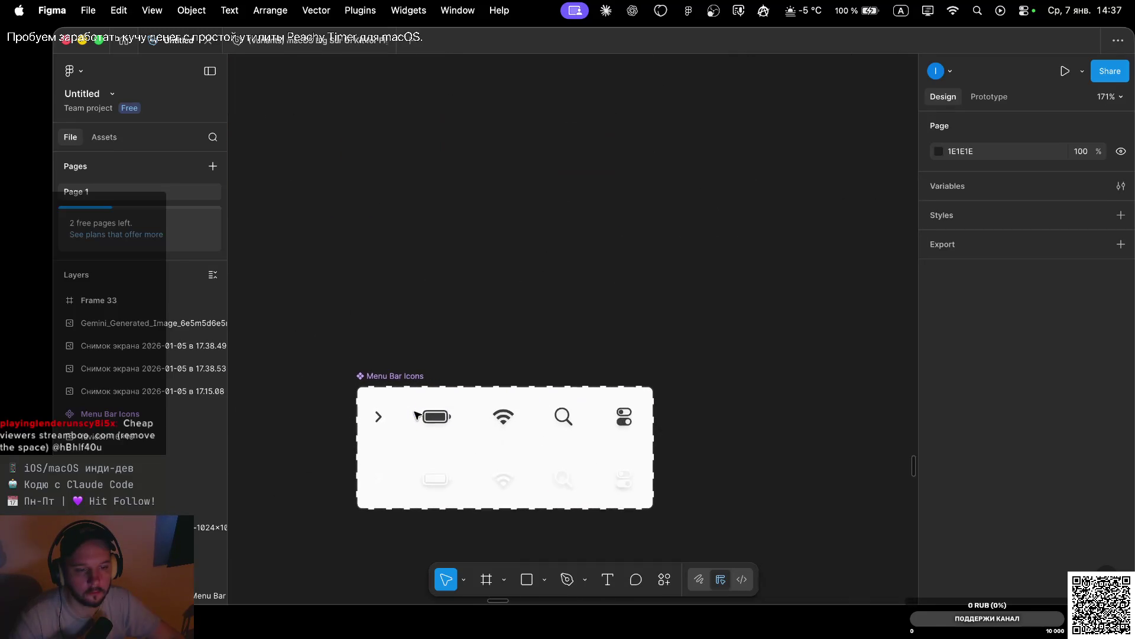
{"action": "left_click", "coordinate": [441, 480]}
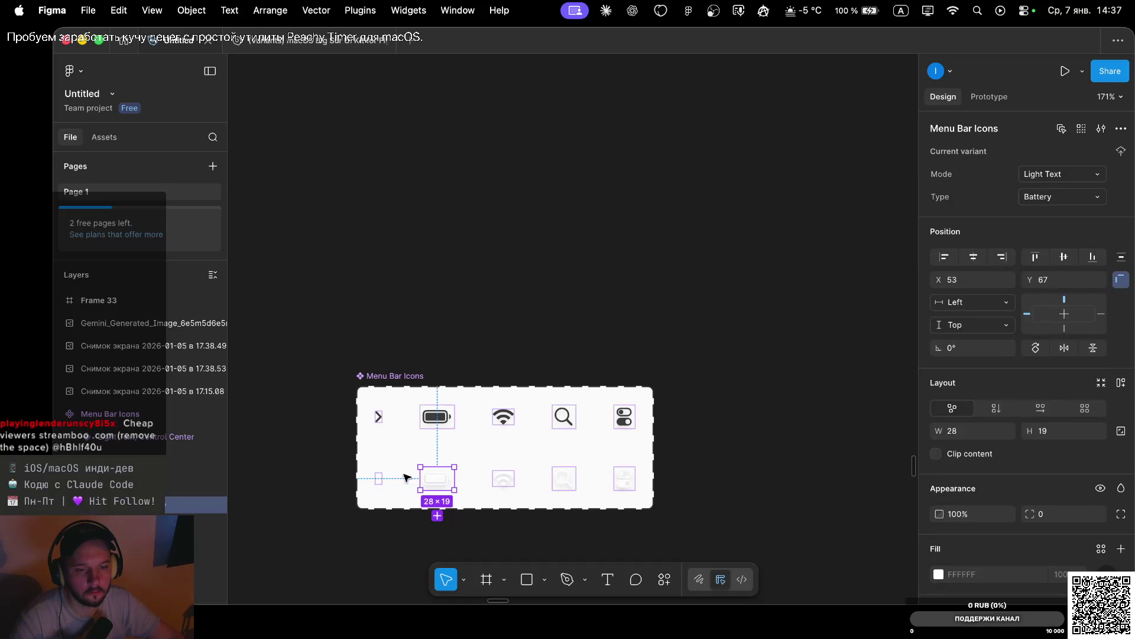
Drill into the og-image mockup to reach the Peachy Timer Menu Bar instance
{"action": "scroll", "coordinate": [414, 479], "scroll_direction": "down", "scroll_amount": 5}
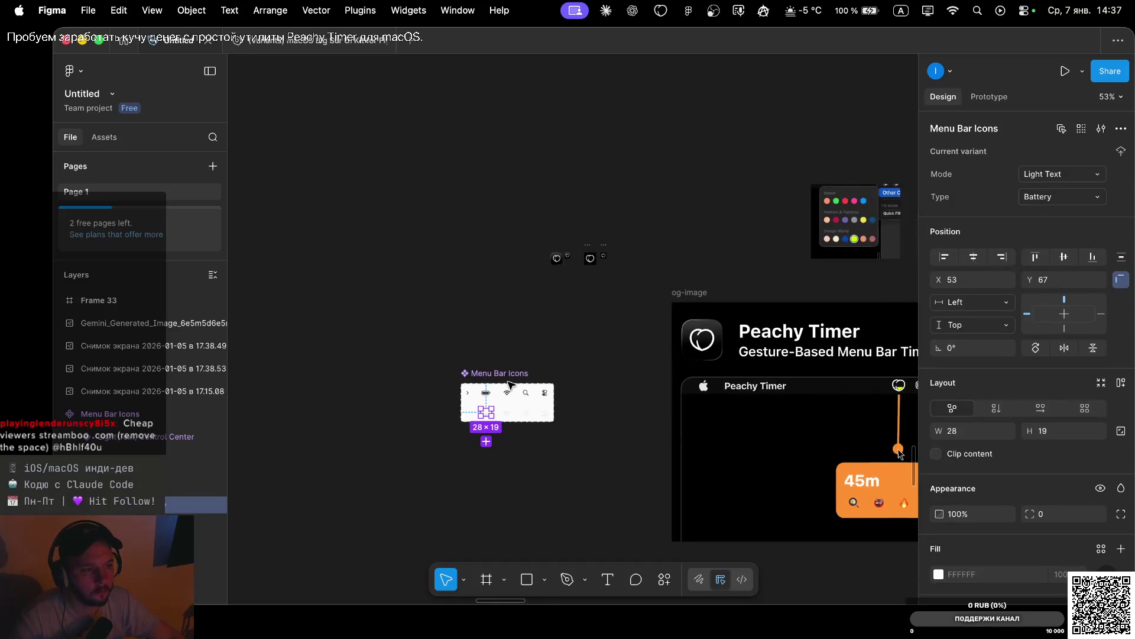
{"action": "scroll", "coordinate": [509, 414], "scroll_direction": "right", "scroll_amount": 5}
{"action": "left_click", "coordinate": [551, 445]}
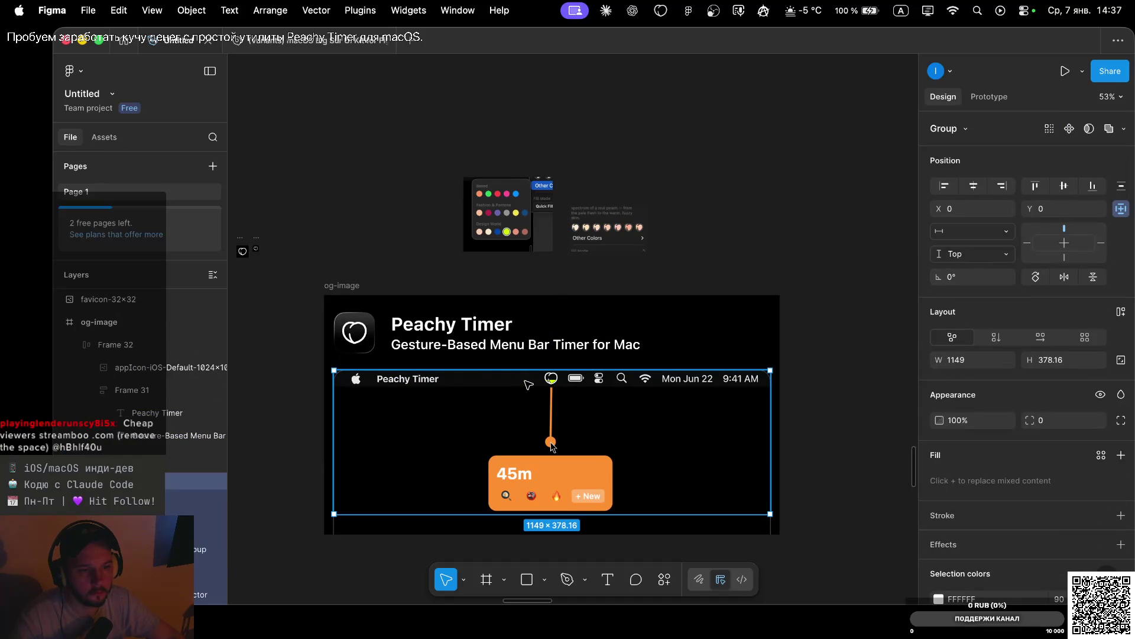
{"action": "double_click", "coordinate": [550, 445]}
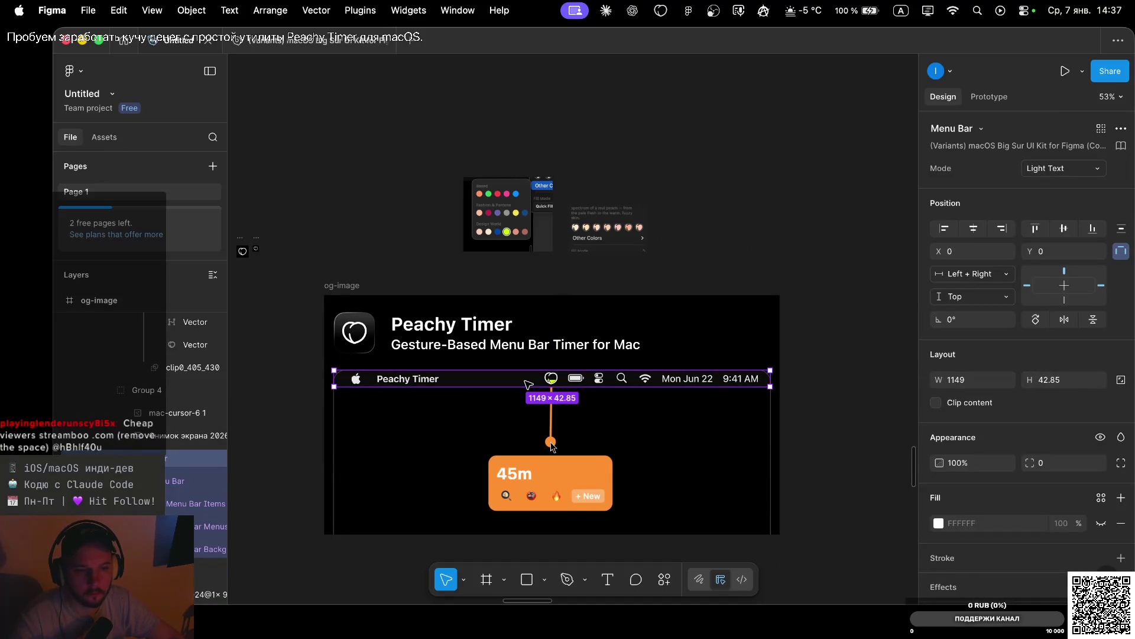
{"action": "scroll", "coordinate": [550, 445], "scroll_direction": "right", "scroll_amount": 3}
{"action": "scroll", "coordinate": [642, 380], "scroll_direction": "down", "scroll_amount": 10}
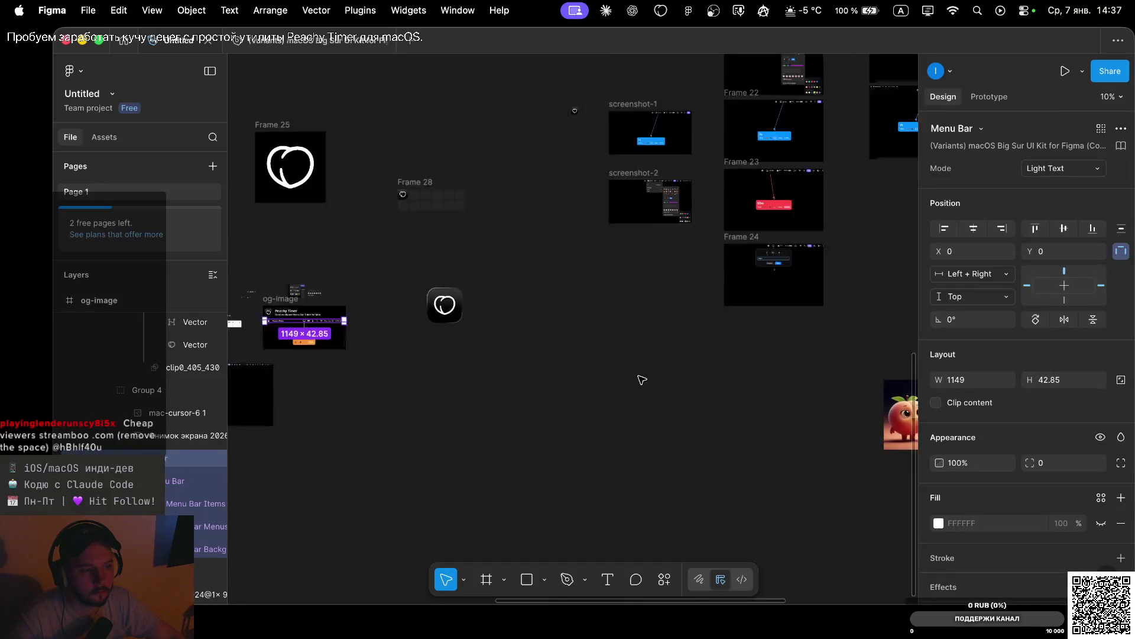
{"action": "scroll", "coordinate": [642, 379], "scroll_direction": "right", "scroll_amount": 6}
Paste the Peachy Timer menu bar into Frame 33 and drill into its Menu Bar Menus layer
{"action": "left_click", "coordinate": [470, 363]}
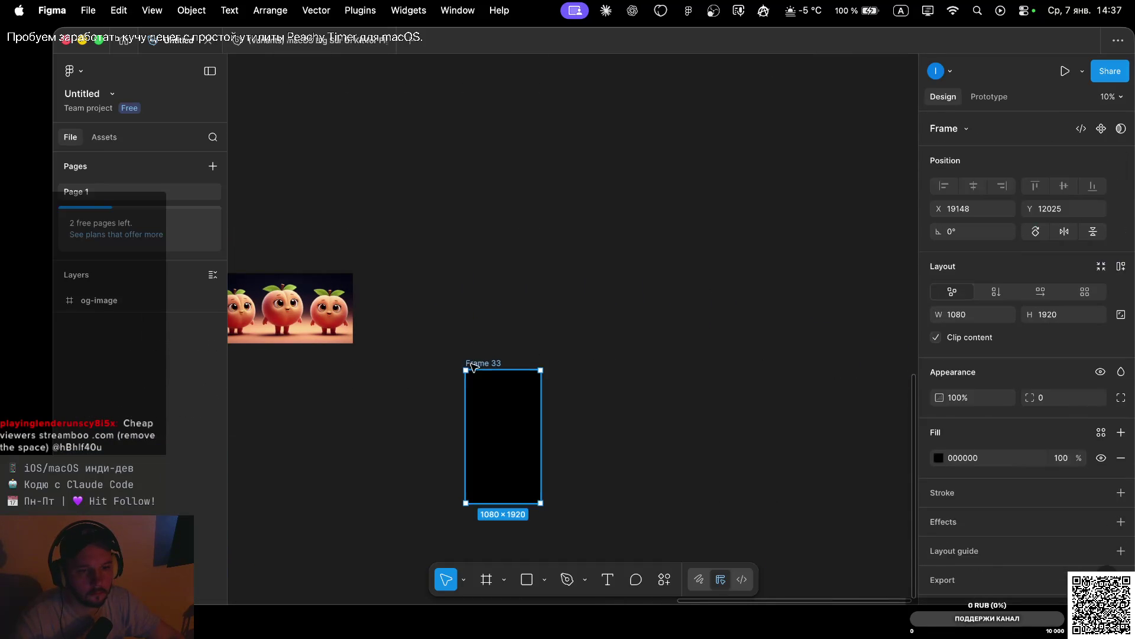
{"action": "key", "text": "super+v"}
{"action": "scroll", "coordinate": [478, 374], "scroll_direction": "up", "scroll_amount": 5}
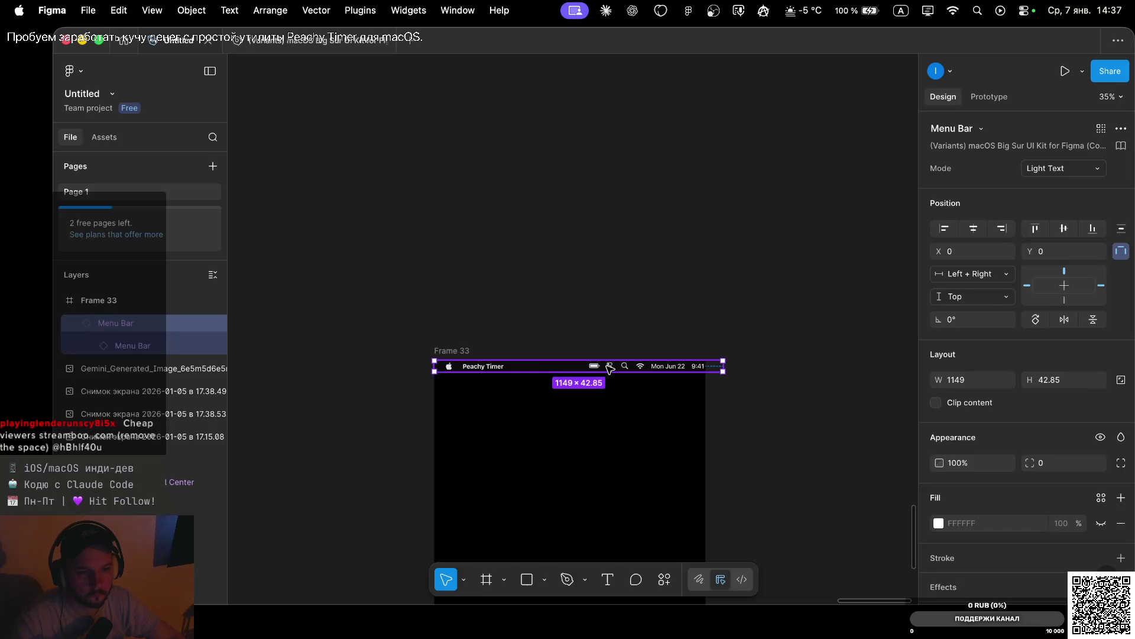
{"action": "double_click", "coordinate": [483, 369]}
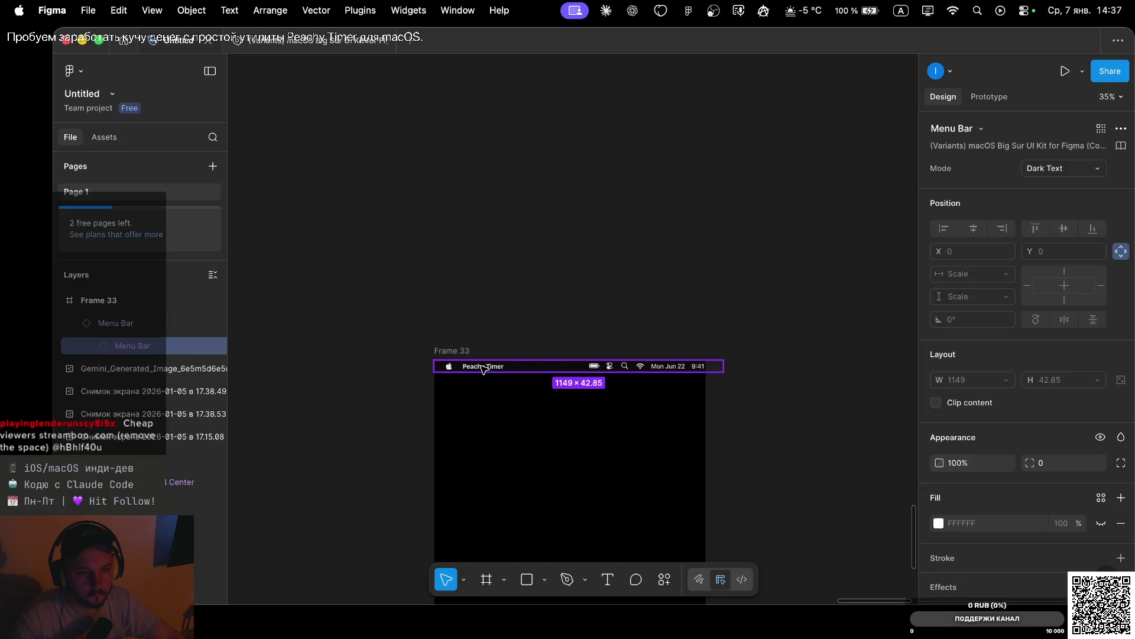
{"action": "double_click", "coordinate": [483, 369]}
{"action": "scroll", "coordinate": [483, 368], "scroll_direction": "up", "scroll_amount": 5}
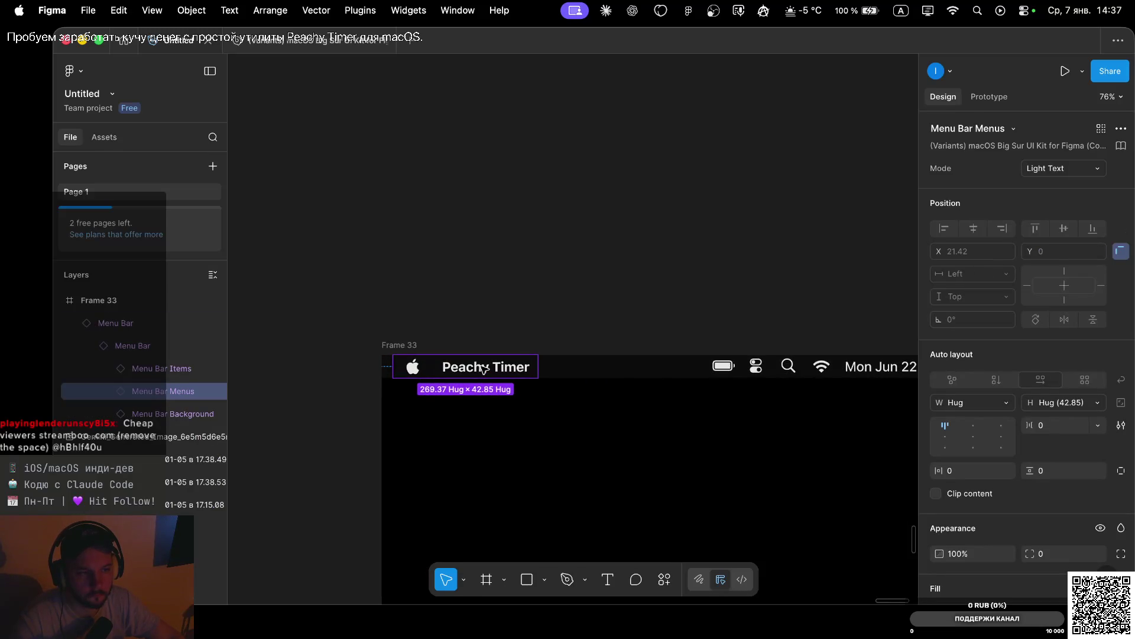
{"action": "scroll", "coordinate": [483, 368], "scroll_direction": "down", "scroll_amount": 5}
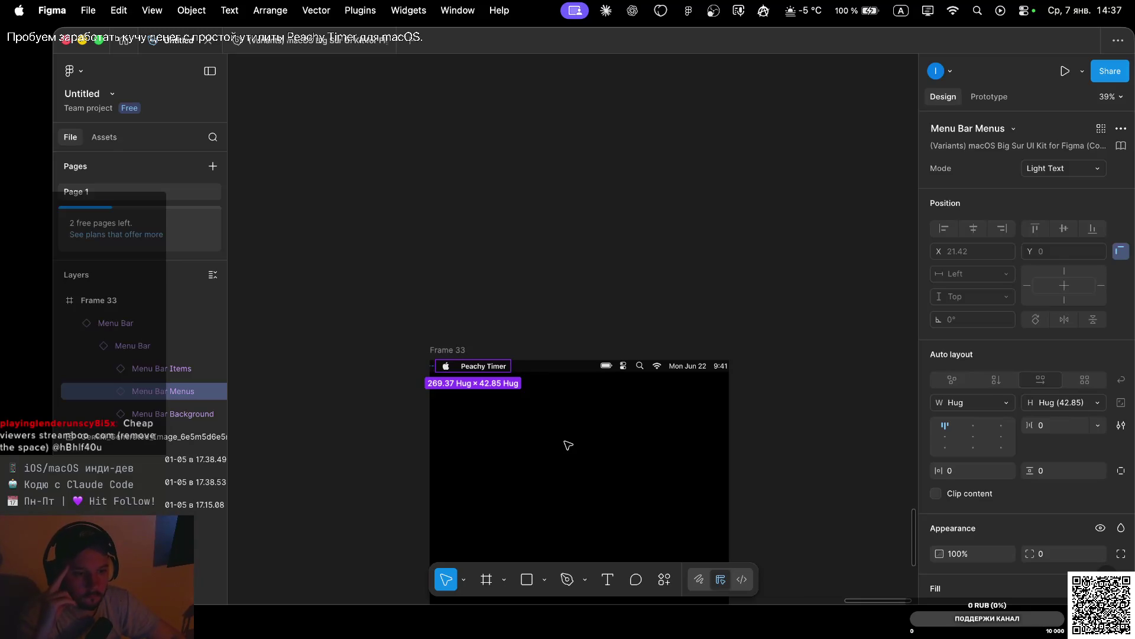
Check Gemini's answer, then return to the Figma design file
{"action": "scroll", "coordinate": [595, 428], "scroll_direction": "down", "scroll_amount": 5}
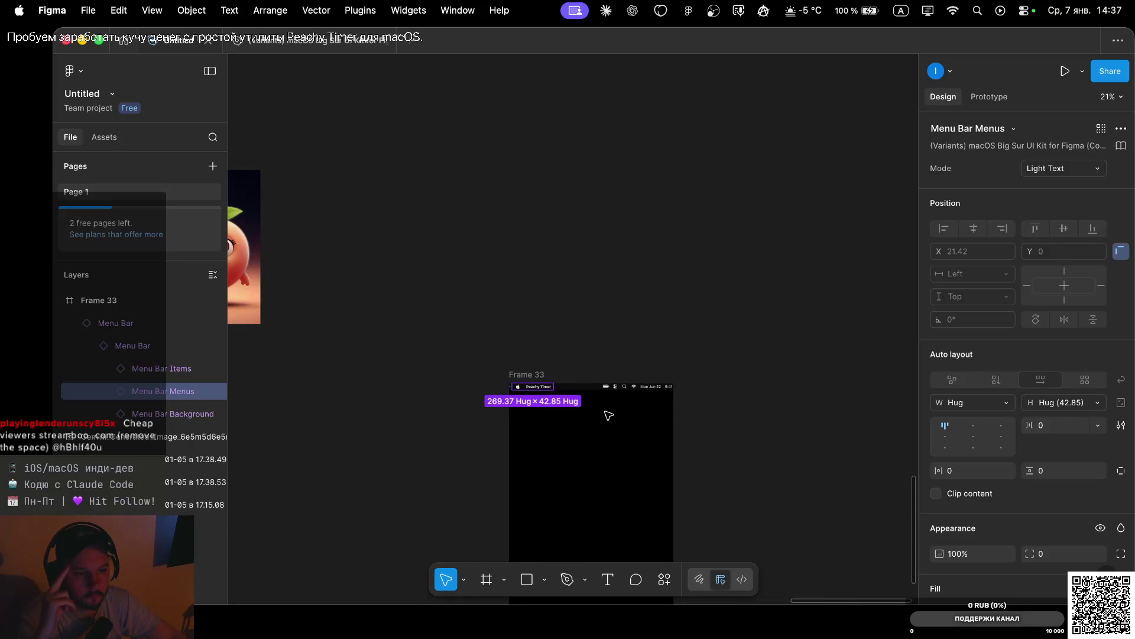
{"action": "scroll", "coordinate": [609, 416], "scroll_direction": "down", "scroll_amount": 5}
{"action": "scroll", "coordinate": [609, 416], "scroll_direction": "up", "scroll_amount": 5}
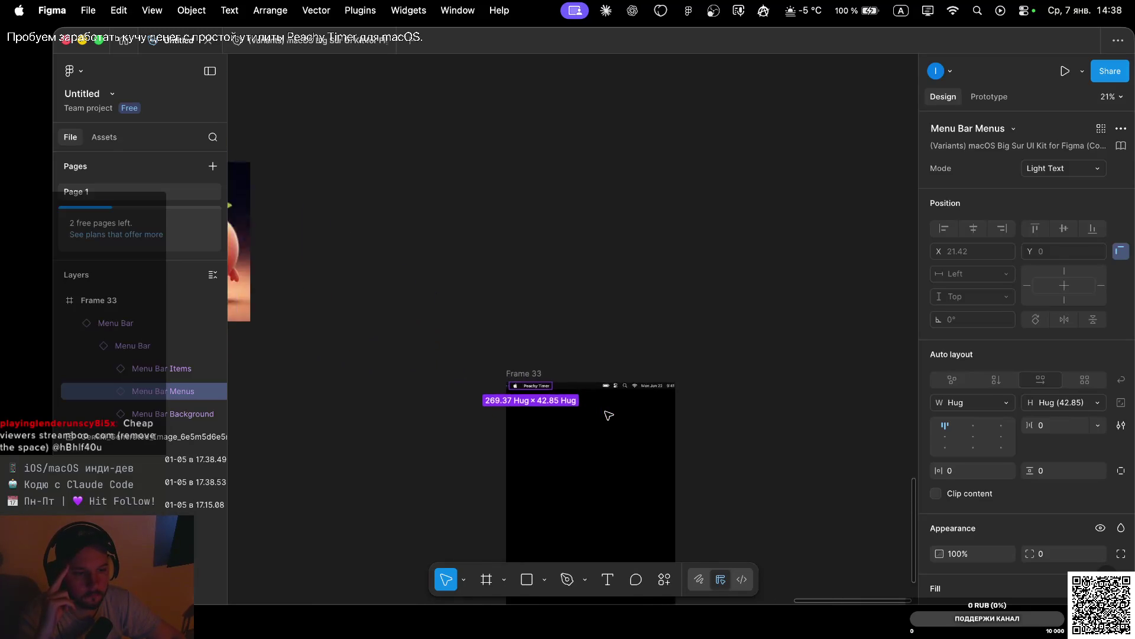
{"action": "key", "text": "super+Tab"}
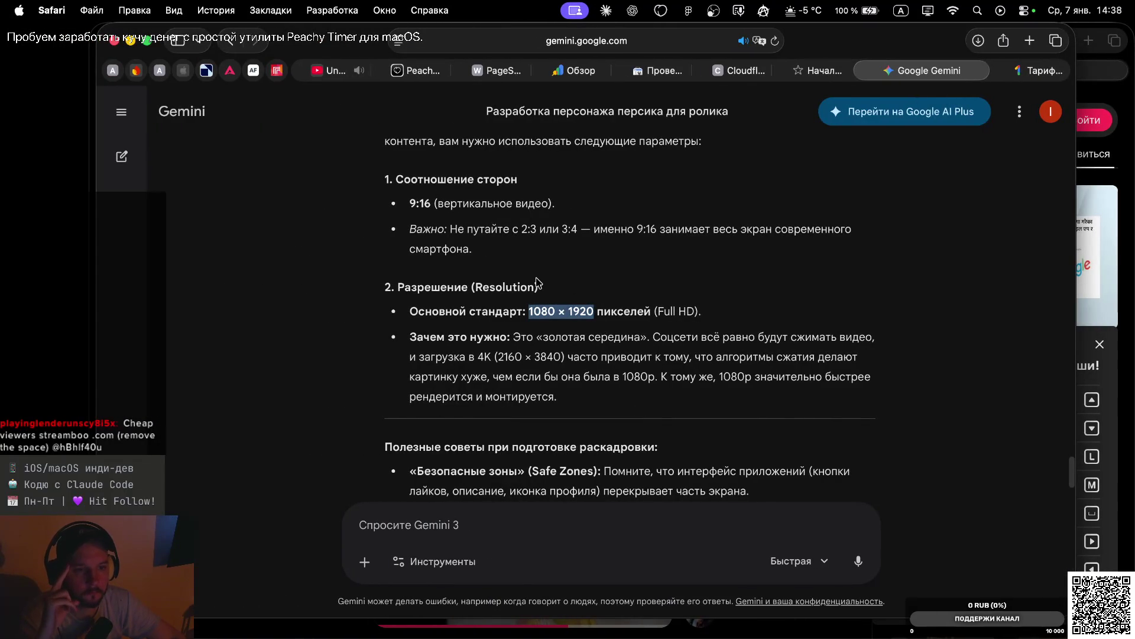
{"action": "key", "text": "super+Tab"}
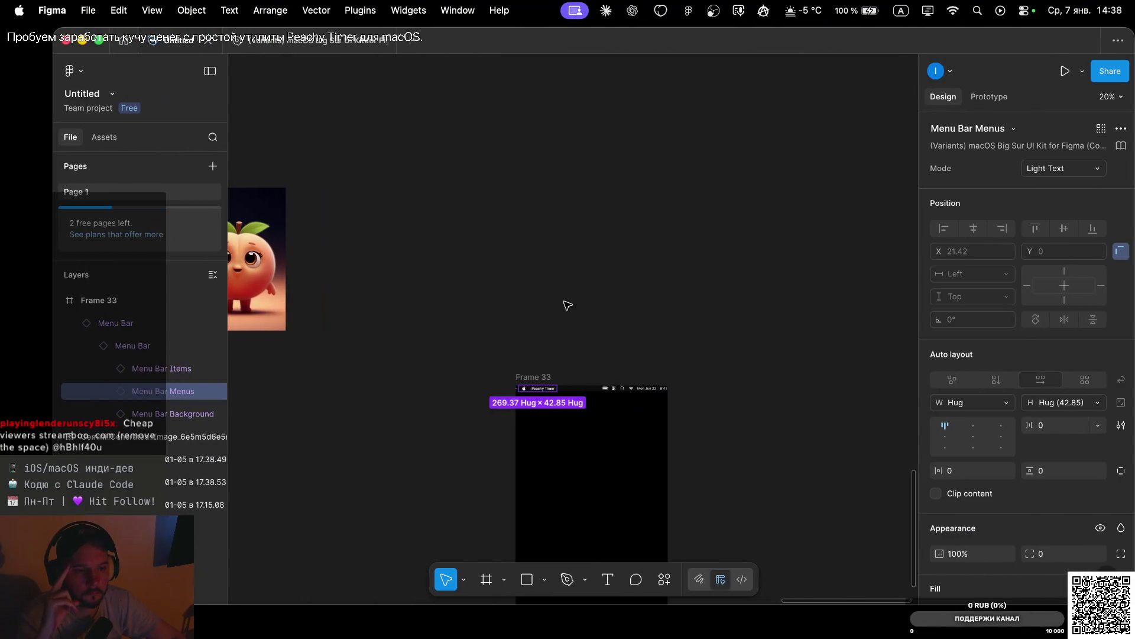
Pan and zoom around Frame 33 to inspect the pasted menu bar
{"action": "scroll", "coordinate": [568, 305], "scroll_direction": "down", "scroll_amount": 5}
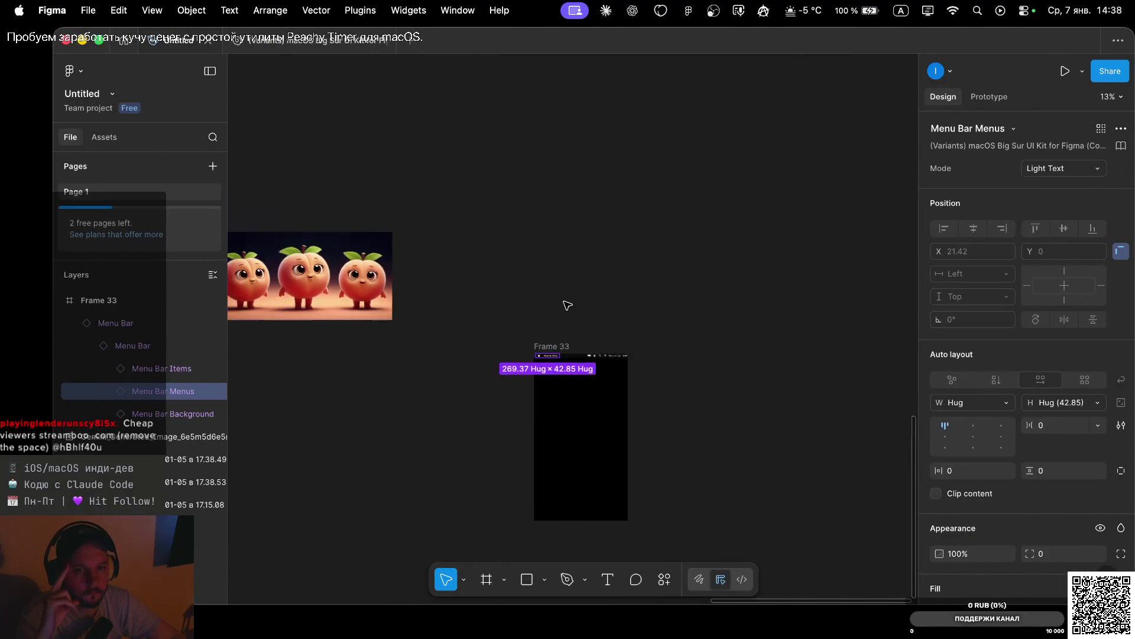
{"action": "scroll", "coordinate": [568, 305], "scroll_direction": "up", "scroll_amount": 10}
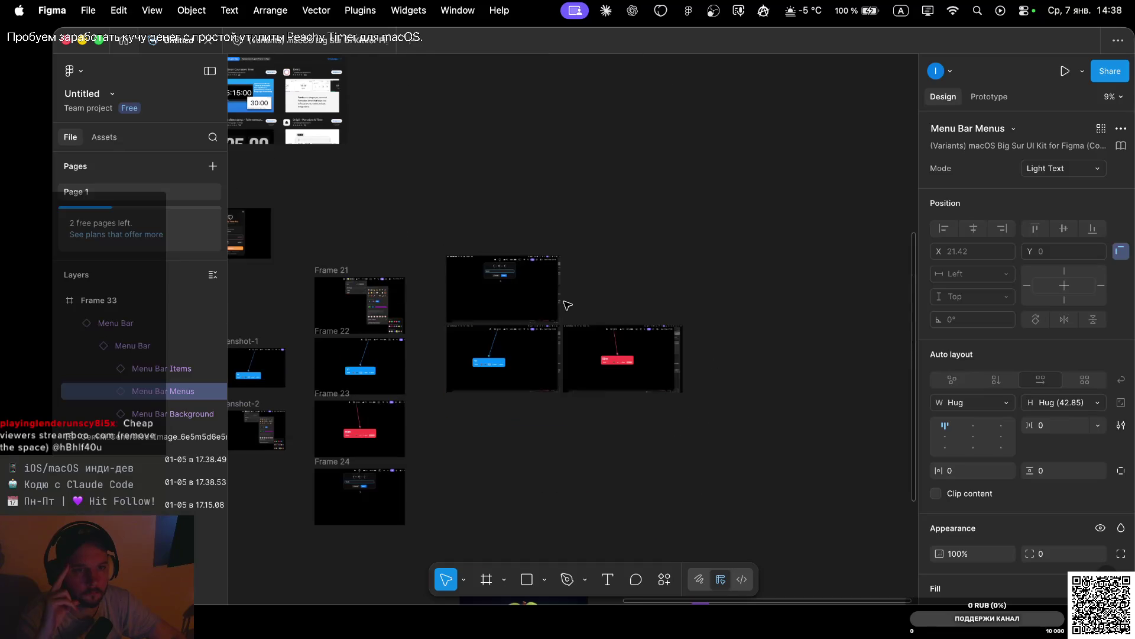
{"action": "scroll", "coordinate": [583, 360], "scroll_direction": "up", "scroll_amount": 10}
{"action": "scroll", "coordinate": [583, 360], "scroll_direction": "left", "scroll_amount": 13}
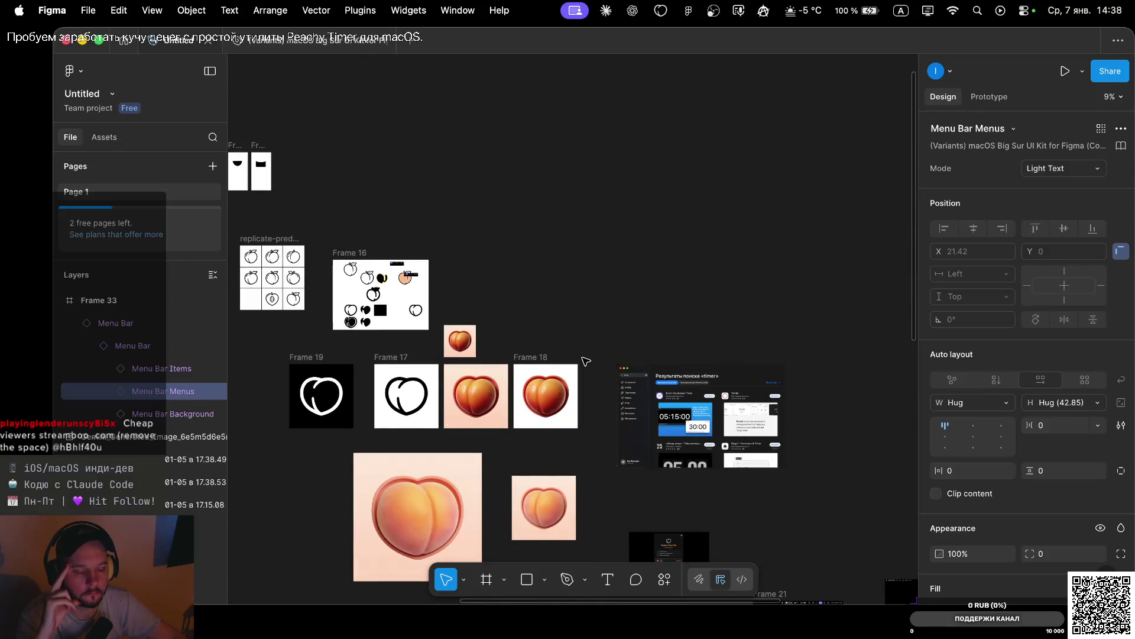
{"action": "scroll", "coordinate": [585, 361], "scroll_direction": "down", "scroll_amount": 15}
{"action": "scroll", "coordinate": [585, 362], "scroll_direction": "right", "scroll_amount": 5}
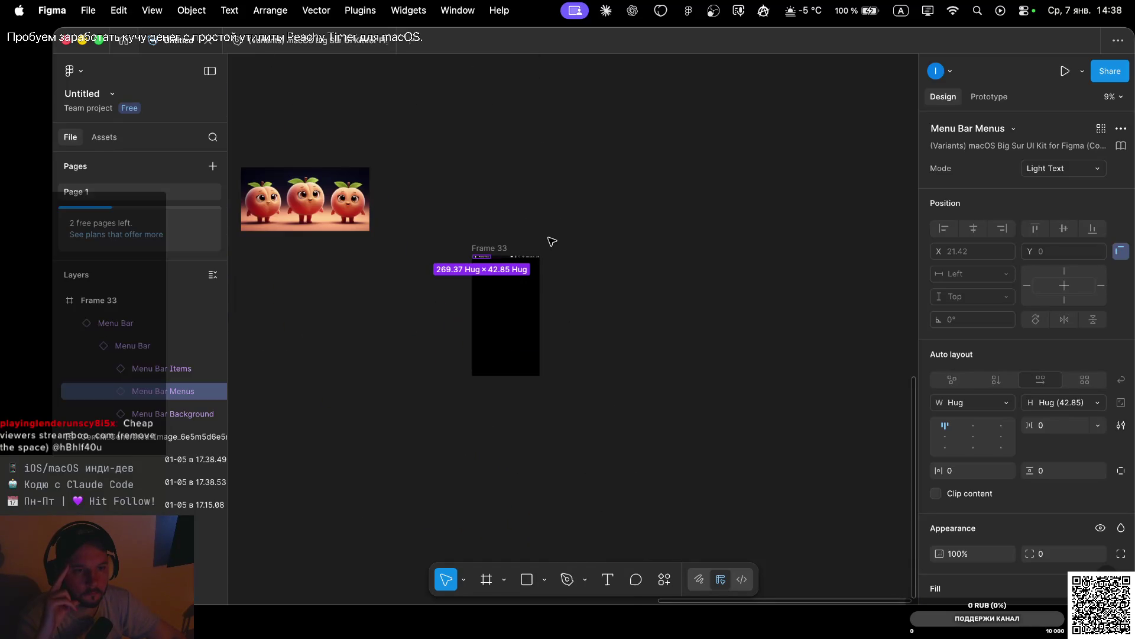
{"action": "scroll", "coordinate": [552, 241], "scroll_direction": "left", "scroll_amount": 4}
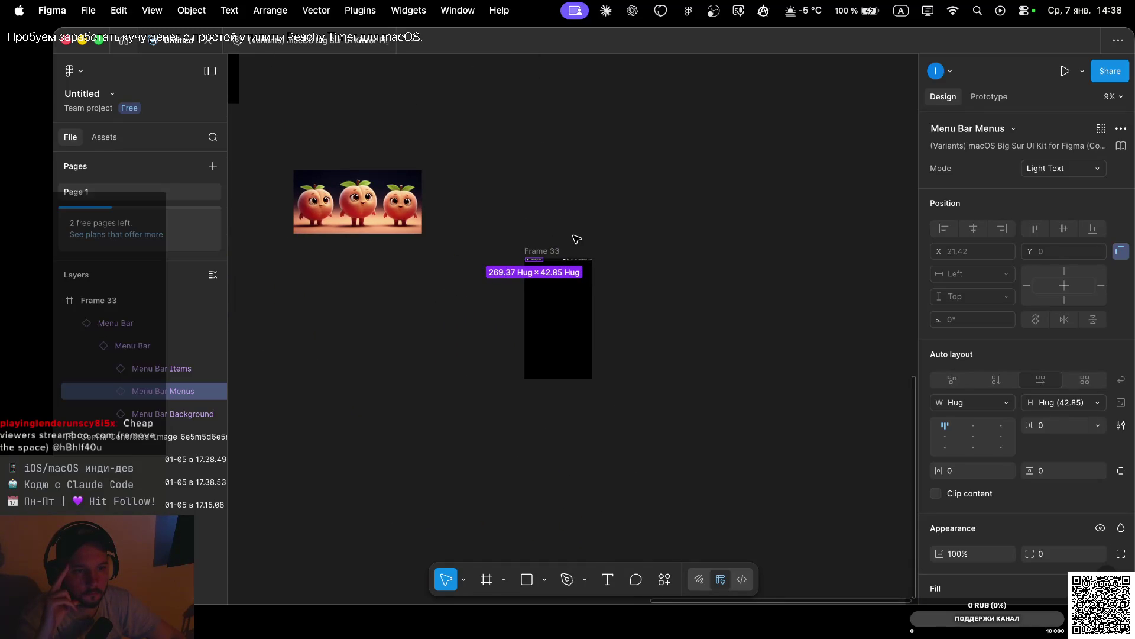
{"action": "scroll", "coordinate": [576, 239], "scroll_direction": "up", "scroll_amount": 10}
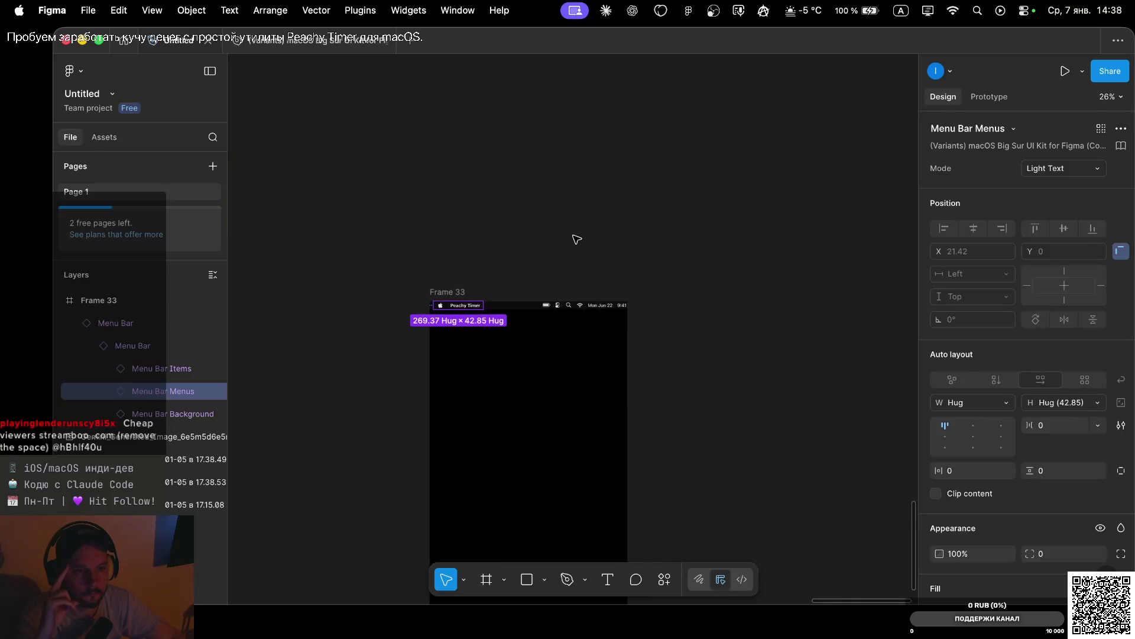
{"action": "scroll", "coordinate": [576, 239], "scroll_direction": "down", "scroll_amount": 8}
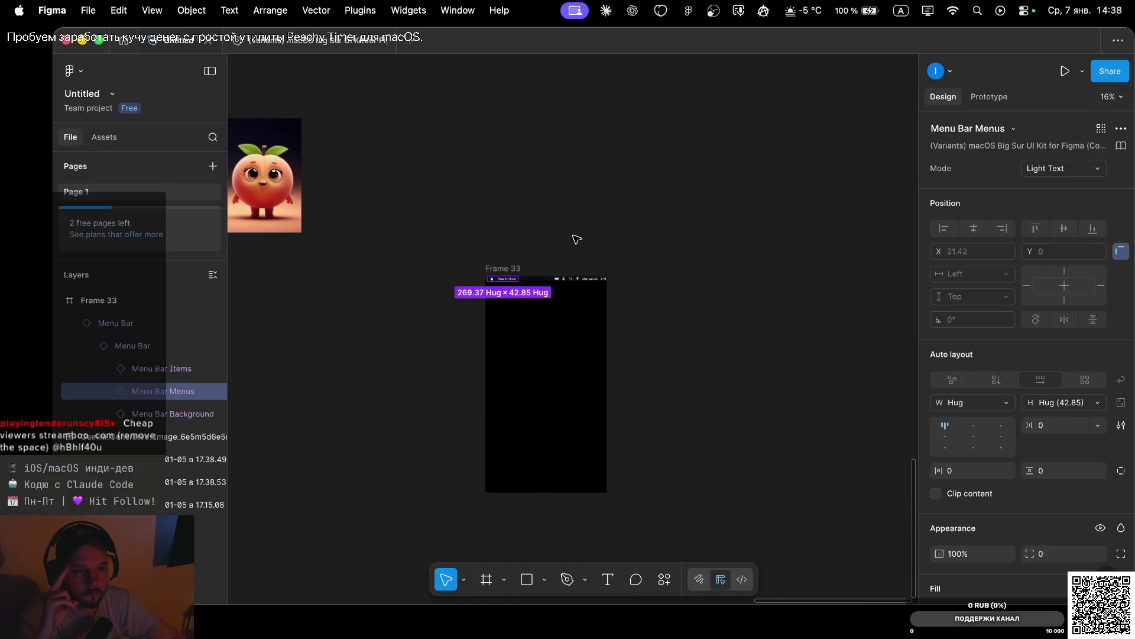
Bring up Gemini's safe-zone tips: keep the bottom 20% and top 10% clear
{"action": "key", "text": "super+Tab"}
{"action": "key", "text": "super+Tab"}
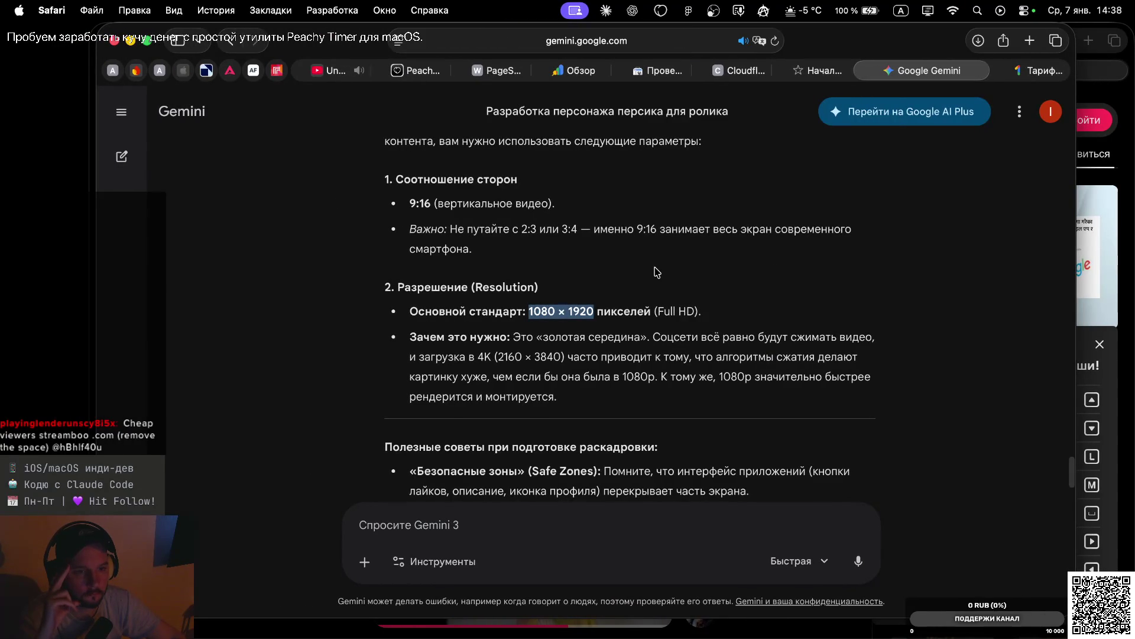
{"action": "key", "text": "super+Tab"}
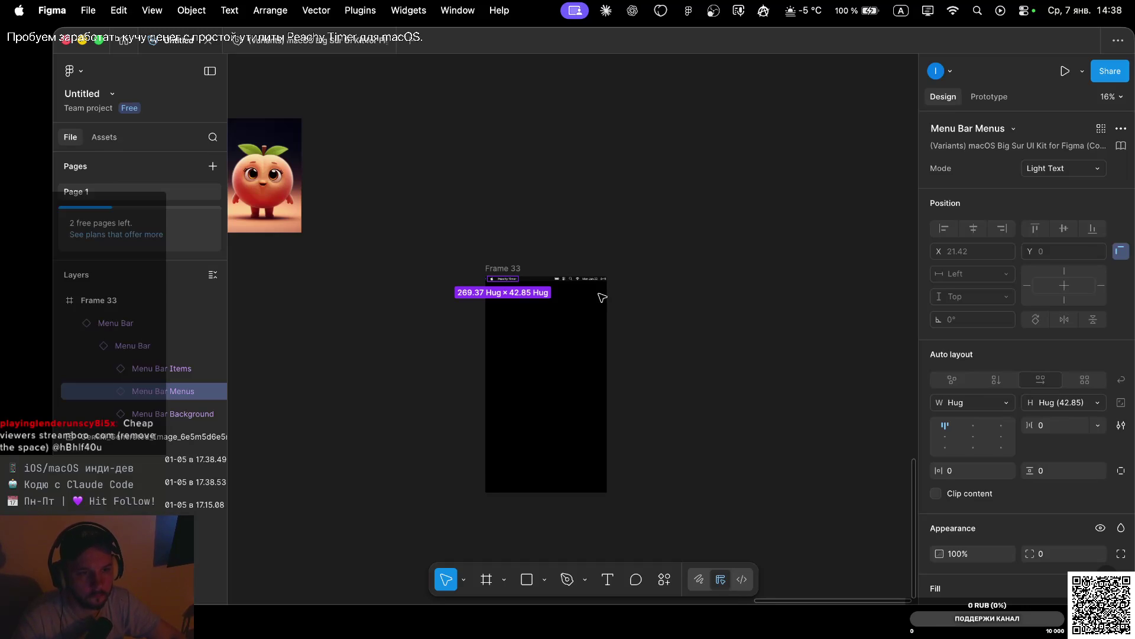
{"action": "key", "text": "super+Tab"}
{"action": "scroll", "coordinate": [588, 451], "scroll_direction": "down", "scroll_amount": 5}
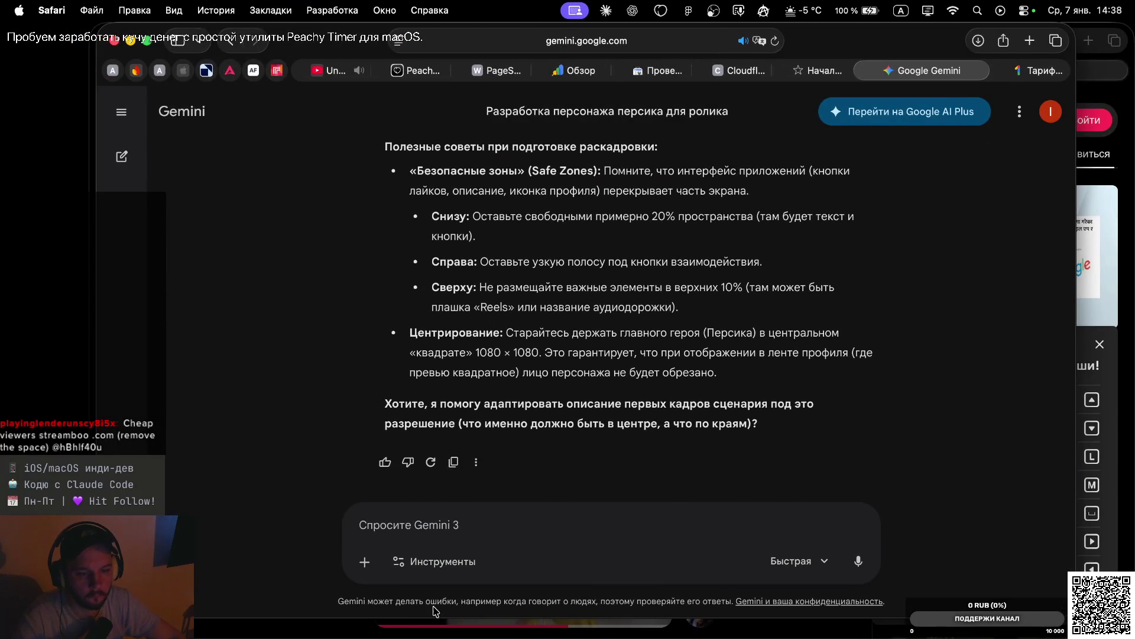
Switch the Gemini prompt to image generation and read the 9:16, 1080 × 1920 vertical-video reply
{"action": "left_click", "coordinate": [408, 561]}
{"action": "left_click", "coordinate": [430, 461]}
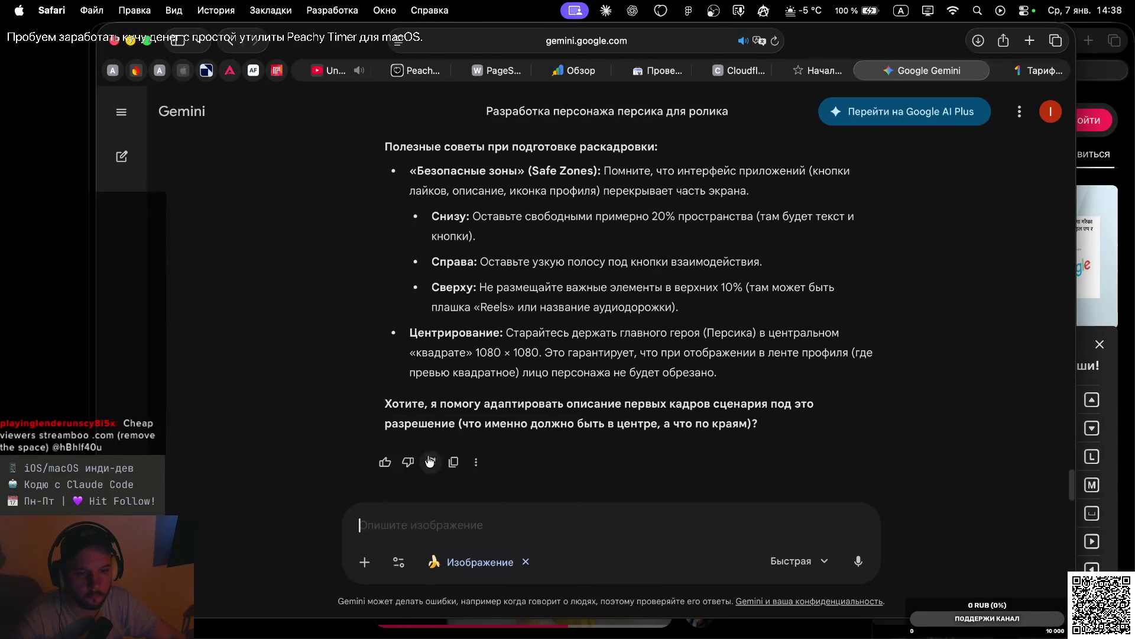
{"action": "scroll", "coordinate": [551, 330], "scroll_direction": "up", "scroll_amount": 10}
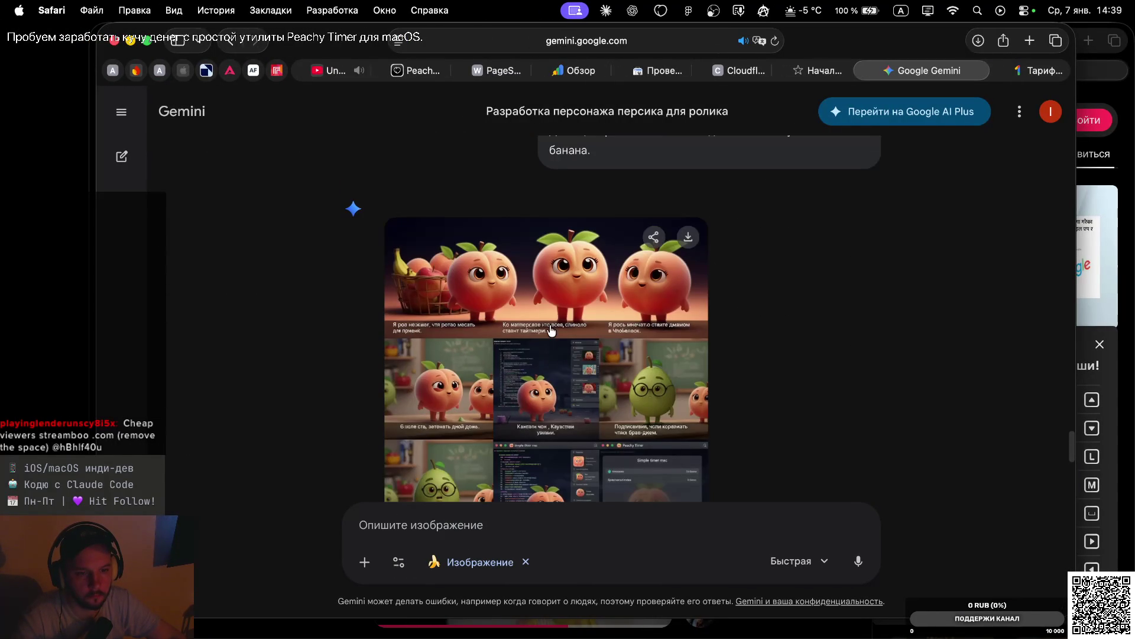
{"action": "scroll", "coordinate": [551, 330], "scroll_direction": "up", "scroll_amount": 2}
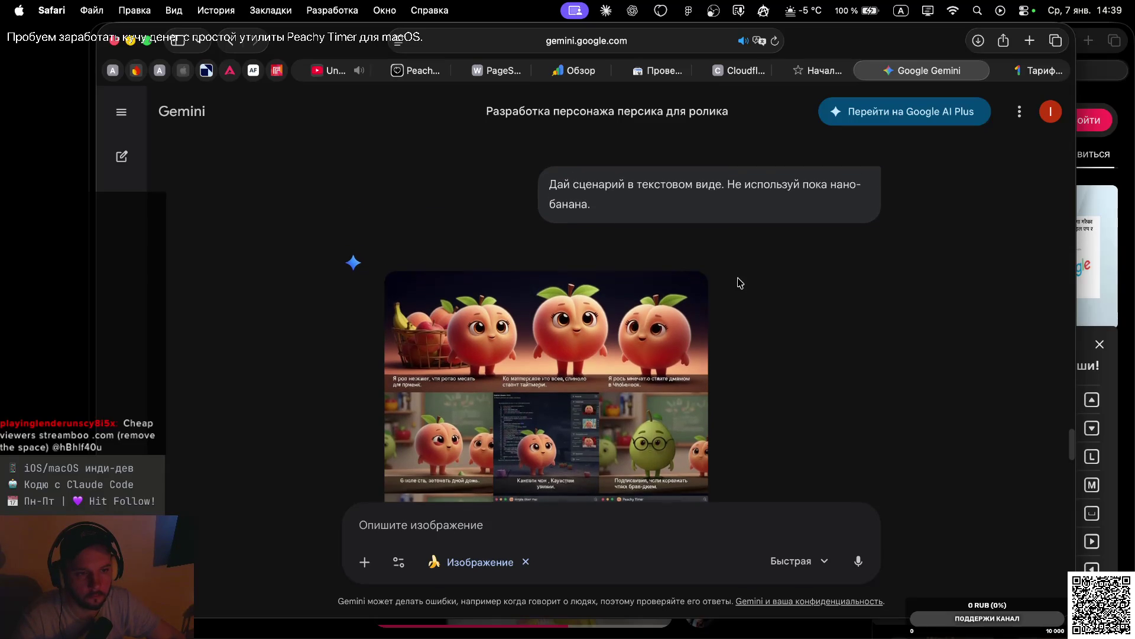
{"action": "scroll", "coordinate": [739, 283], "scroll_direction": "down", "scroll_amount": 3}
{"action": "scroll", "coordinate": [739, 282], "scroll_direction": "up", "scroll_amount": 10}
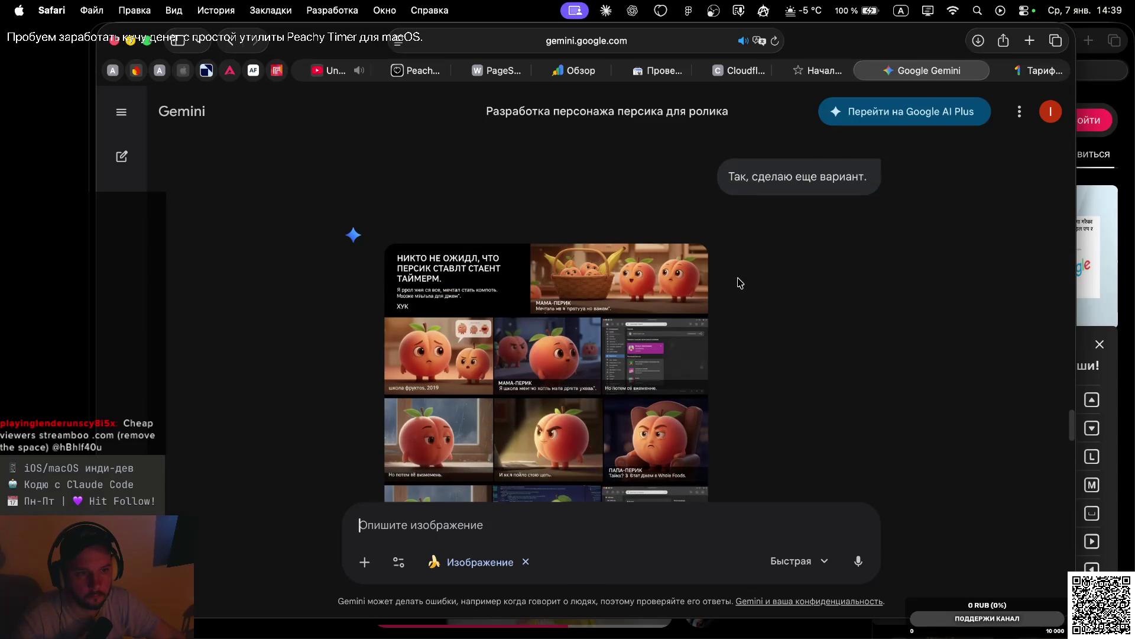
{"action": "scroll", "coordinate": [740, 283], "scroll_direction": "down", "scroll_amount": 1}
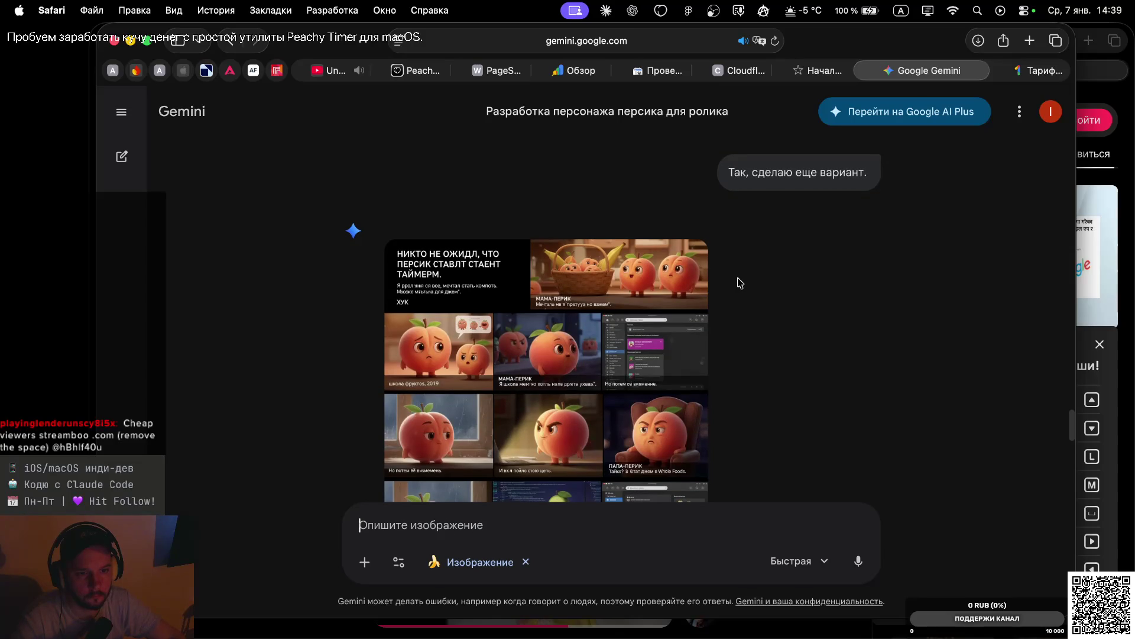
{"action": "scroll", "coordinate": [739, 283], "scroll_direction": "down", "scroll_amount": 1}
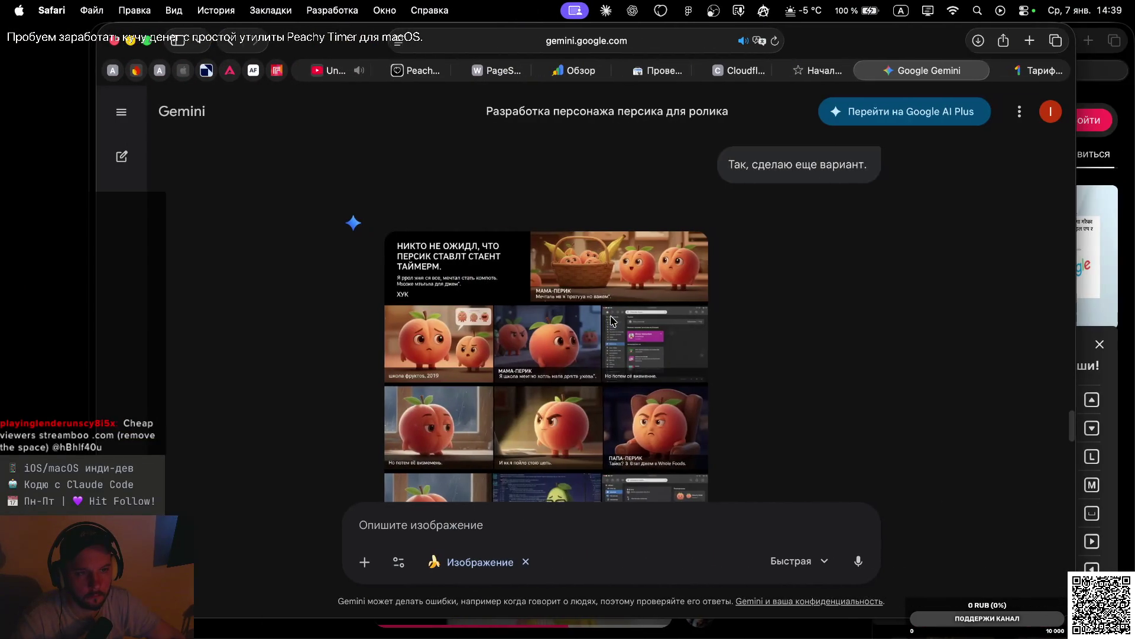
{"action": "scroll", "coordinate": [612, 321], "scroll_direction": "down", "scroll_amount": 15}
{"action": "scroll", "coordinate": [466, 230], "scroll_direction": "up", "scroll_amount": 2}
{"action": "scroll", "coordinate": [465, 230], "scroll_direction": "up", "scroll_amount": 5}
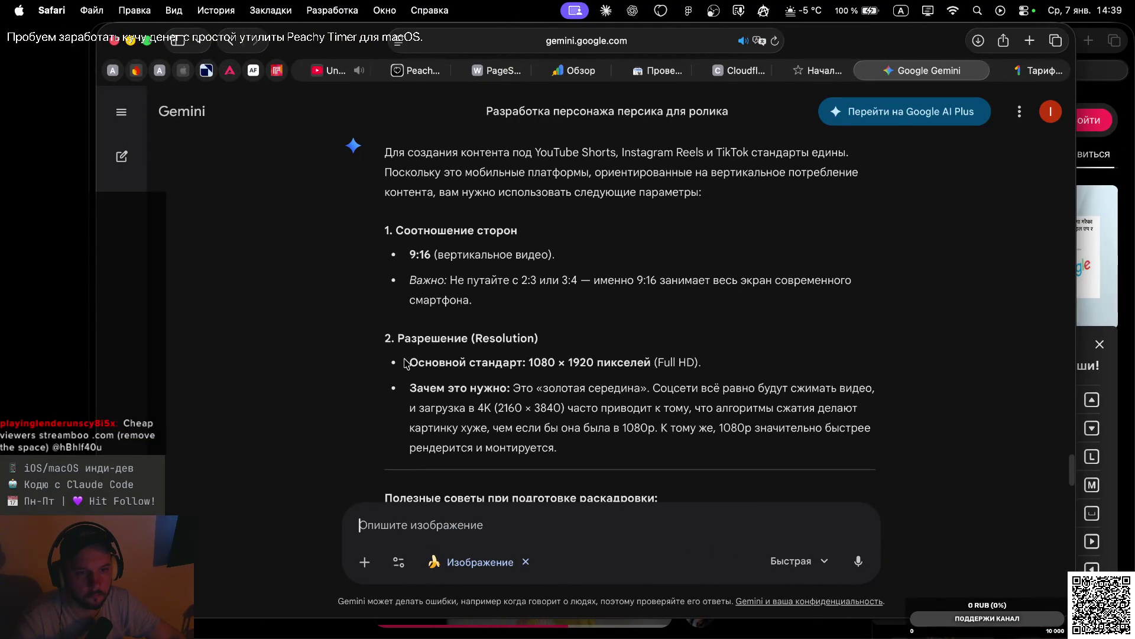
Copy the aspect ratio and resolution recommendations and paste them into the prompt box
{"action": "mouse_move", "coordinate": [385, 229]}
{"action": "left_mouse_down"}
{"action": "mouse_move", "coordinate": [591, 355]}
{"action": "mouse_move", "coordinate": [726, 395]}
{"action": "mouse_move", "coordinate": [751, 379]}
{"action": "mouse_move", "coordinate": [741, 366]}
{"action": "left_mouse_up"}
{"action": "key", "text": "super+c"}
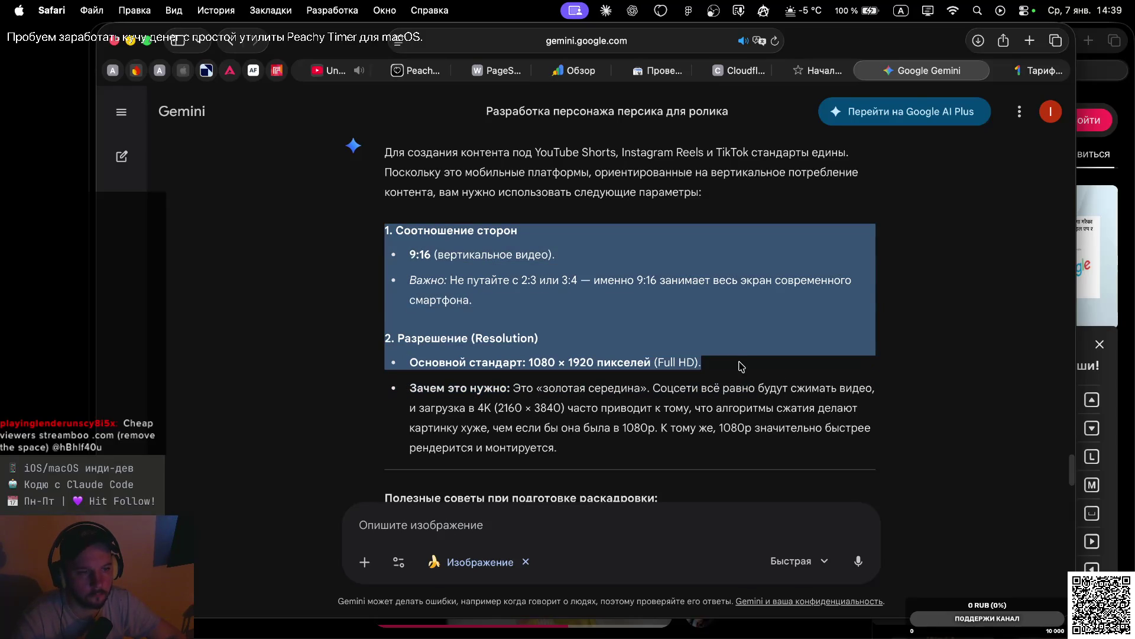
{"action": "scroll", "coordinate": [709, 310], "scroll_direction": "up", "scroll_amount": 1}
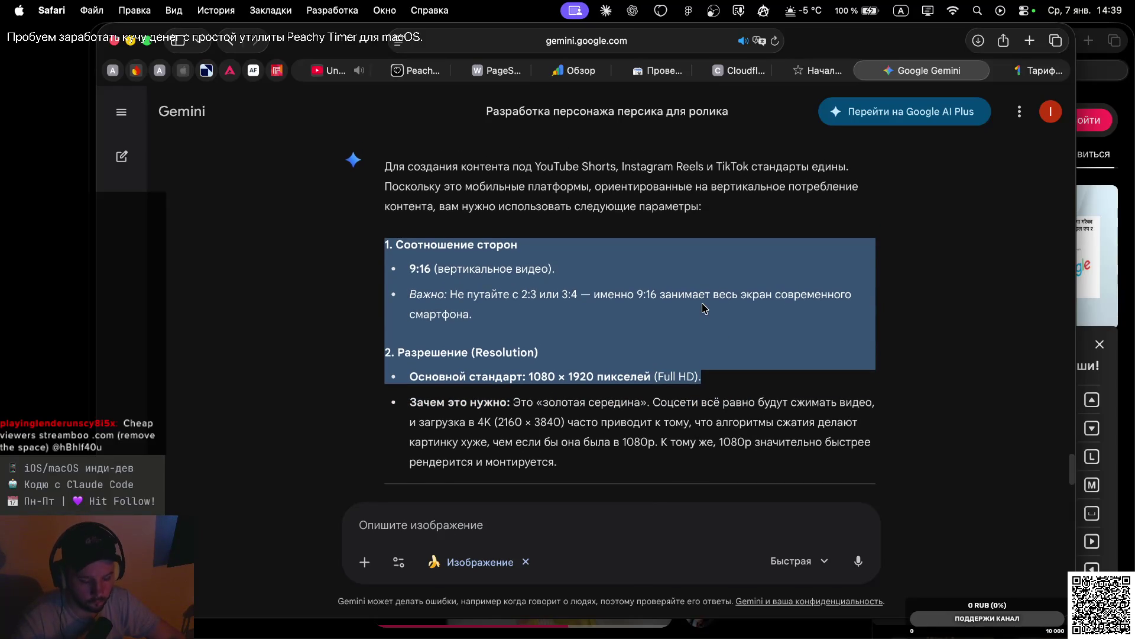
{"action": "scroll", "coordinate": [620, 247], "scroll_direction": "up", "scroll_amount": 10}
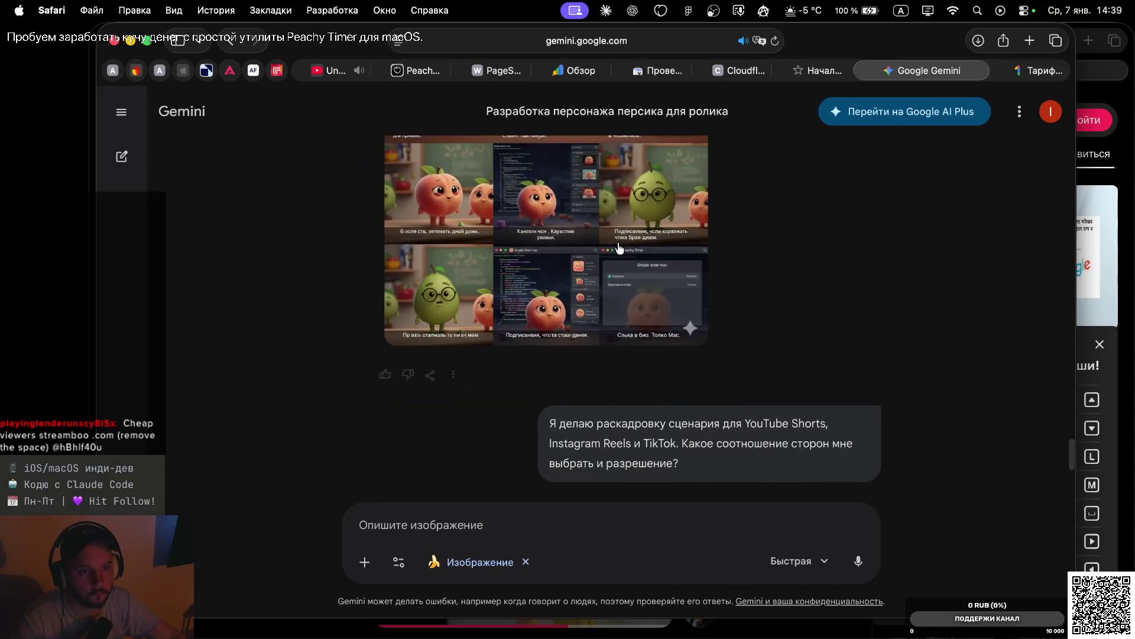
{"action": "scroll", "coordinate": [620, 248], "scroll_direction": "down", "scroll_amount": 20}
{"action": "left_click", "coordinate": [468, 517]}
{"action": "key", "text": "super+v"}
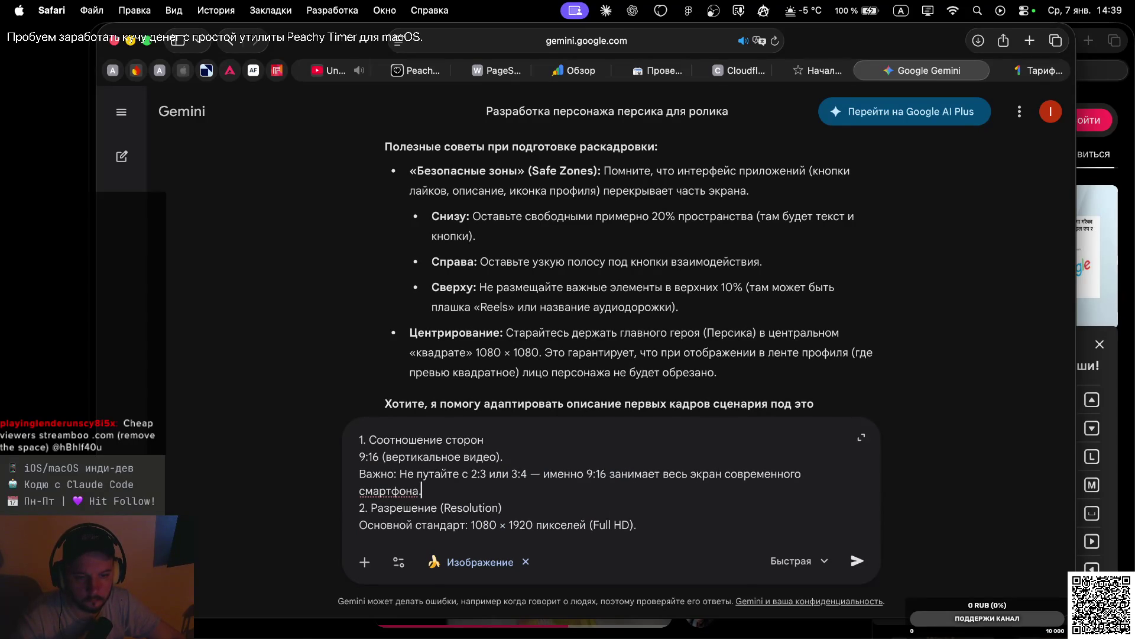
Delete the 2:3 and 3:4 warning line, add a blank line above, and download the storyboard image
{"action": "key", "text": "shift+alt+Left"}
{"action": "key", "text": "shift+alt+Left"}
{"action": "key", "text": "shift+alt+Left"}
{"action": "key", "text": "BackSpace"}
{"action": "key", "text": "BackSpace"}
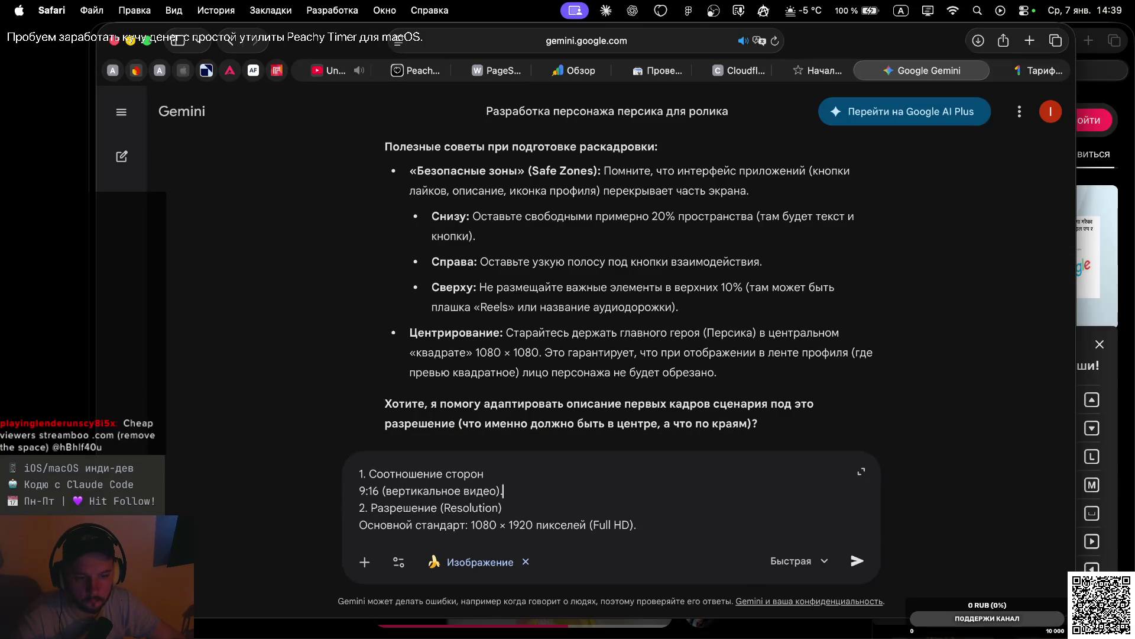
{"action": "key", "text": "shift+Return"}
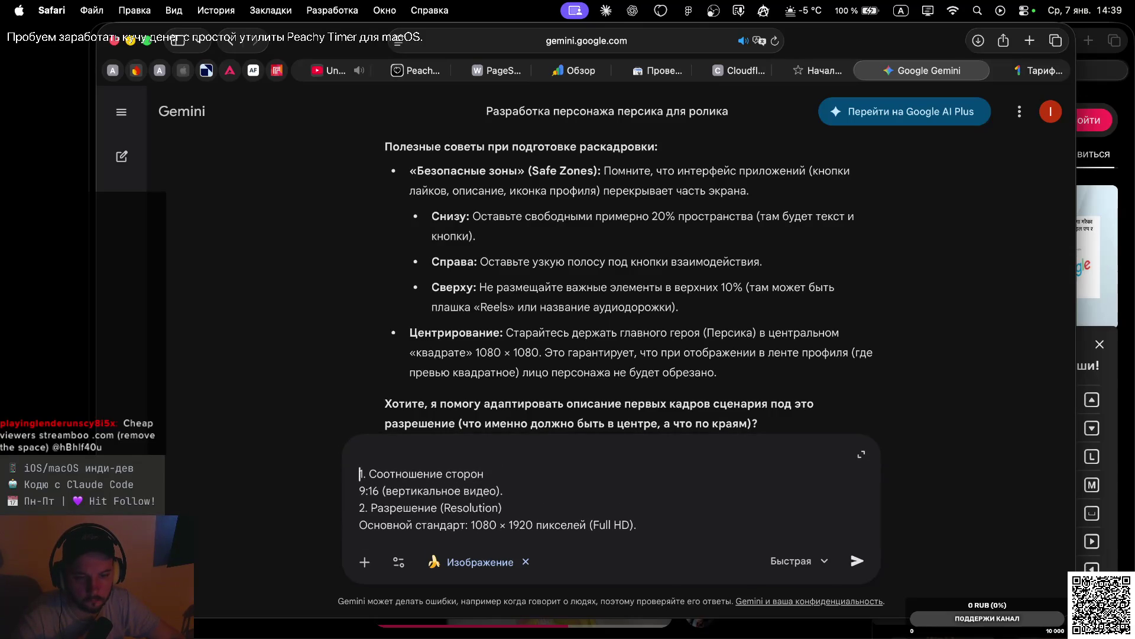
{"action": "scroll", "coordinate": [496, 305], "scroll_direction": "up", "scroll_amount": 10}
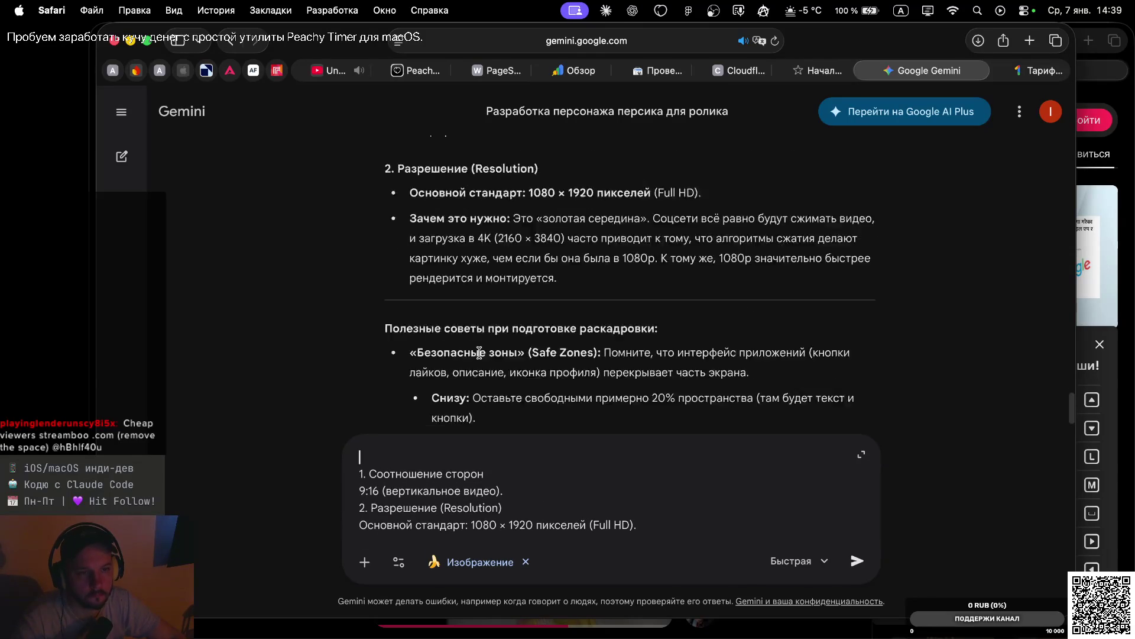
{"action": "scroll", "coordinate": [513, 359], "scroll_direction": "down", "scroll_amount": 6}
{"action": "scroll", "coordinate": [548, 201], "scroll_direction": "up", "scroll_amount": 12}
{"action": "scroll", "coordinate": [549, 201], "scroll_direction": "up", "scroll_amount": 4}
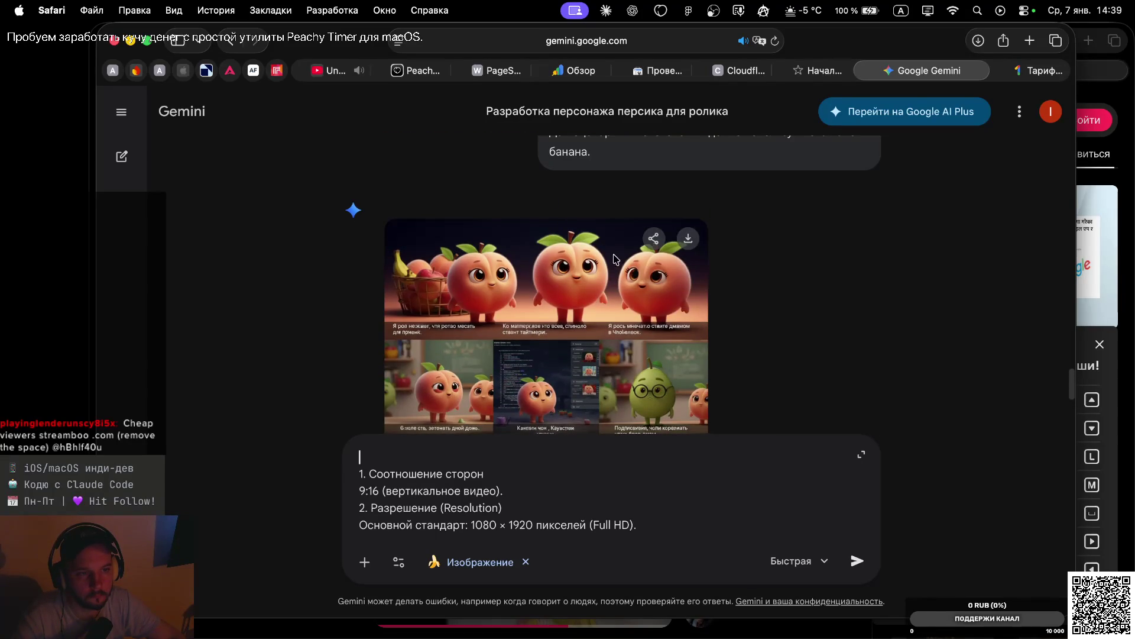
{"action": "left_click", "coordinate": [688, 238]}
In the Downloads folder, select and copy the two Gemini storyboard grid PNGs
{"action": "key", "text": "ctrl+Left"}
{"action": "key", "text": "ctrl+Left"}
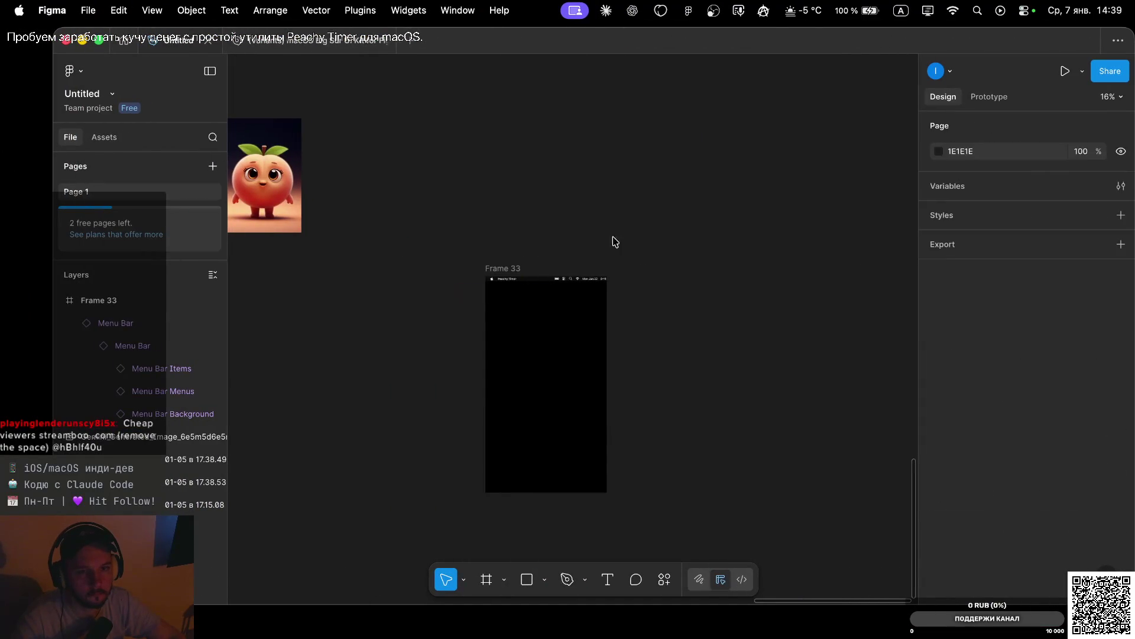
{"action": "scroll", "coordinate": [627, 245], "scroll_direction": "left", "scroll_amount": 10}
{"action": "scroll", "coordinate": [627, 246], "scroll_direction": "up", "scroll_amount": 3}
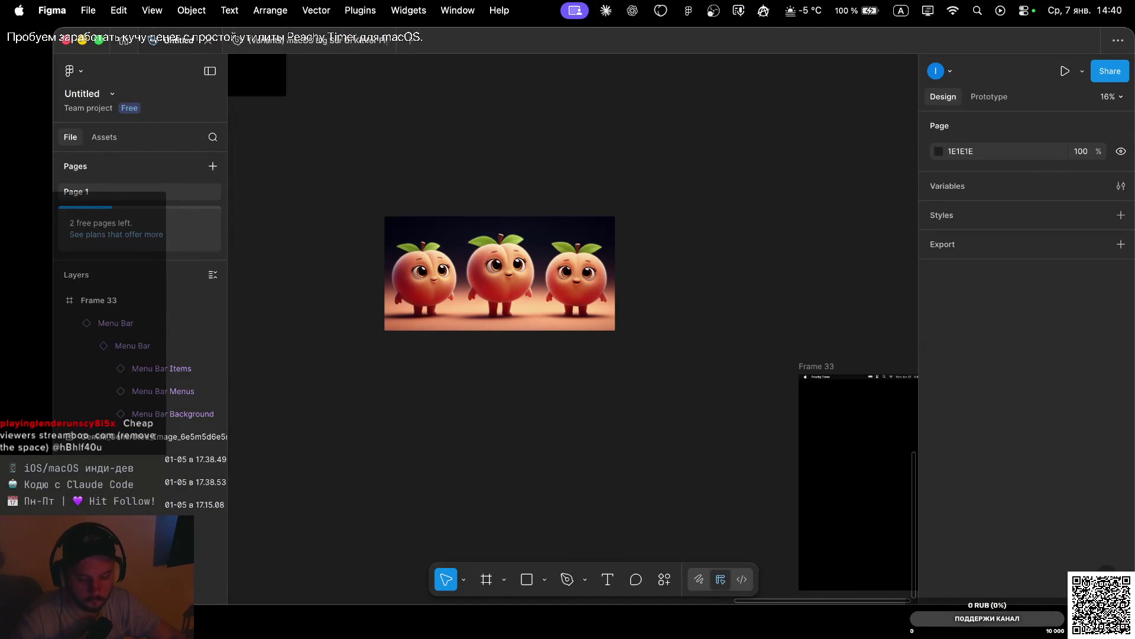
{"action": "key", "text": "super+Tab"}
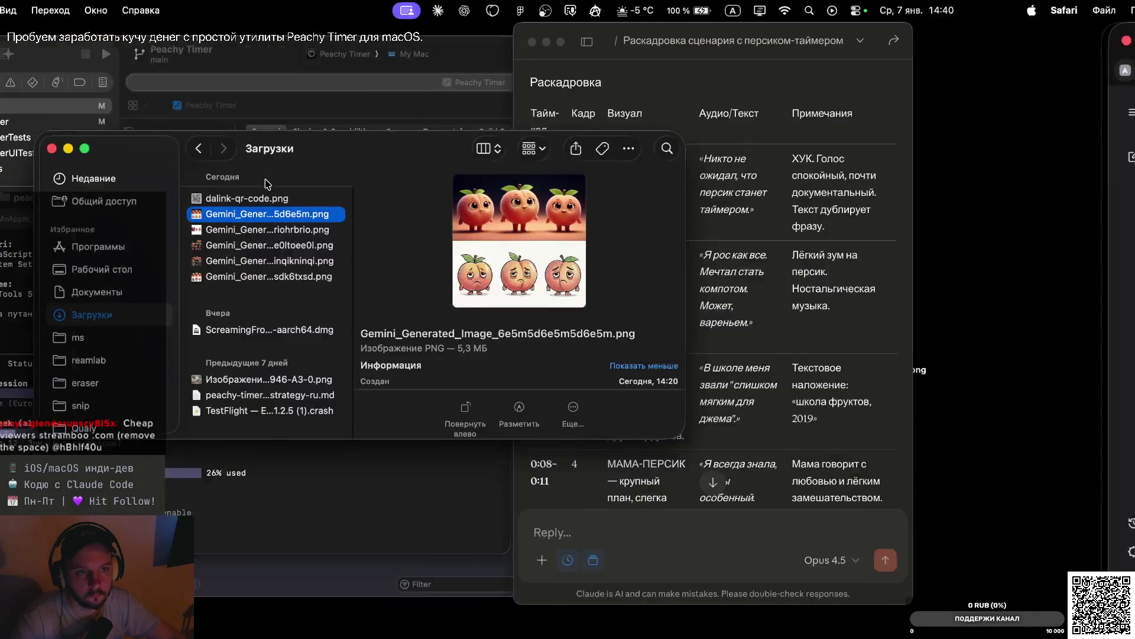
{"action": "key", "text": "Down"}
{"action": "key", "text": "Down"}
{"action": "key", "text": "Down"}
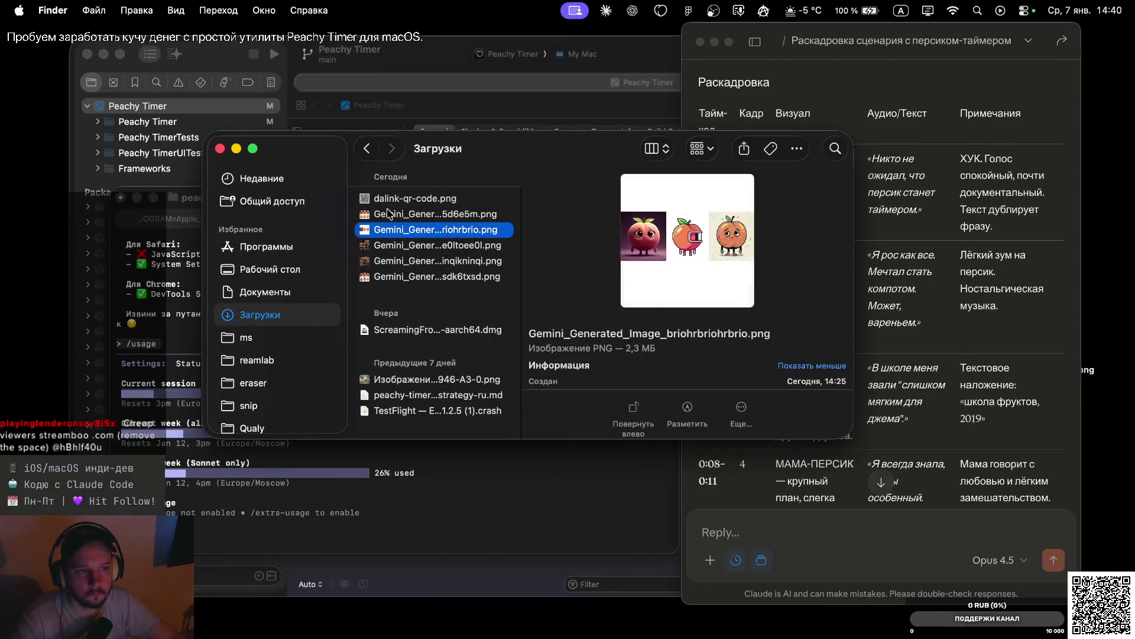
{"action": "key", "text": "Up"}
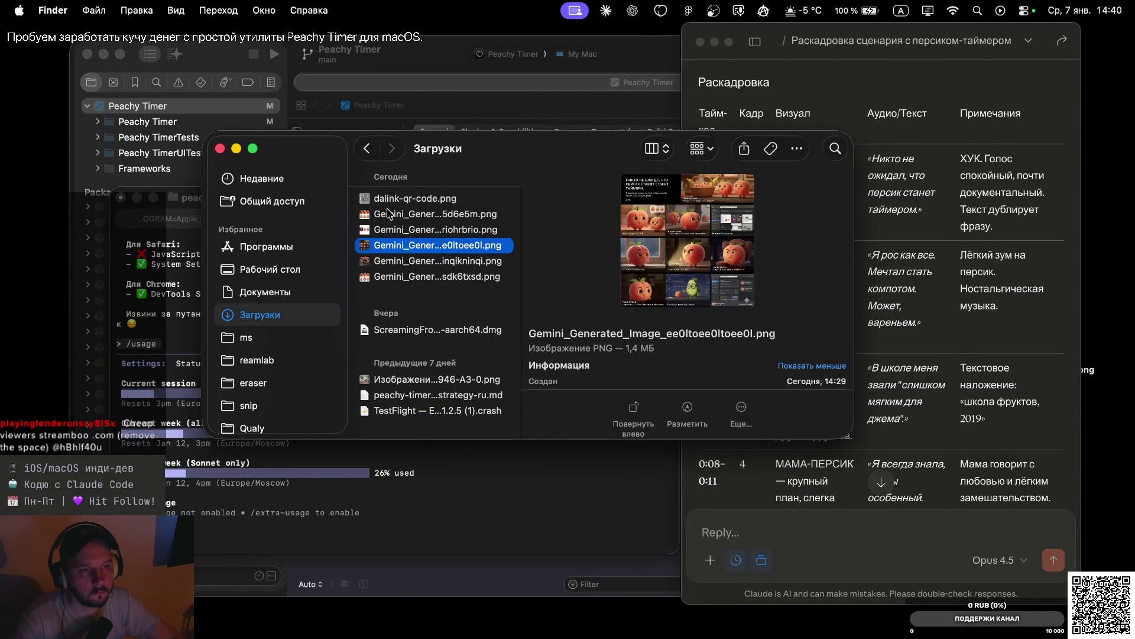
{"action": "left_click", "coordinate": [388, 265], "text": "shift"}
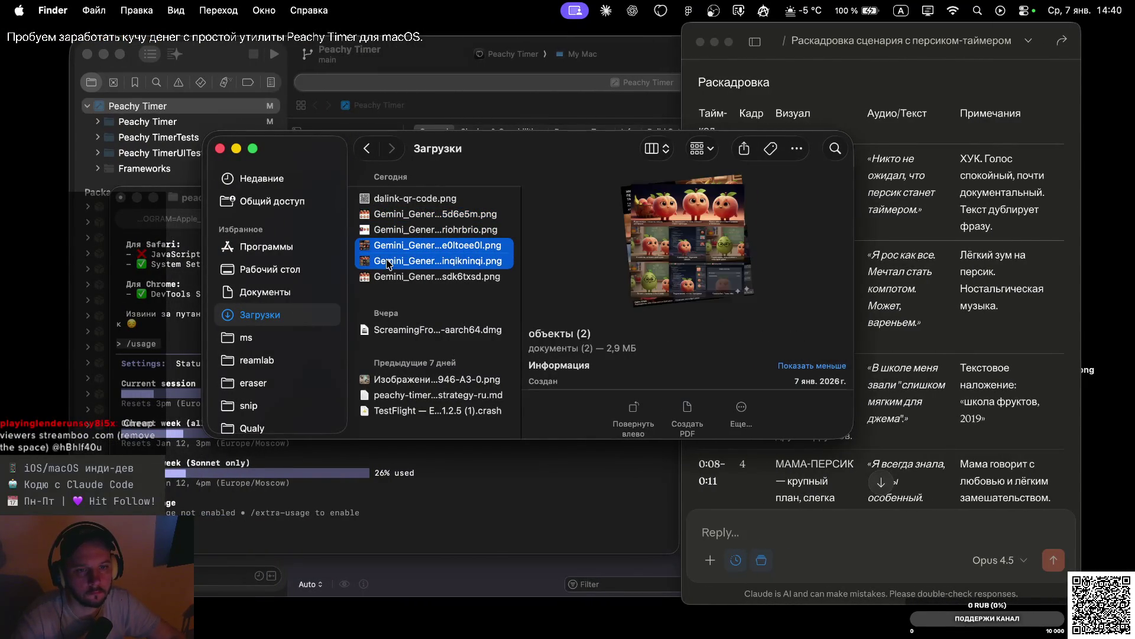
{"action": "key", "text": "ctrl+Right"}
Return via the Gemini chat tab to the desktop holding the Figma design file
{"action": "key", "text": "super+shift+backslash"}
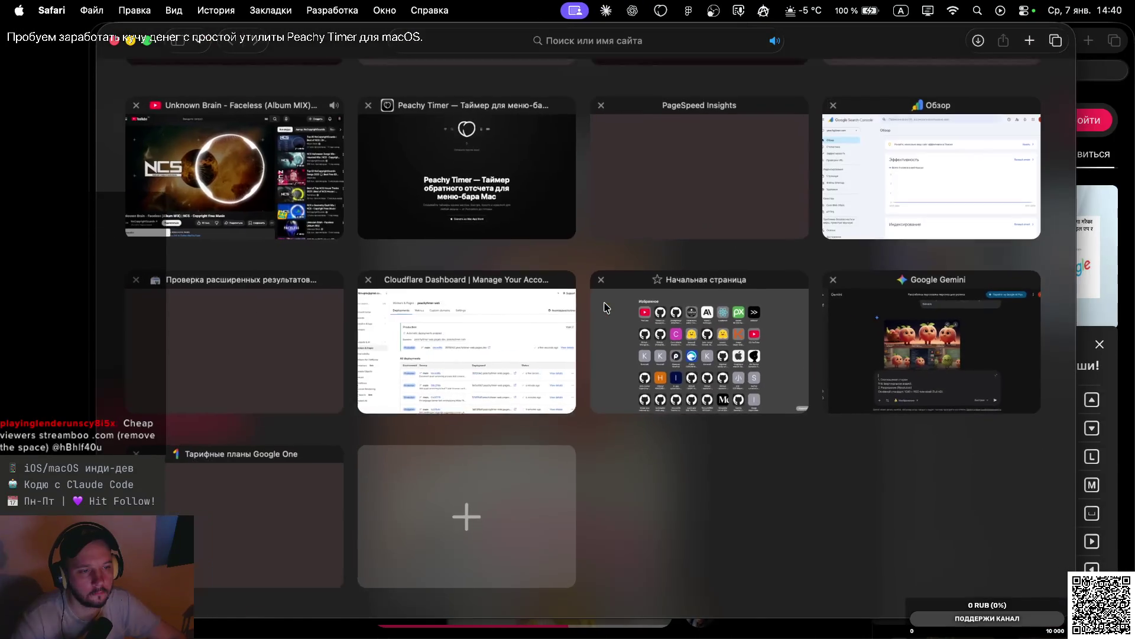
{"action": "key", "text": "ctrl+Right"}
{"action": "key", "text": "ctrl+Left"}
{"action": "left_click", "coordinate": [876, 322]}
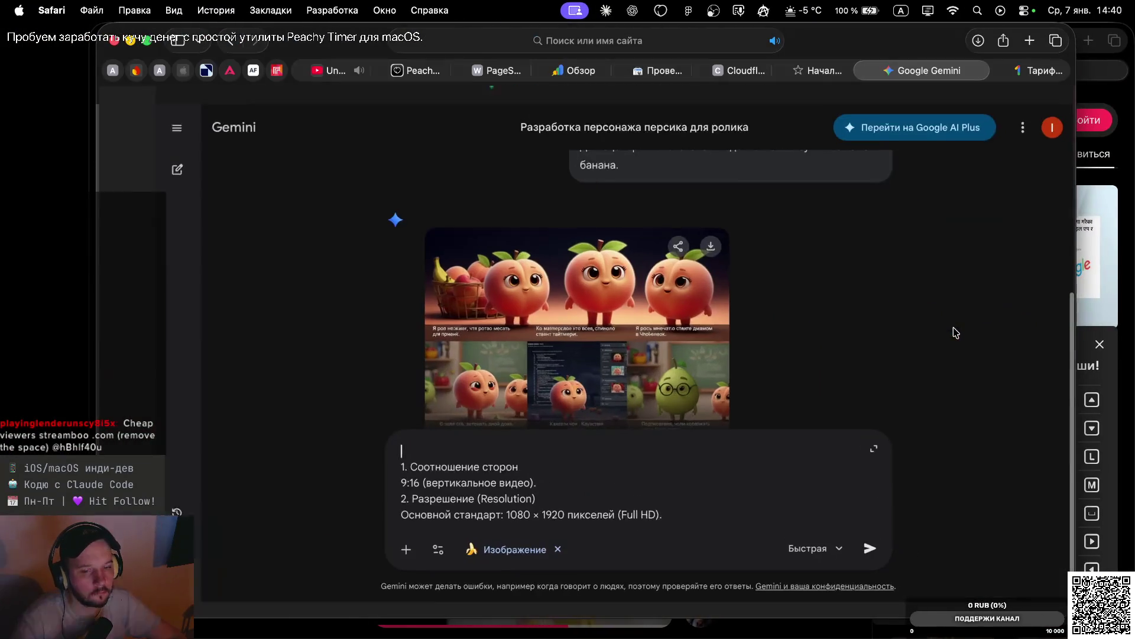
{"action": "key", "text": "ctrl+Right"}
Paste both storyboard grids onto the canvas, move them up-right, and duplicate the left grid down-left
{"action": "key", "text": "super+v"}
{"action": "mouse_move", "coordinate": [619, 314]}
{"action": "left_mouse_down"}
{"action": "mouse_move", "coordinate": [691, 207]}
{"action": "mouse_move", "coordinate": [834, 161]}
{"action": "left_mouse_up"}
{"action": "left_click", "coordinate": [739, 163]}
{"action": "mouse_move", "coordinate": [750, 180]}
{"action": "left_mouse_down"}
{"action": "mouse_move", "coordinate": [687, 411]}
{"action": "mouse_move", "coordinate": [644, 478]}
{"action": "left_mouse_up"}
{"action": "scroll", "coordinate": [643, 480], "scroll_direction": "up", "scroll_amount": 3}
{"action": "scroll", "coordinate": [643, 480], "scroll_direction": "down", "scroll_amount": 4}
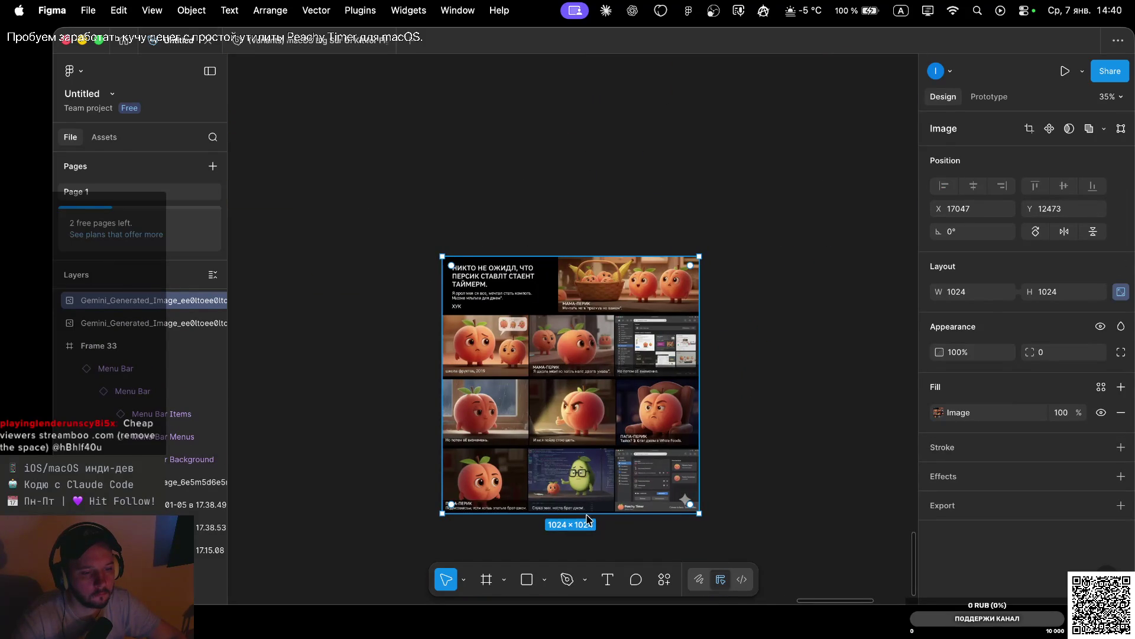
Crop the duplicated grid to its top strip and trim the caption off its left side
{"action": "mouse_move", "coordinate": [582, 513]}
{"action": "left_mouse_down"}
{"action": "mouse_move", "coordinate": [654, 270]}
{"action": "mouse_move", "coordinate": [649, 322]}
{"action": "mouse_move", "coordinate": [650, 305]}
{"action": "left_mouse_up"}
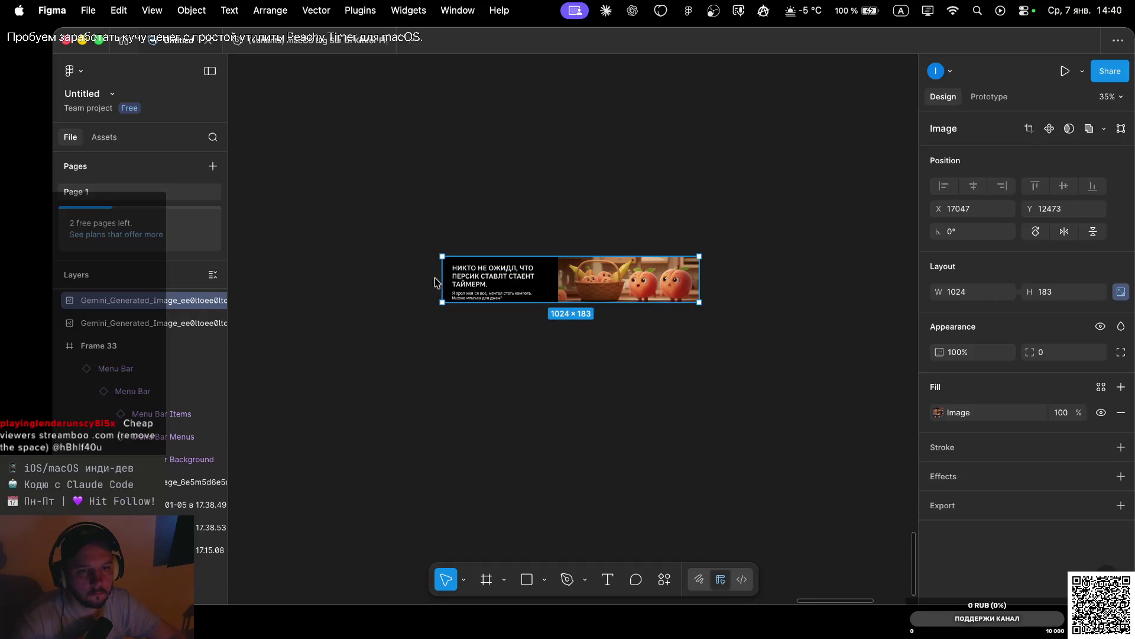
{"action": "left_click_drag", "start_coordinate": [442, 280], "coordinate": [564, 283]}
{"action": "left_click", "coordinate": [686, 189]}
{"action": "scroll", "coordinate": [686, 189], "scroll_direction": "right", "scroll_amount": 5}
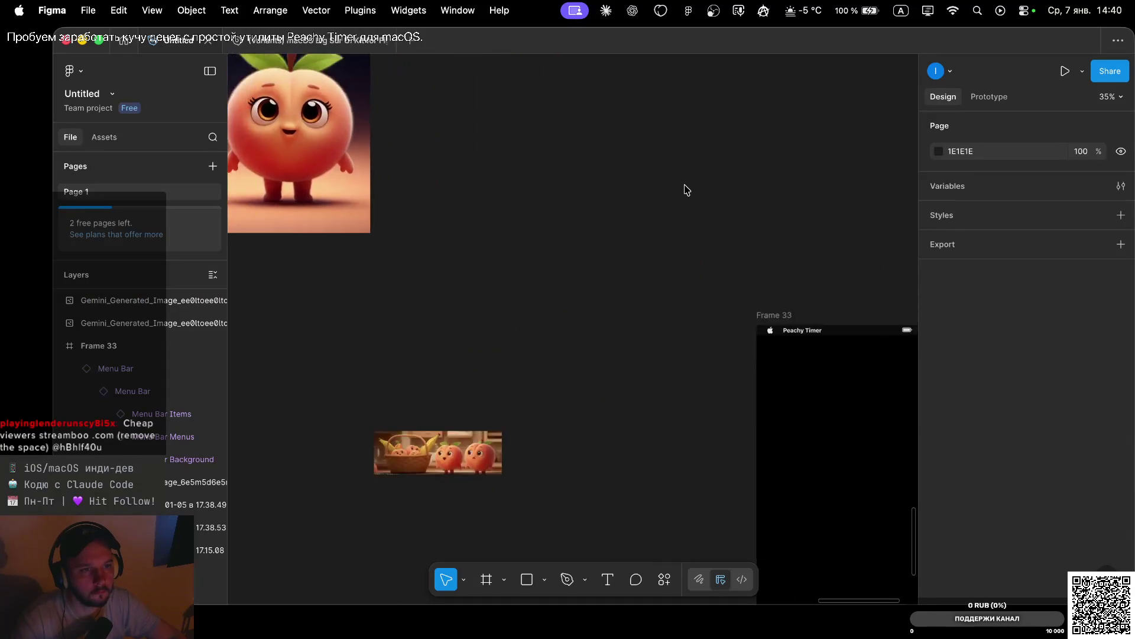
{"action": "scroll", "coordinate": [686, 189], "scroll_direction": "down", "scroll_amount": 5}
{"action": "scroll", "coordinate": [686, 190], "scroll_direction": "up", "scroll_amount": 3}
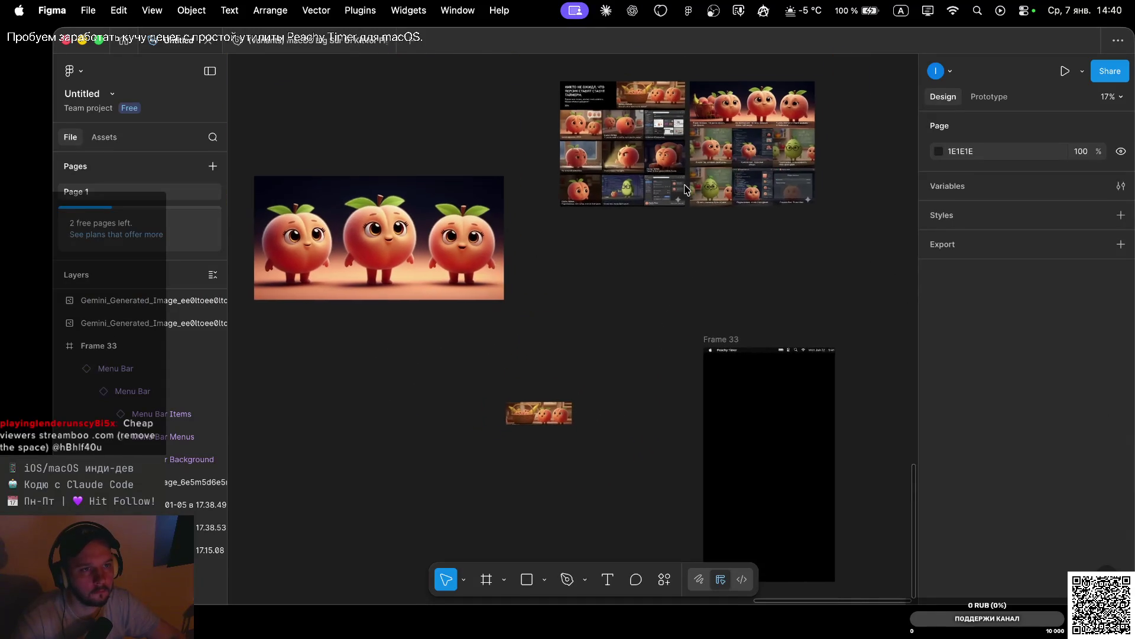
Duplicate the right storyboard grid and place the copy below
{"action": "left_click", "coordinate": [759, 97]}
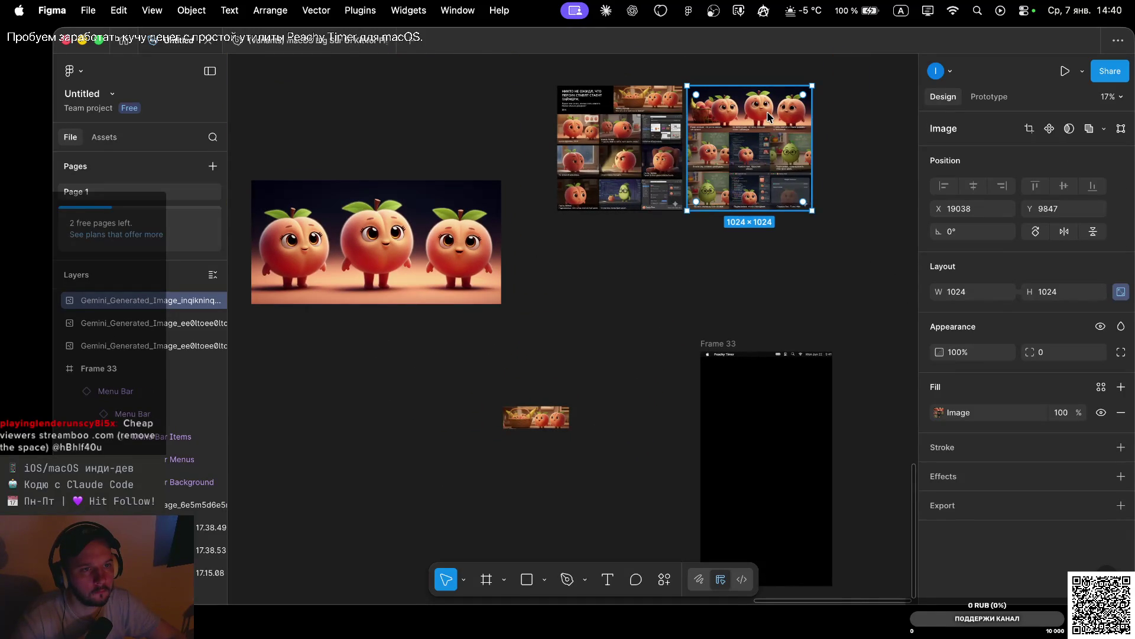
{"action": "mouse_move", "coordinate": [767, 111]}
{"action": "left_mouse_down"}
{"action": "mouse_move", "coordinate": [448, 418]}
{"action": "mouse_move", "coordinate": [406, 408]}
{"action": "left_mouse_up"}
{"action": "scroll", "coordinate": [405, 408], "scroll_direction": "up", "scroll_amount": 5}
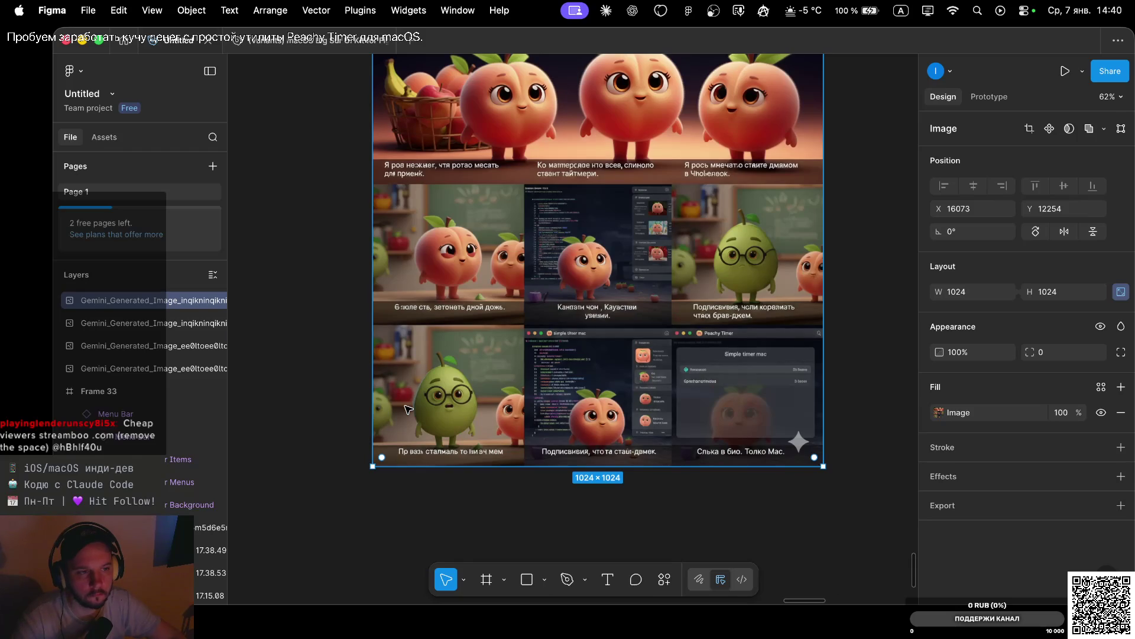
{"action": "scroll", "coordinate": [487, 397], "scroll_direction": "up", "scroll_amount": 1}
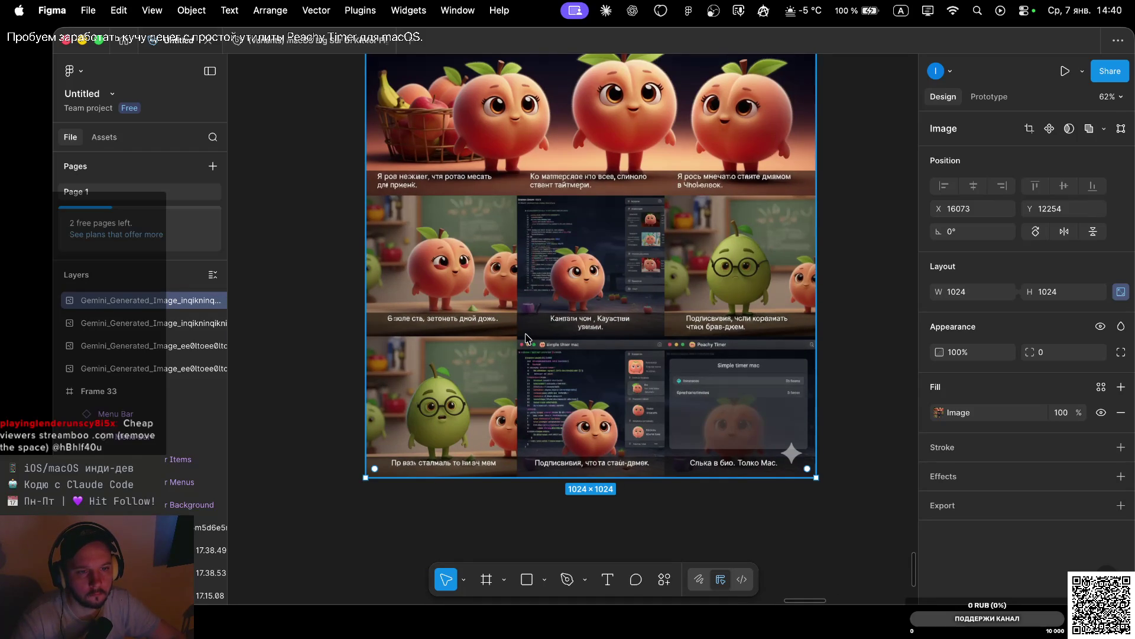
{"action": "left_click", "coordinate": [865, 323]}
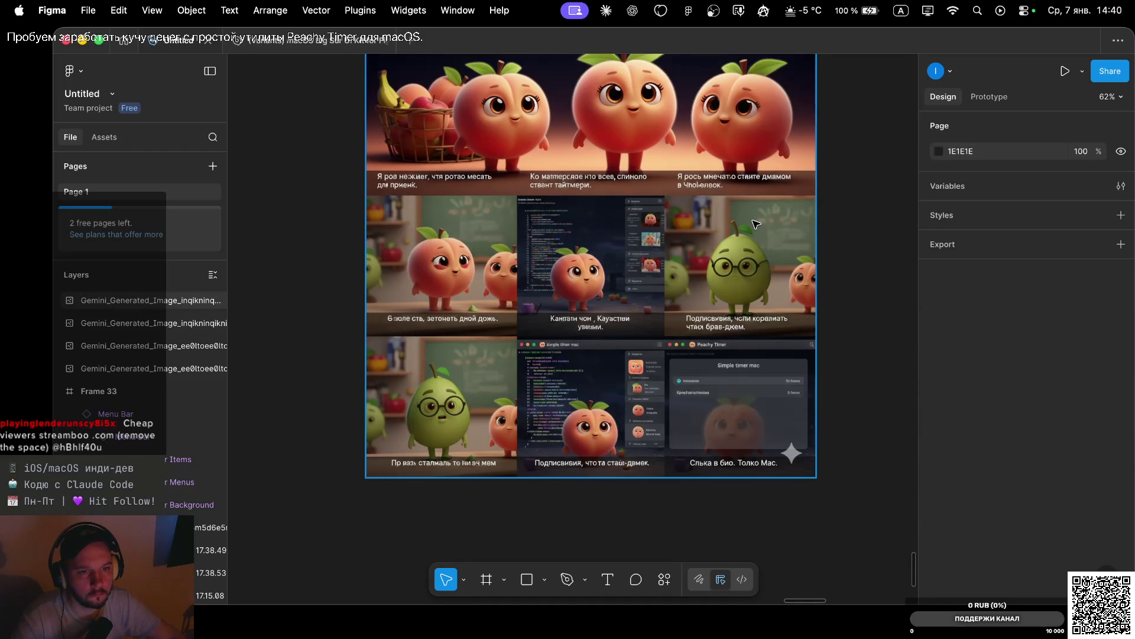
Navigate the canvas and select the 1024×1024 peach storyboard grid copy
{"action": "scroll", "coordinate": [757, 224], "scroll_direction": "up", "scroll_amount": 3}
{"action": "scroll", "coordinate": [757, 224], "scroll_direction": "down", "scroll_amount": 5, "text": "ctrl"}
{"action": "scroll", "coordinate": [754, 224], "scroll_direction": "right", "scroll_amount": 8}
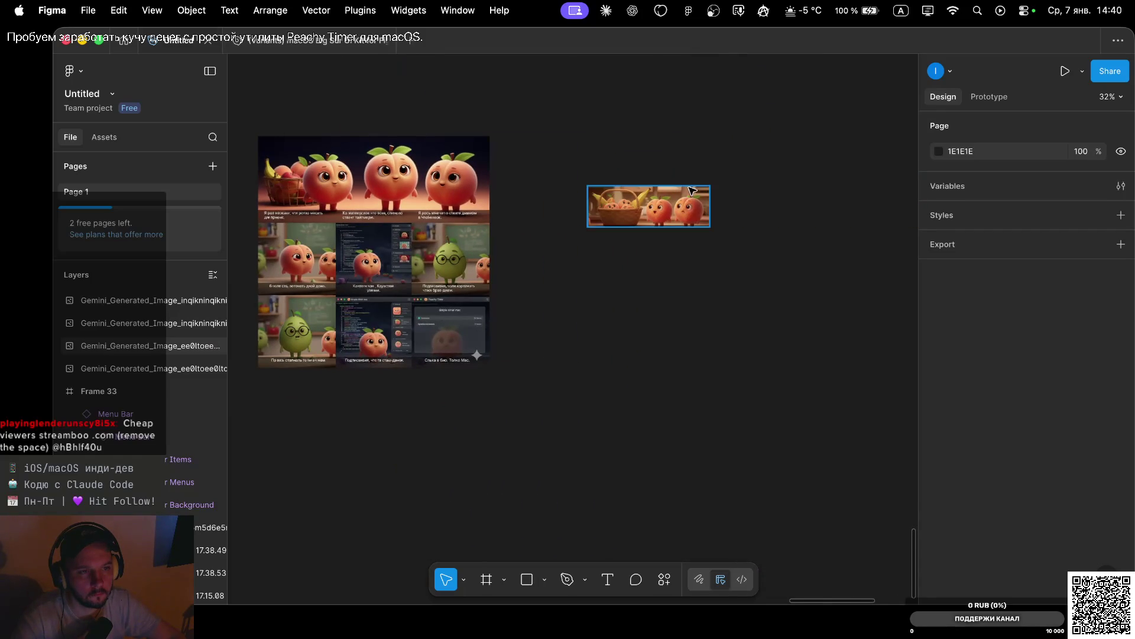
{"action": "scroll", "coordinate": [731, 146], "scroll_direction": "up", "scroll_amount": 4}
{"action": "scroll", "coordinate": [731, 144], "scroll_direction": "up", "scroll_amount": 4}
{"action": "scroll", "coordinate": [731, 144], "scroll_direction": "right", "scroll_amount": 4}
{"action": "scroll", "coordinate": [731, 144], "scroll_direction": "down", "scroll_amount": 5, "text": "ctrl"}
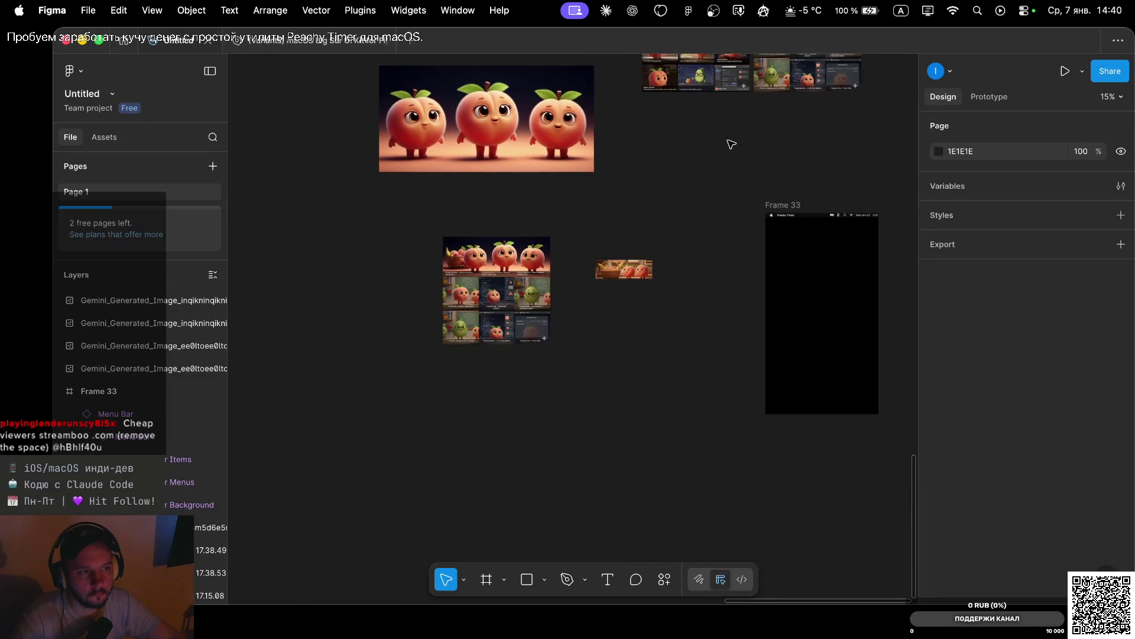
{"action": "scroll", "coordinate": [731, 144], "scroll_direction": "up", "scroll_amount": 4}
{"action": "scroll", "coordinate": [732, 144], "scroll_direction": "right", "scroll_amount": 3}
{"action": "scroll", "coordinate": [669, 182], "scroll_direction": "up", "scroll_amount": 5, "text": "ctrl"}
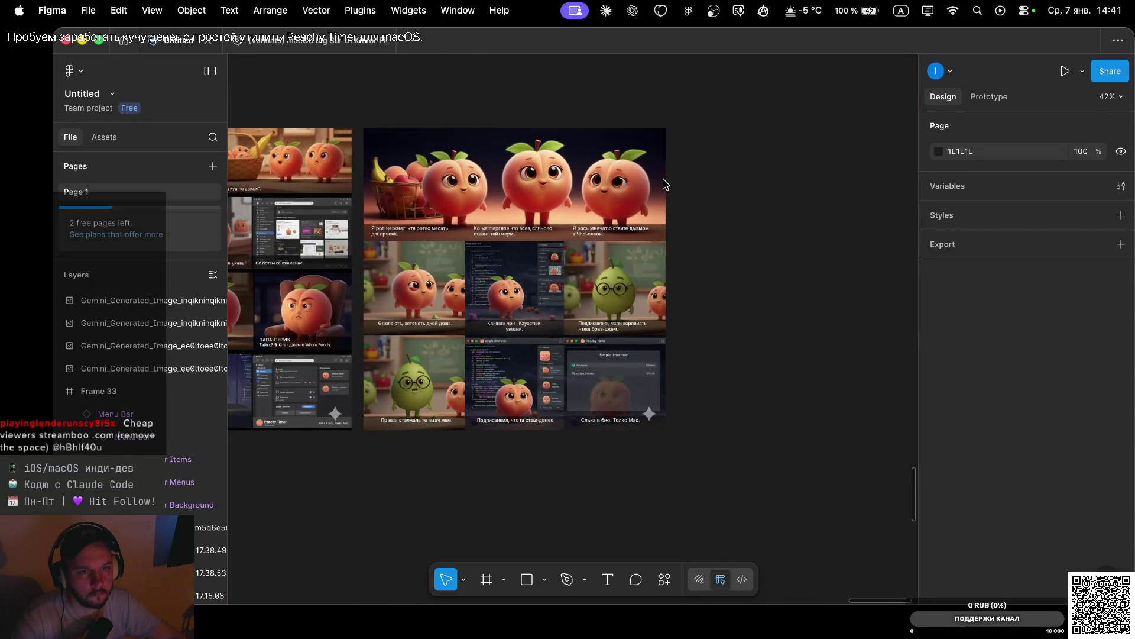
{"action": "scroll", "coordinate": [665, 184], "scroll_direction": "down", "scroll_amount": 6, "text": "ctrl"}
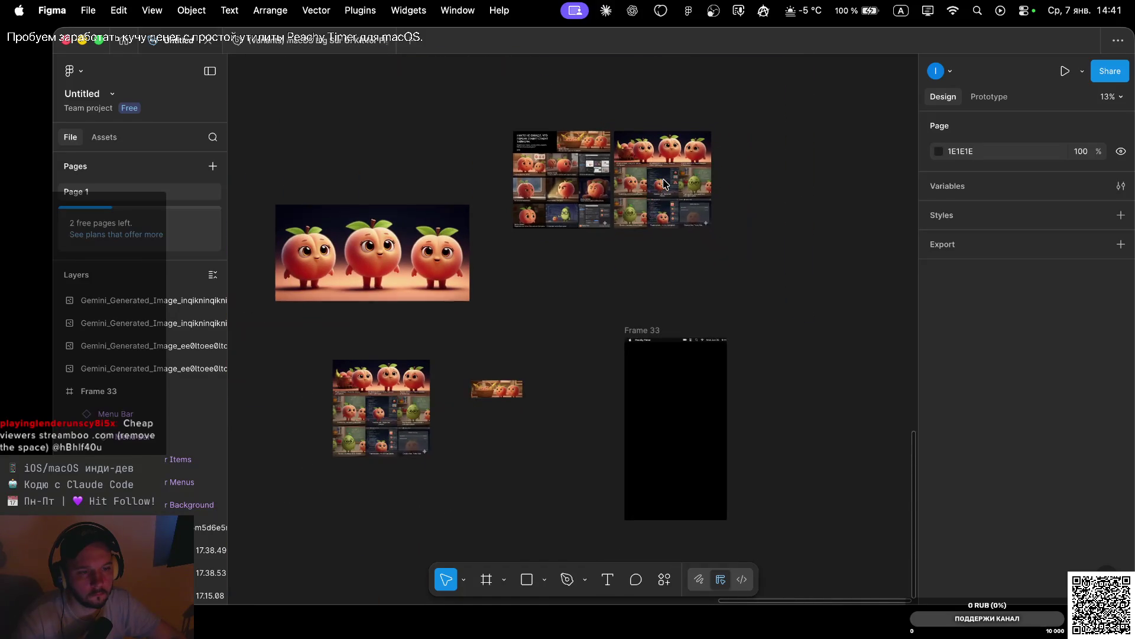
{"action": "scroll", "coordinate": [666, 184], "scroll_direction": "down", "scroll_amount": 5}
{"action": "left_click", "coordinate": [362, 221]}
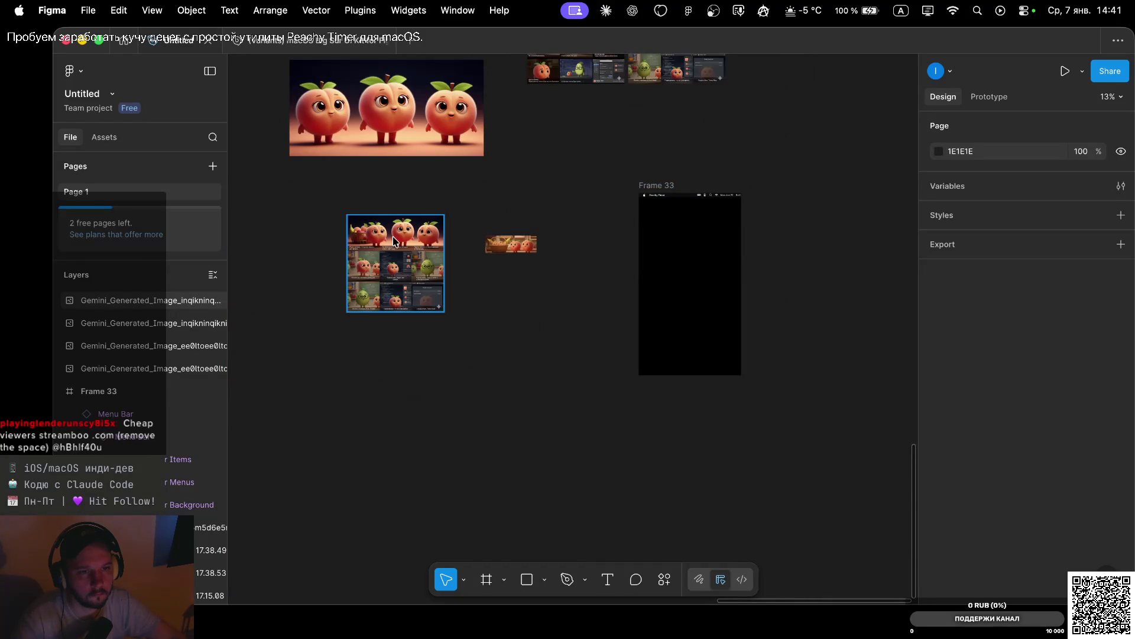
{"action": "scroll", "coordinate": [408, 233], "scroll_direction": "up", "scroll_amount": 5, "text": "ctrl"}
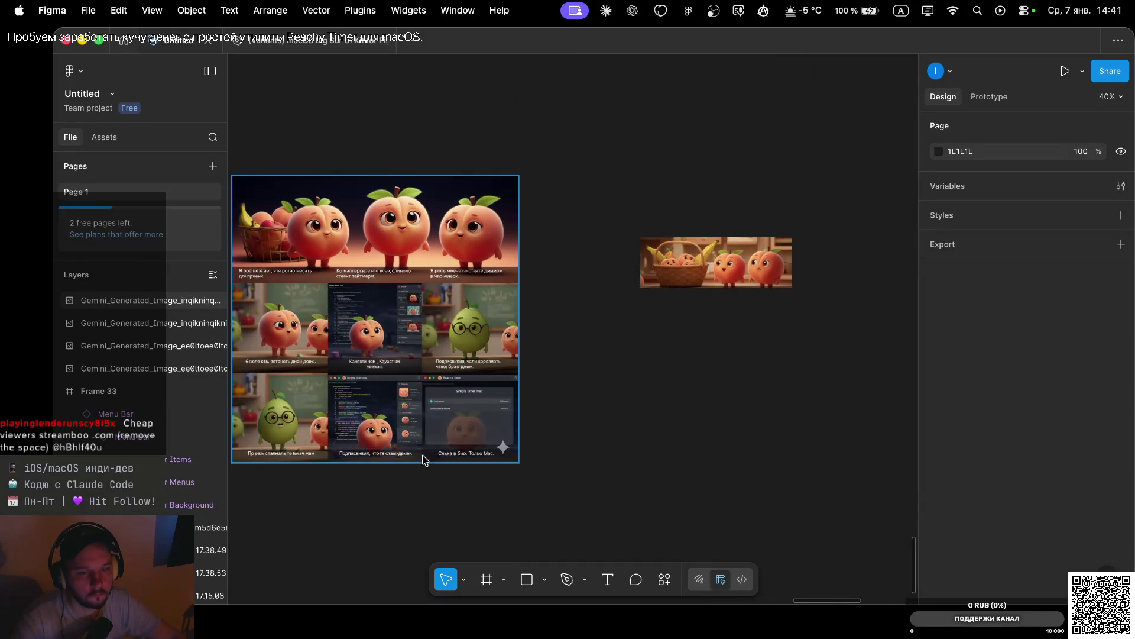
{"action": "left_click", "coordinate": [418, 438]}
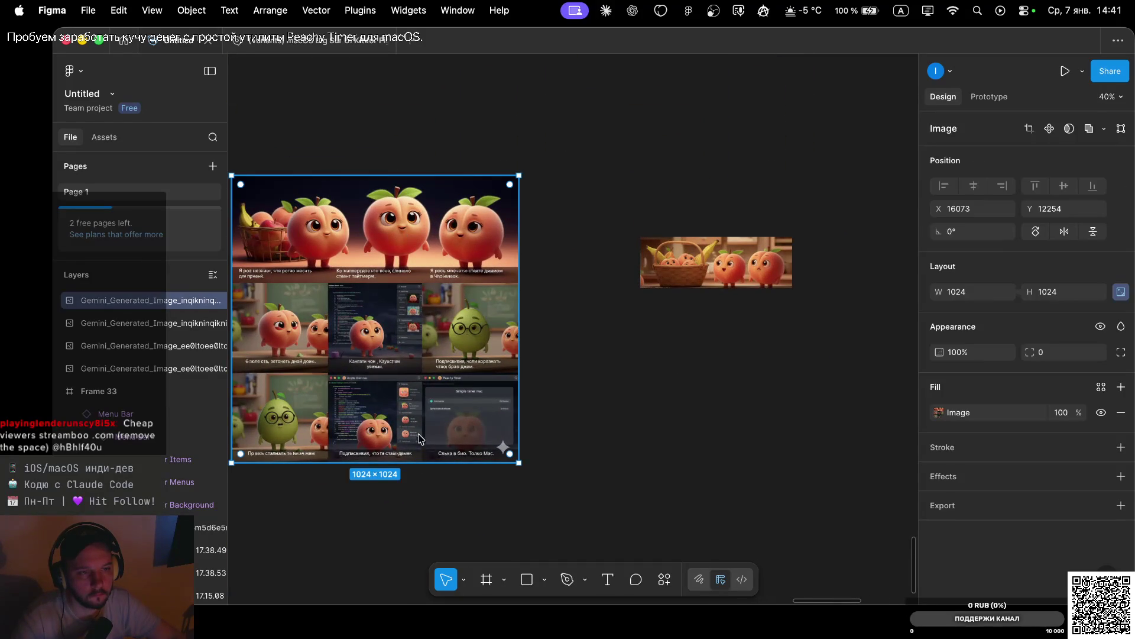
Crop the grid image to its top row of peaches, 1024×344
{"action": "left_click_drag", "start_coordinate": [421, 465], "coordinate": [441, 271]}
{"action": "scroll", "coordinate": [443, 273], "scroll_direction": "up", "scroll_amount": 2}
{"action": "scroll", "coordinate": [443, 274], "scroll_direction": "left", "scroll_amount": 3}
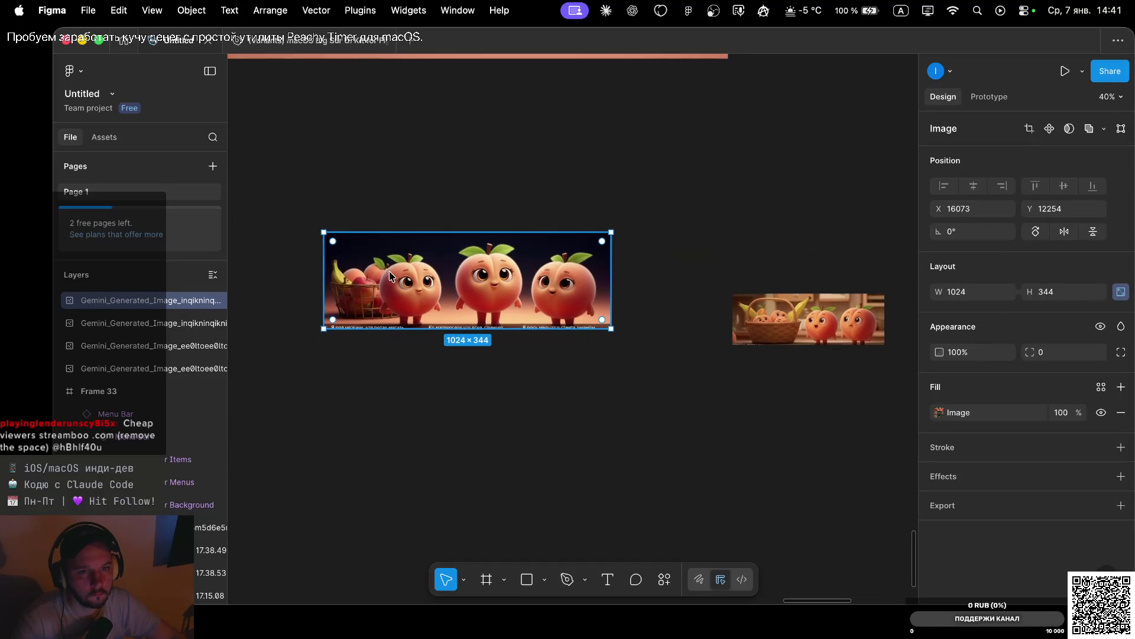
{"action": "left_click", "coordinate": [503, 130]}
Select both the cropped peach banner and the small peach-basket image together
{"action": "left_click", "coordinate": [512, 268]}
{"action": "scroll", "coordinate": [512, 267], "scroll_direction": "down", "scroll_amount": 5}
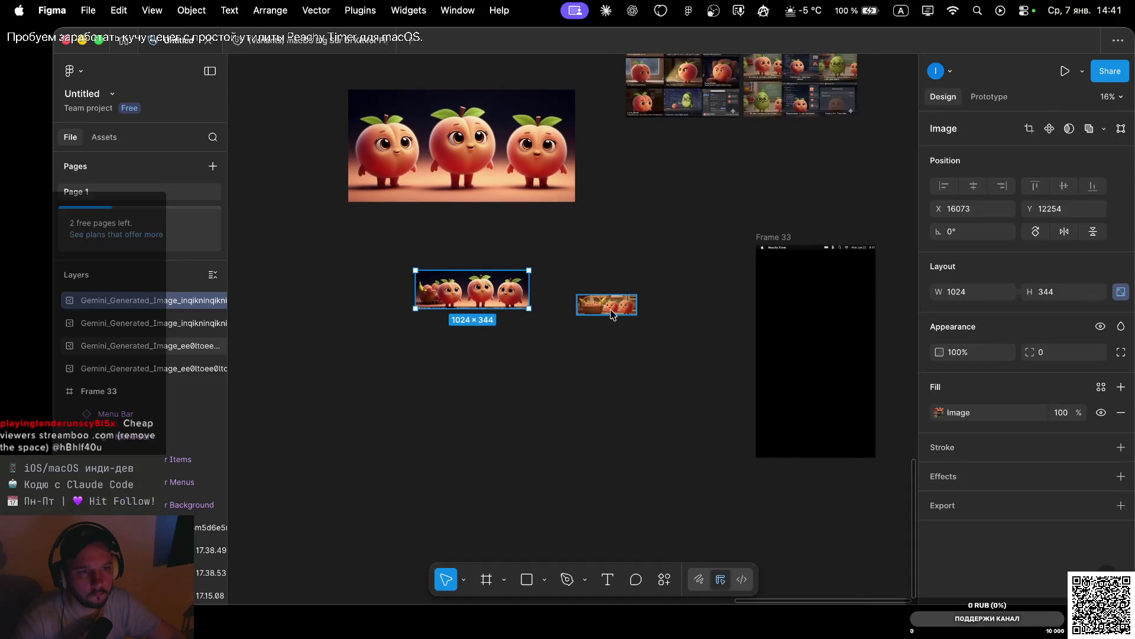
{"action": "left_click", "coordinate": [611, 307]}
{"action": "left_click", "coordinate": [496, 290]}
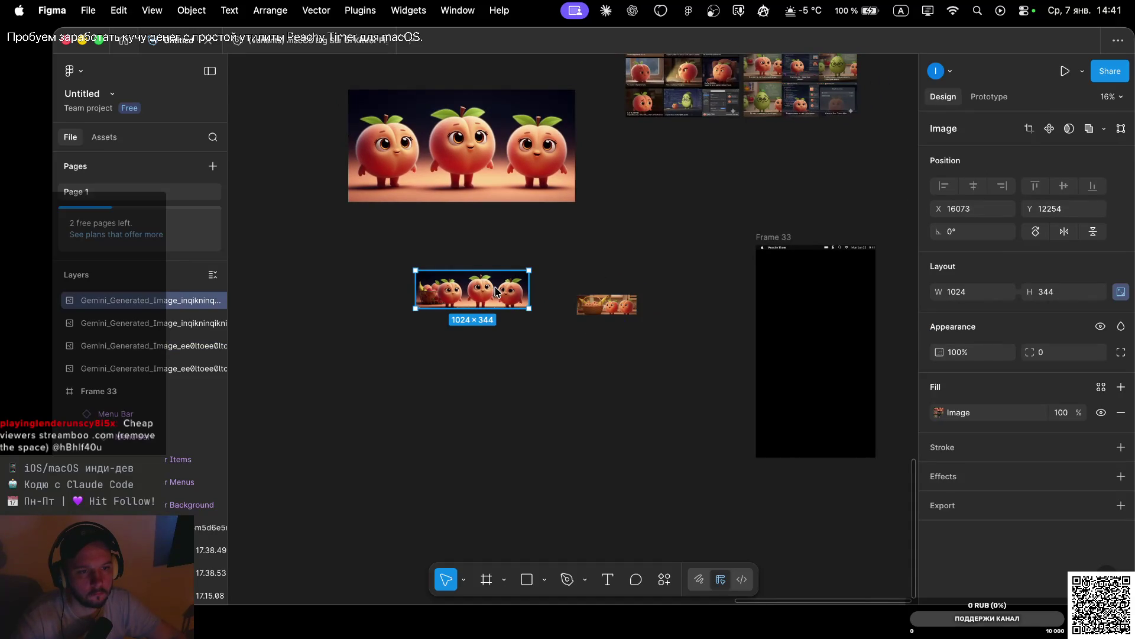
{"action": "left_click", "coordinate": [606, 304], "text": "shift"}
{"action": "left_click", "coordinate": [501, 120], "text": "shift"}
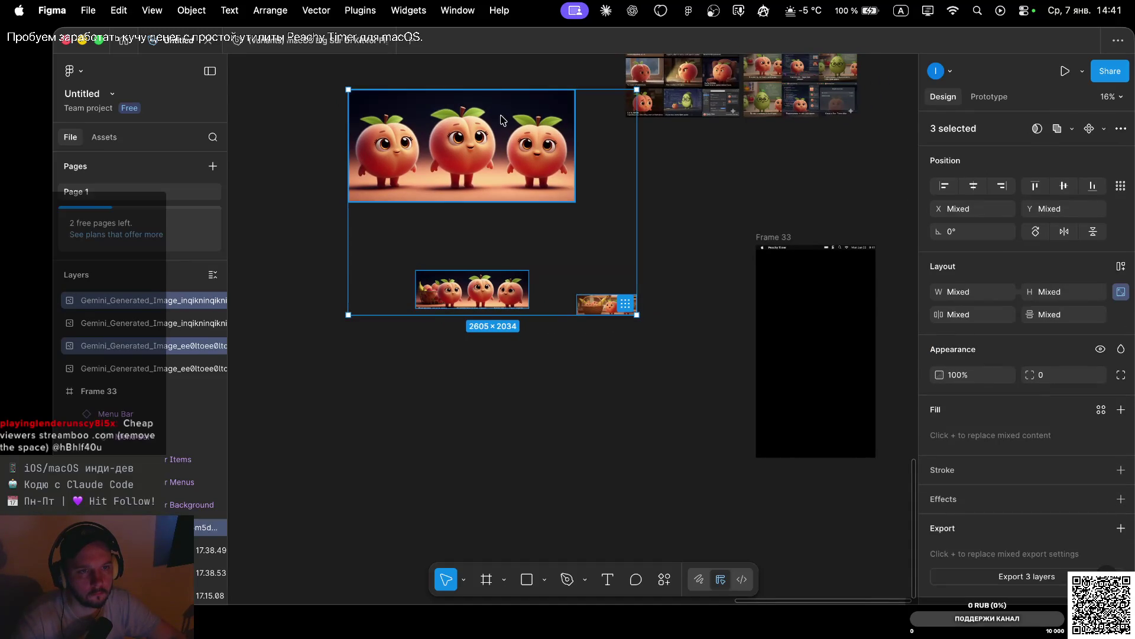
{"action": "left_click", "coordinate": [680, 255]}
{"action": "left_click", "coordinate": [608, 304]}
{"action": "left_click", "coordinate": [486, 300], "text": "shift"}
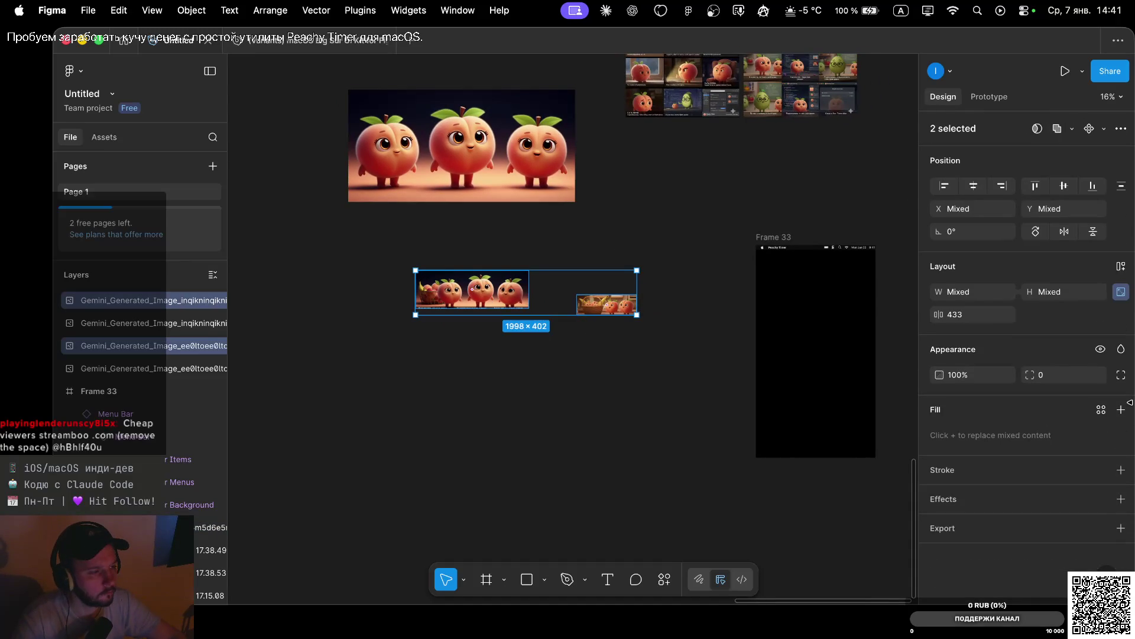
Export both selected images as 1x PNGs into the promo folder
{"action": "left_click", "coordinate": [1121, 528]}
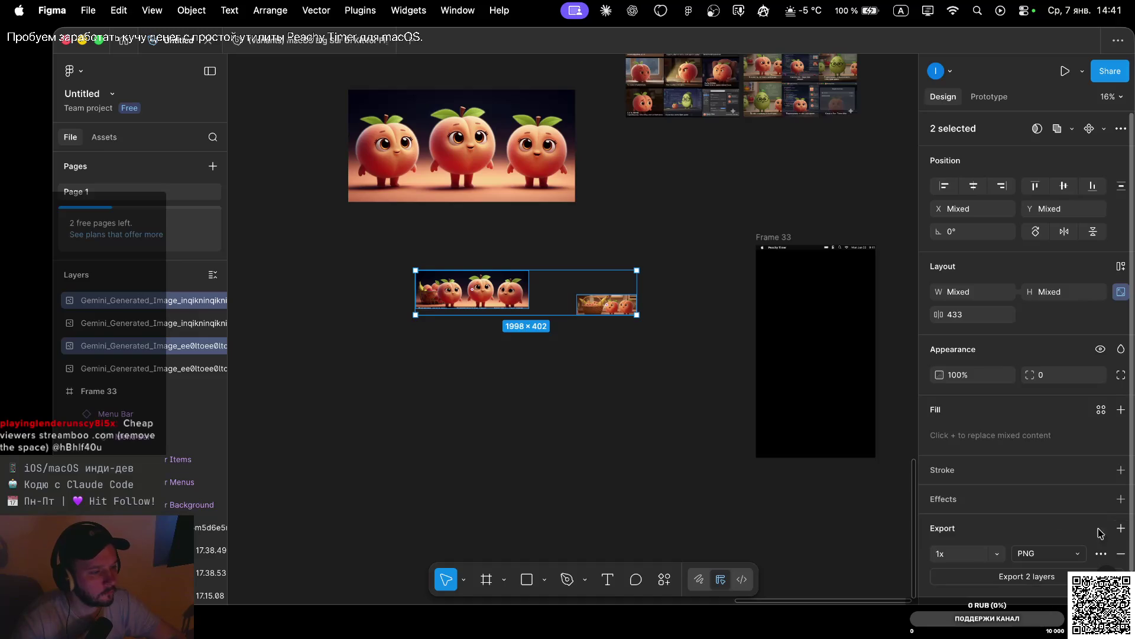
{"action": "left_click", "coordinate": [1007, 583]}
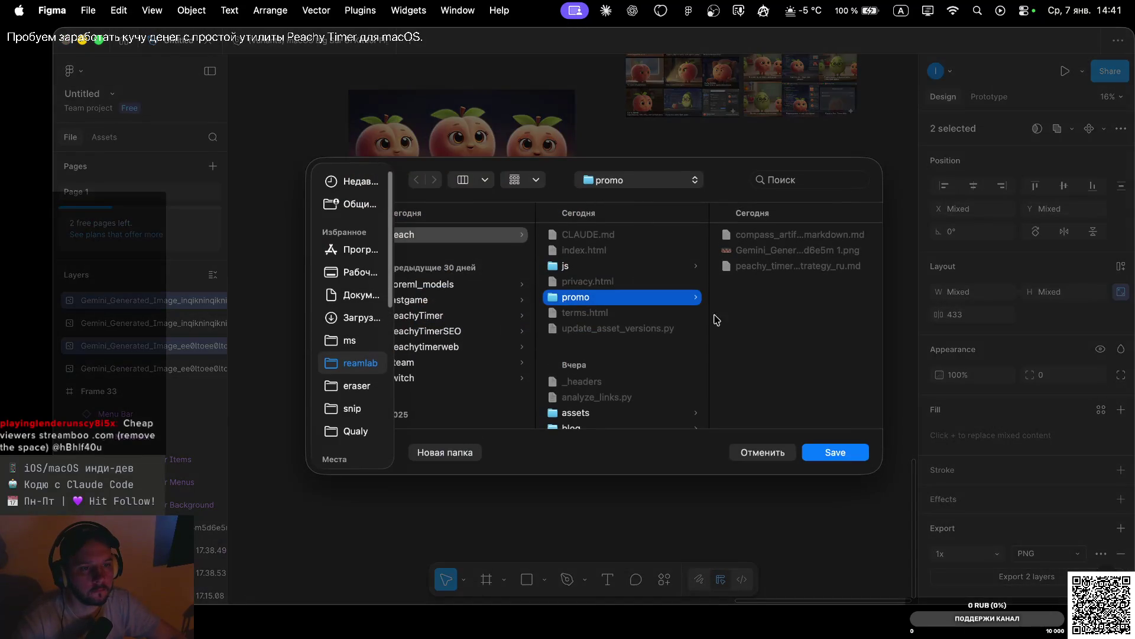
{"action": "left_click", "coordinate": [827, 459]}
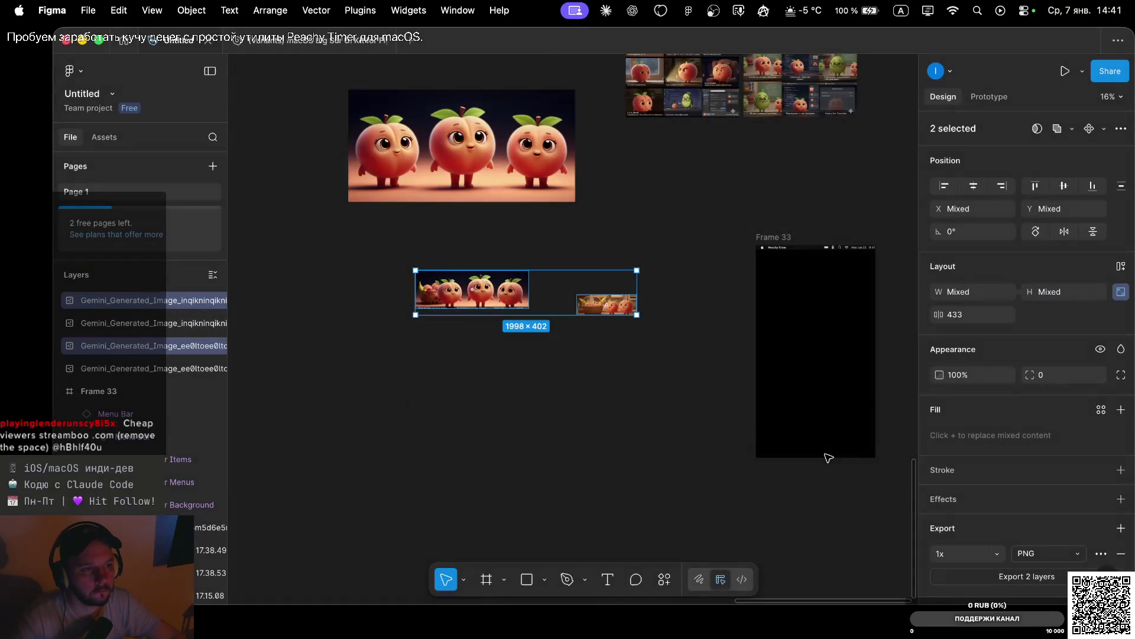
{"action": "key", "text": "super+Tab"}
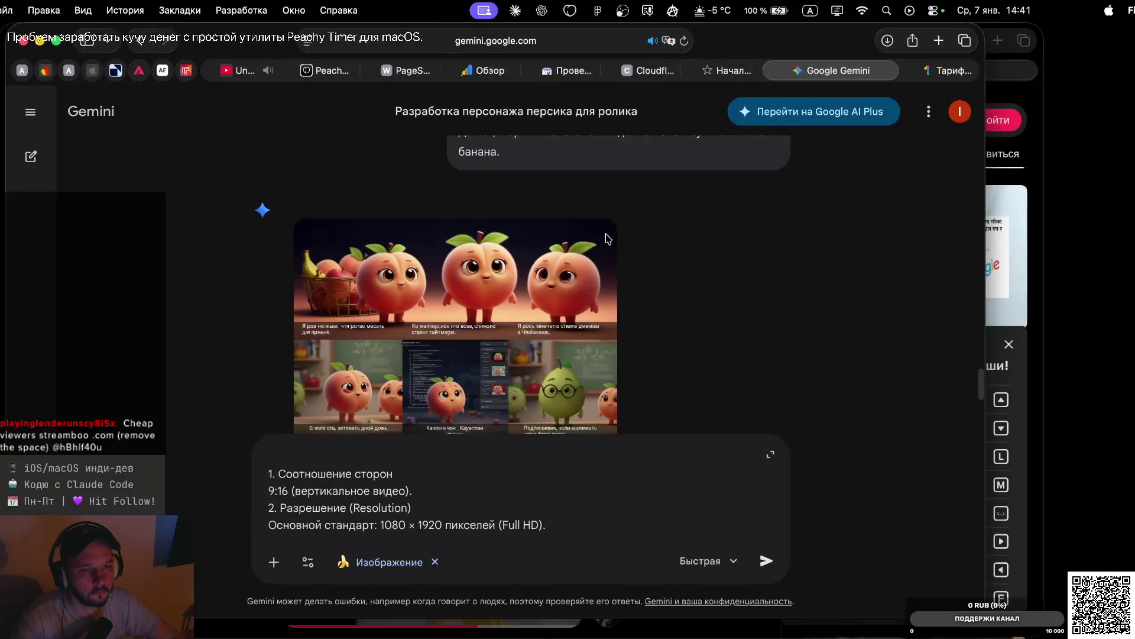
Attach the three generated peach PNGs from reamlab > peach > promo to the Gemini prompt
{"action": "scroll", "coordinate": [583, 331], "scroll_direction": "down", "scroll_amount": 10}
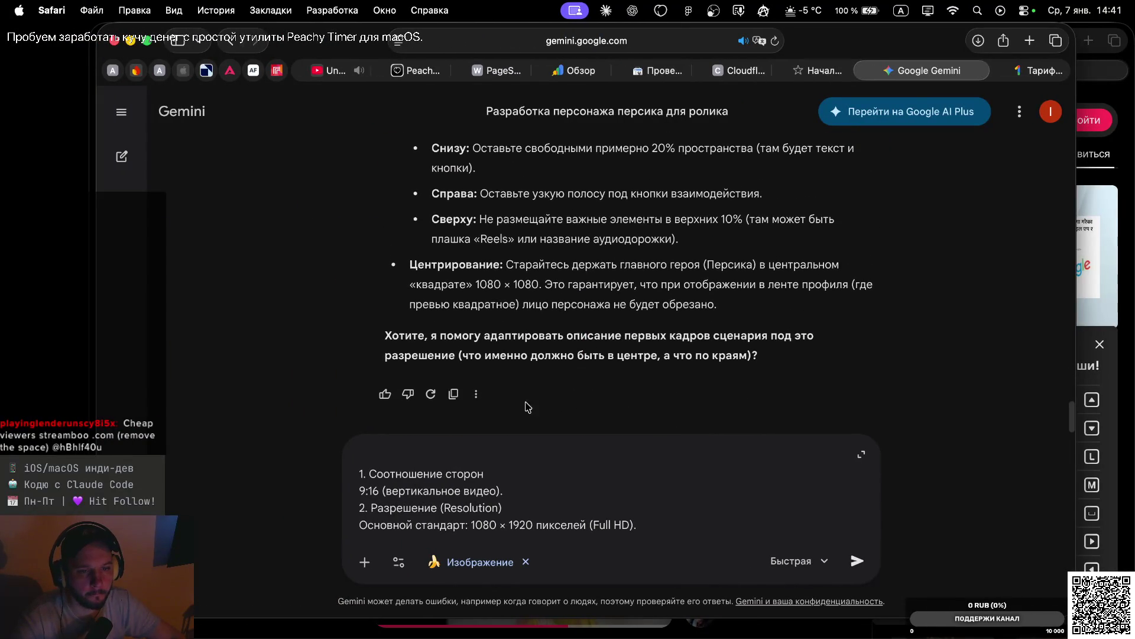
{"action": "left_click", "coordinate": [365, 563]}
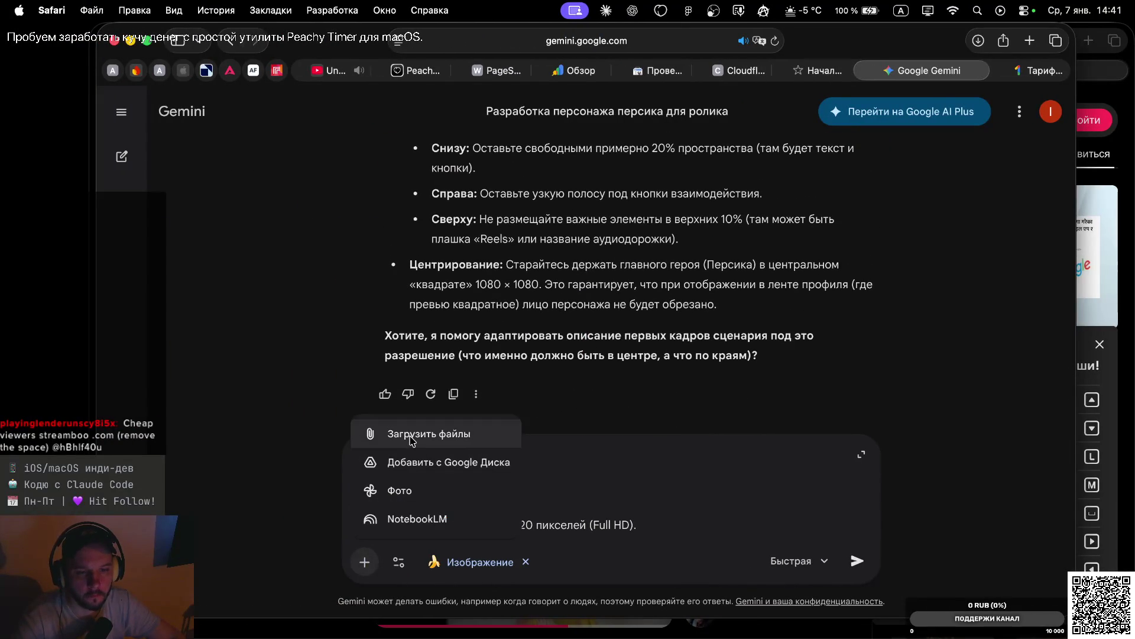
{"action": "left_click", "coordinate": [440, 434]}
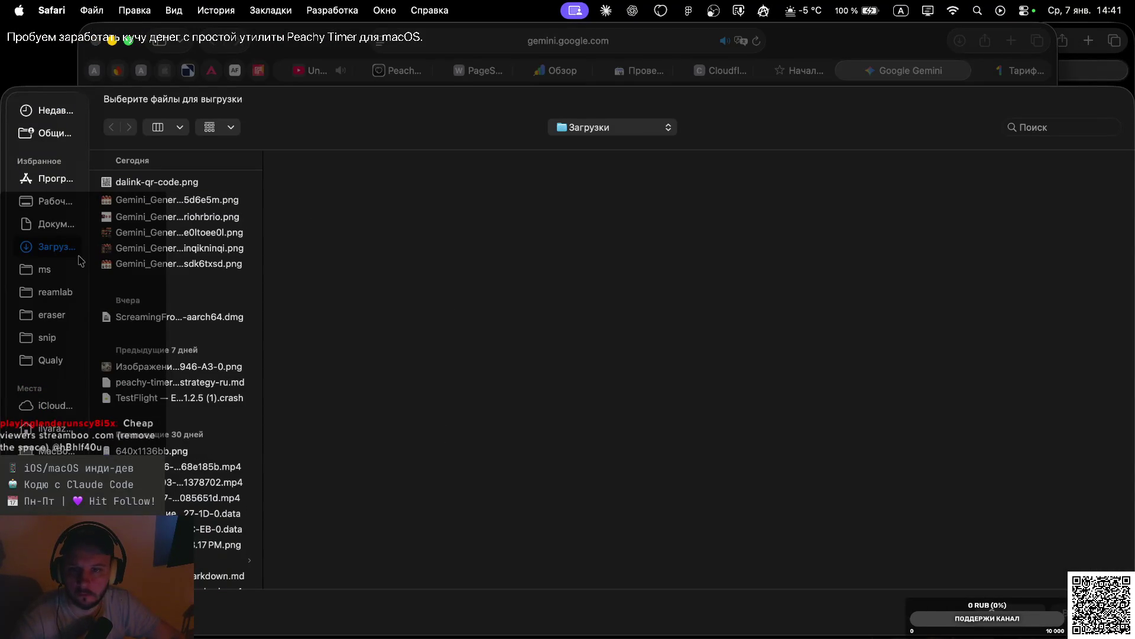
{"action": "left_click", "coordinate": [46, 296]}
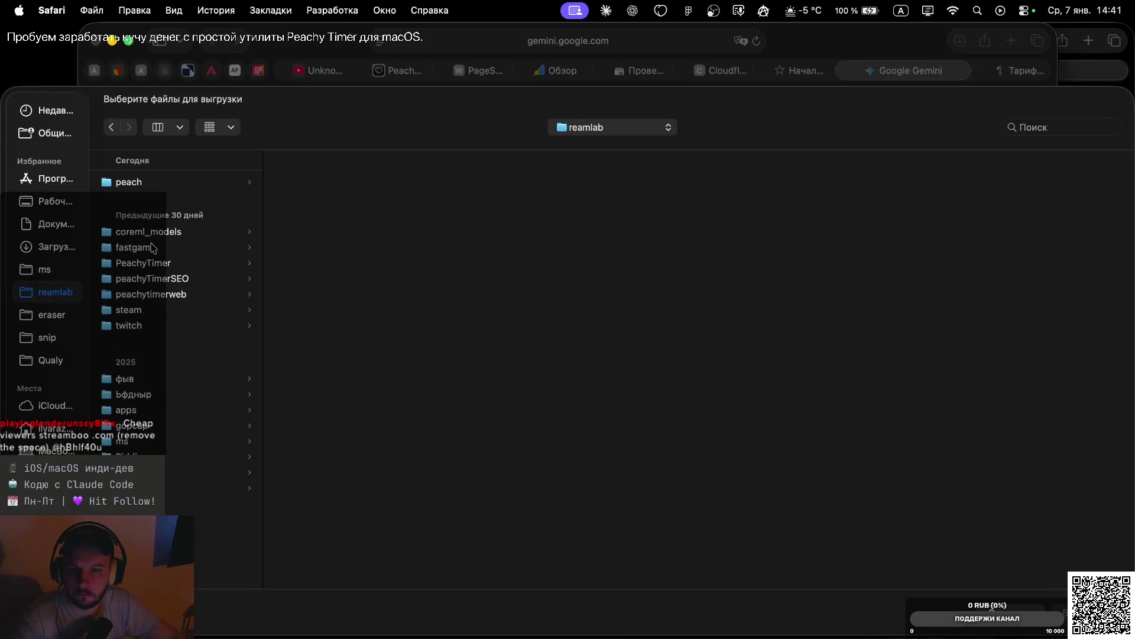
{"action": "left_click", "coordinate": [128, 183]}
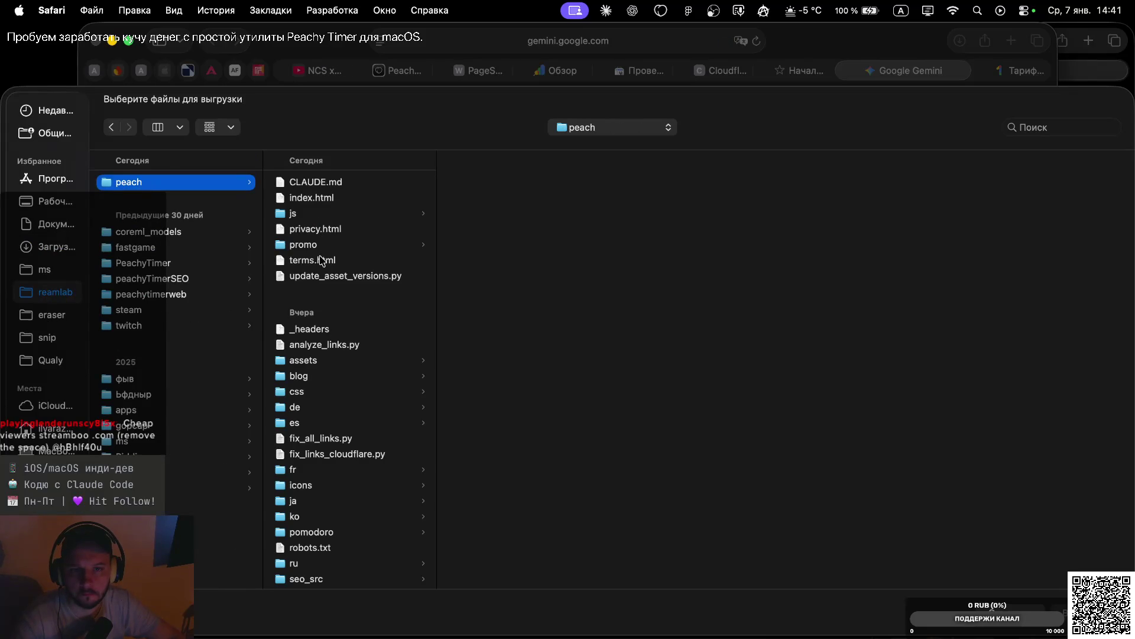
{"action": "left_click", "coordinate": [322, 248]}
{"action": "left_click", "coordinate": [471, 201]}
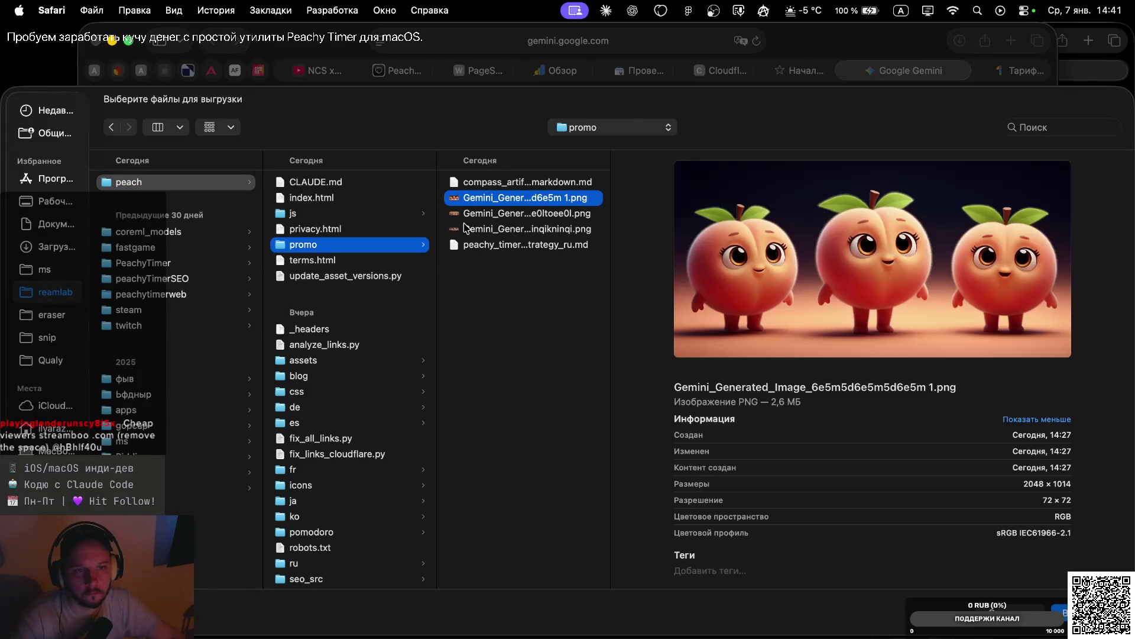
{"action": "left_click", "coordinate": [469, 230], "text": "shift"}
{"action": "key", "text": "Return"}
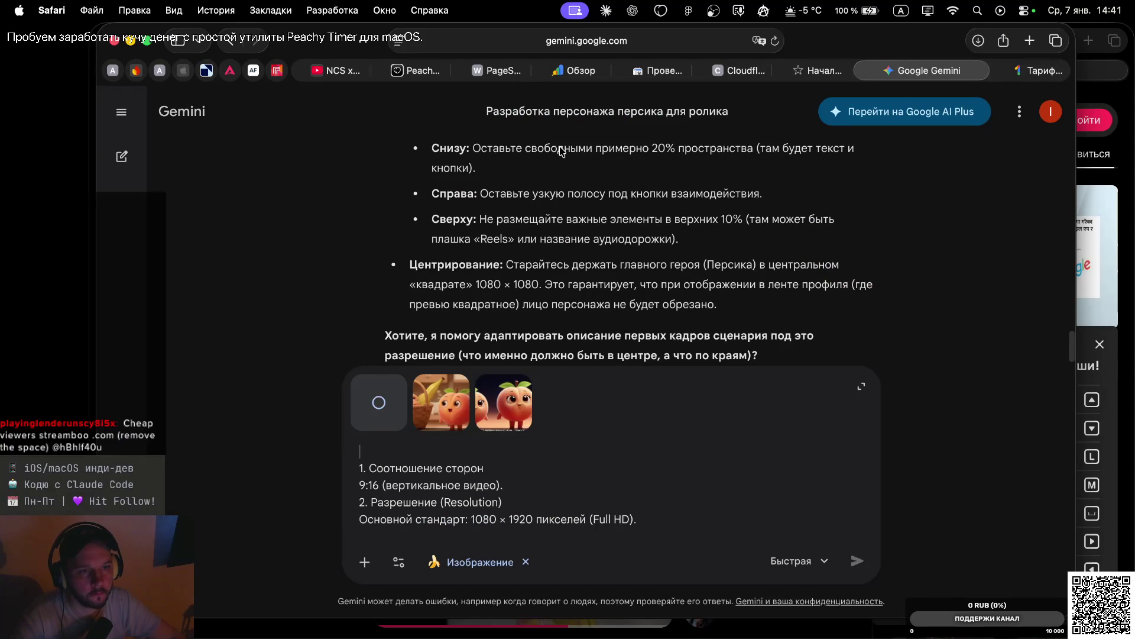
{"action": "key", "text": "ctrl+Left"}
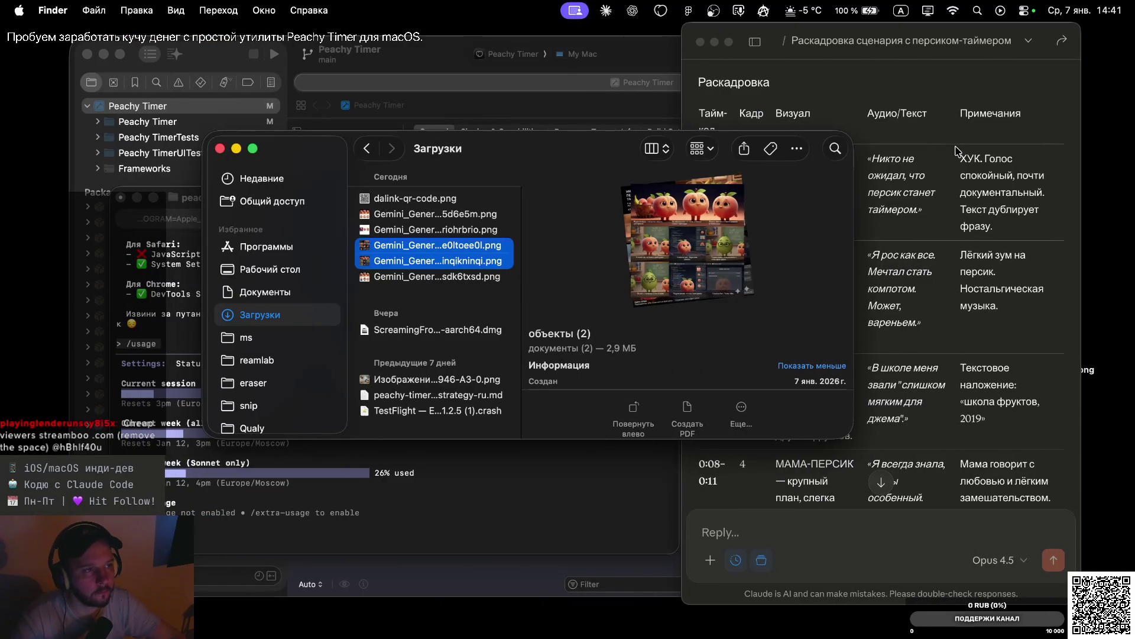
{"action": "left_click", "coordinate": [941, 159]}
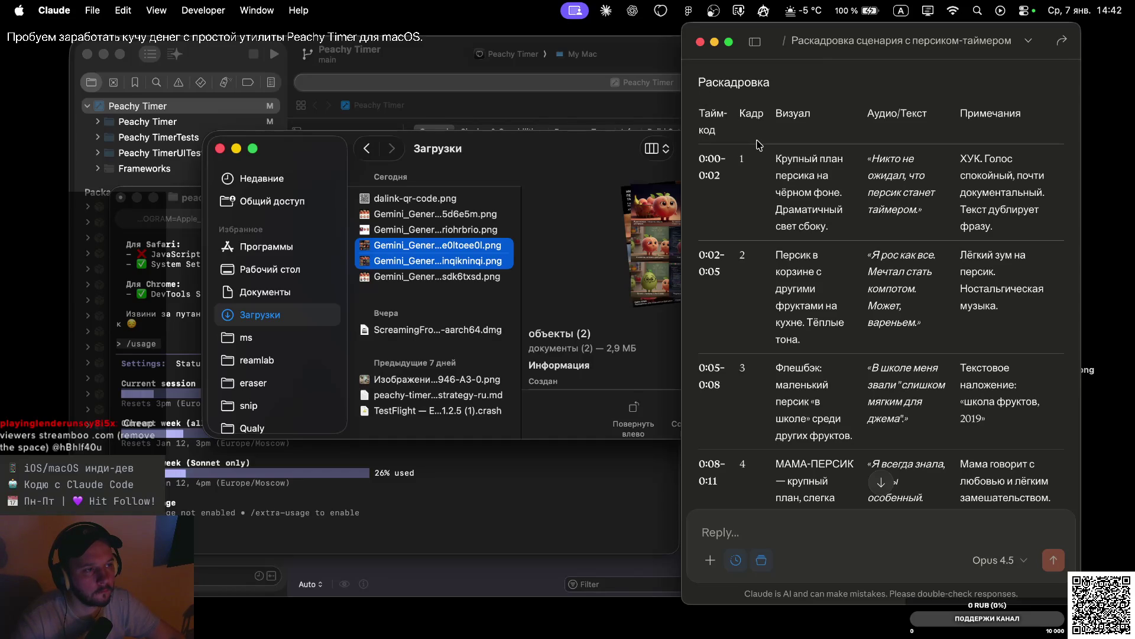
{"action": "key", "text": "super+Tab"}
{"action": "key", "text": "Return"}
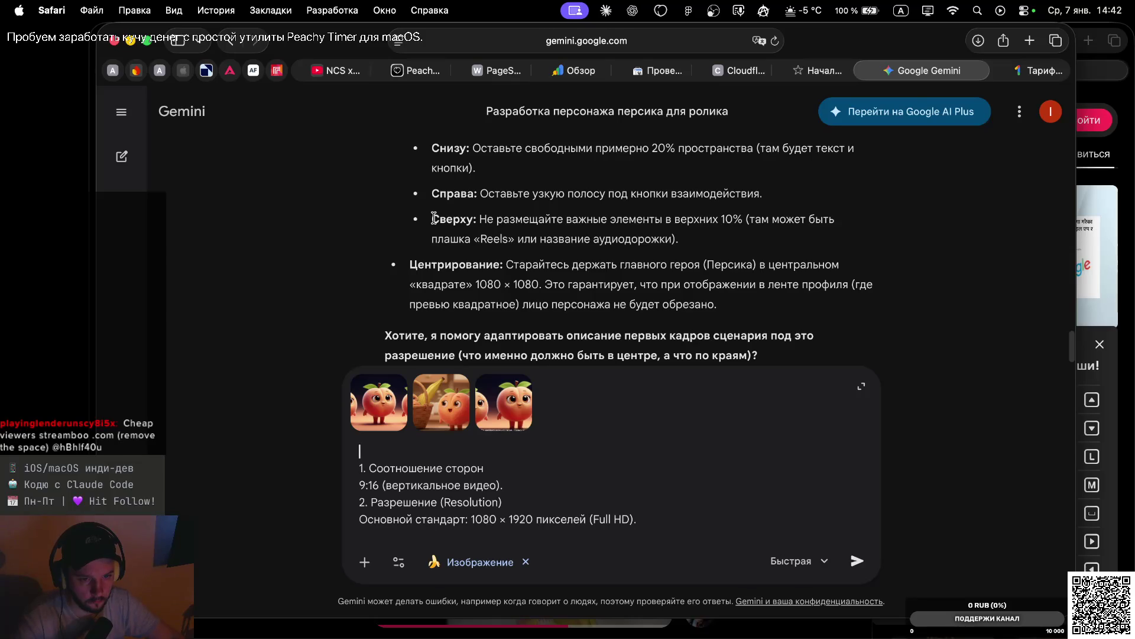
Dictate the opening sentence of the first-frame request at the prompt's top, removing 'для'
{"action": "key", "text": "shift+Return"}
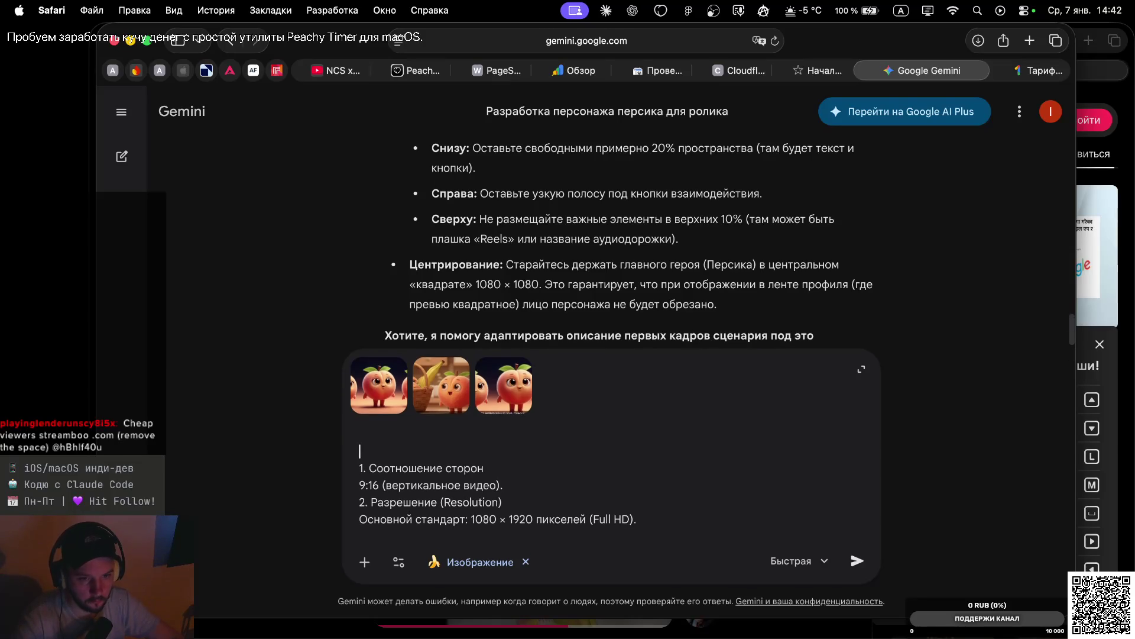
{"action": "key", "text": "F5"}
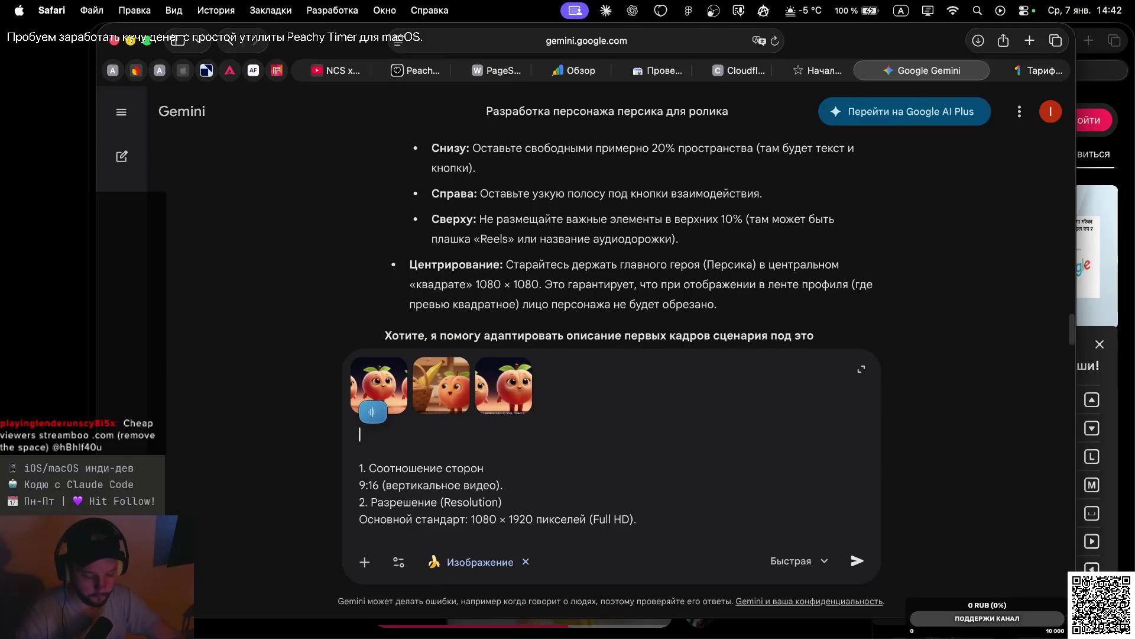
{"action": "key", "text": "F5"}
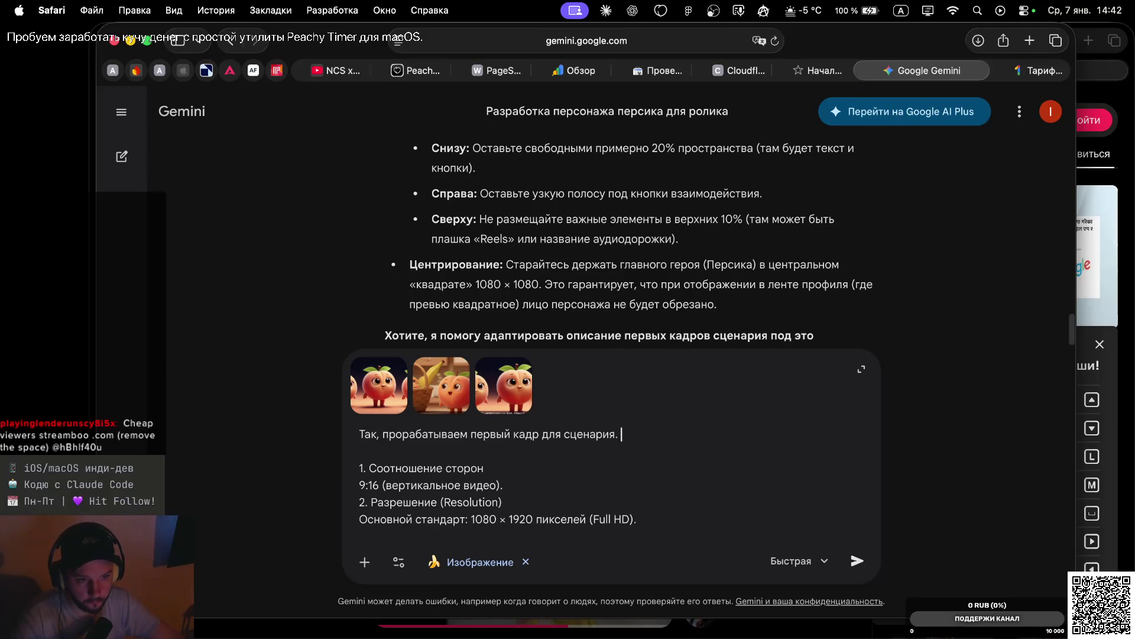
{"action": "key", "text": "shift+alt+Right"}
{"action": "key", "text": "BackSpace"}
Dictate the scene of a MacBook on a desk with the peach in its menu bar, then send
{"action": "key", "text": "super+Right"}
{"action": "key", "text": "shift+Return"}
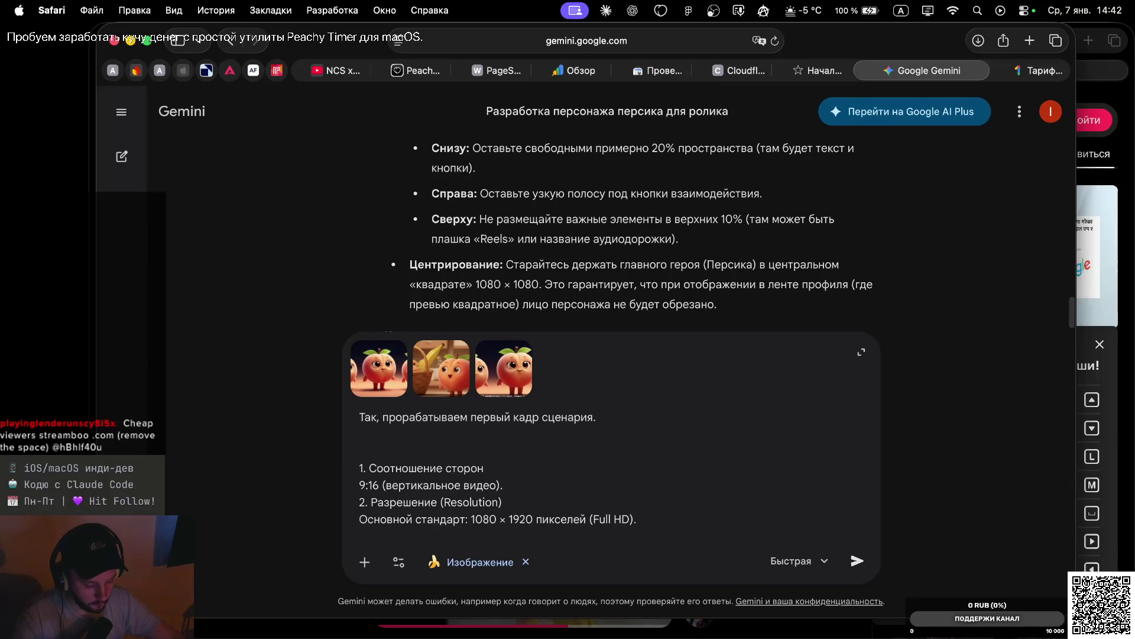
{"action": "key", "text": "F5"}
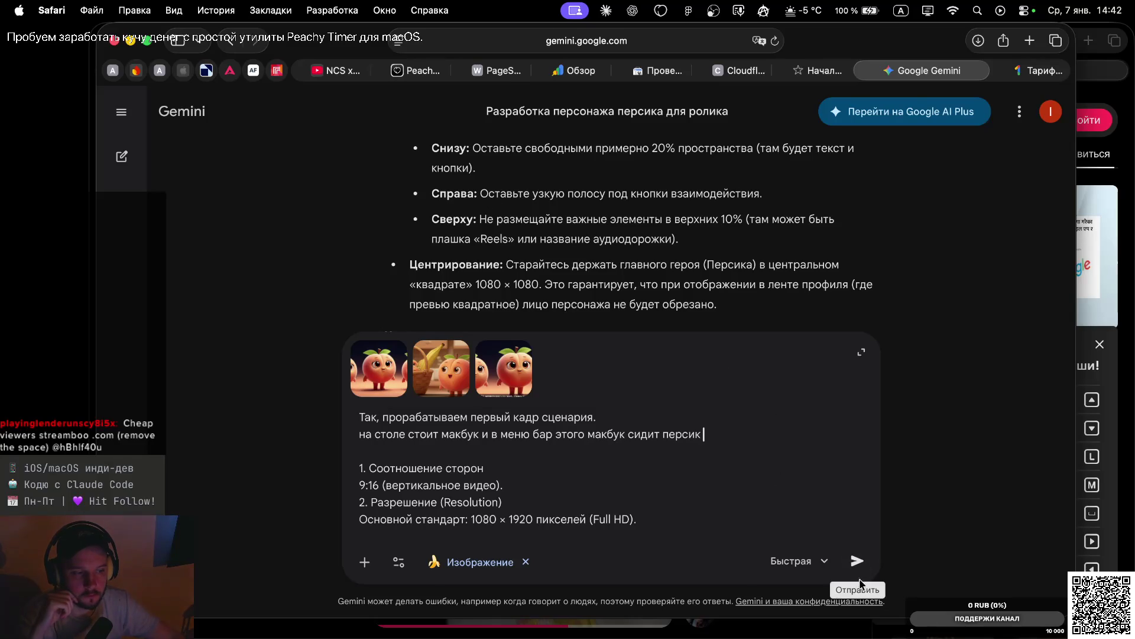
{"action": "left_click", "coordinate": [857, 561]}
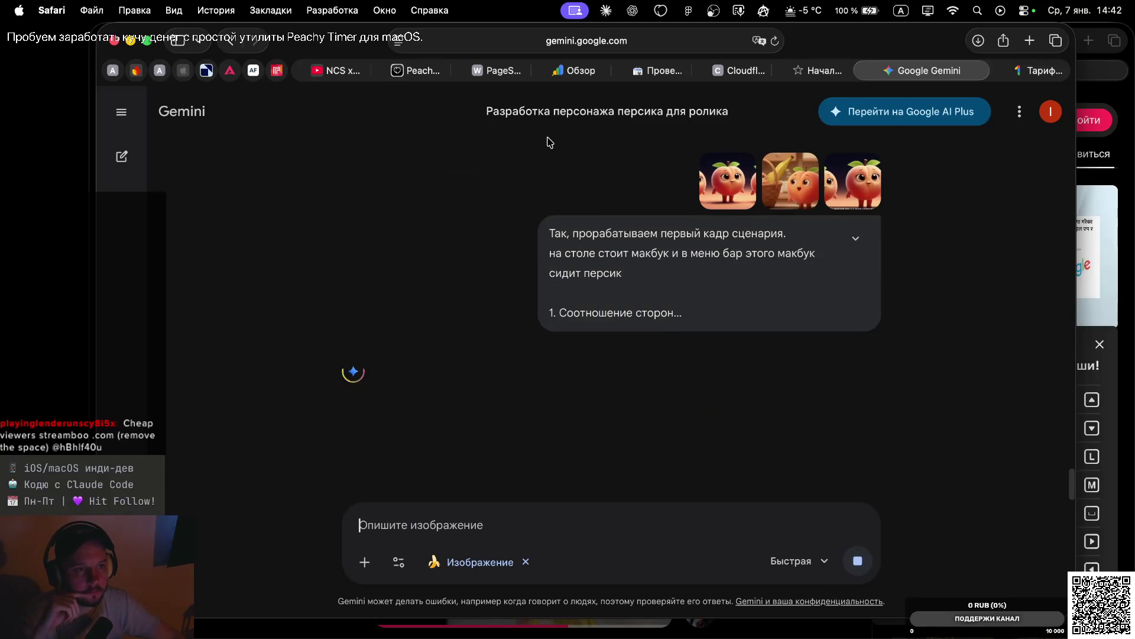
Wait for the MacBook-with-peach frame to generate and scroll to review the image and caption
{"action": "mouse_move", "coordinate": [565, 158]}
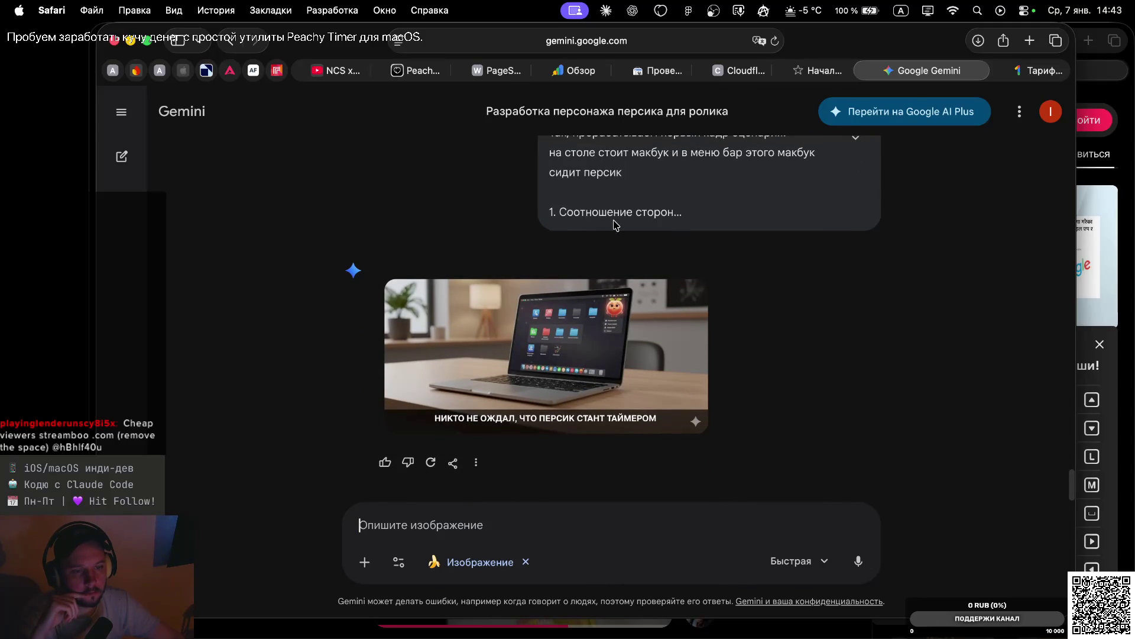
{"action": "scroll", "coordinate": [615, 224], "scroll_direction": "up", "scroll_amount": 3}
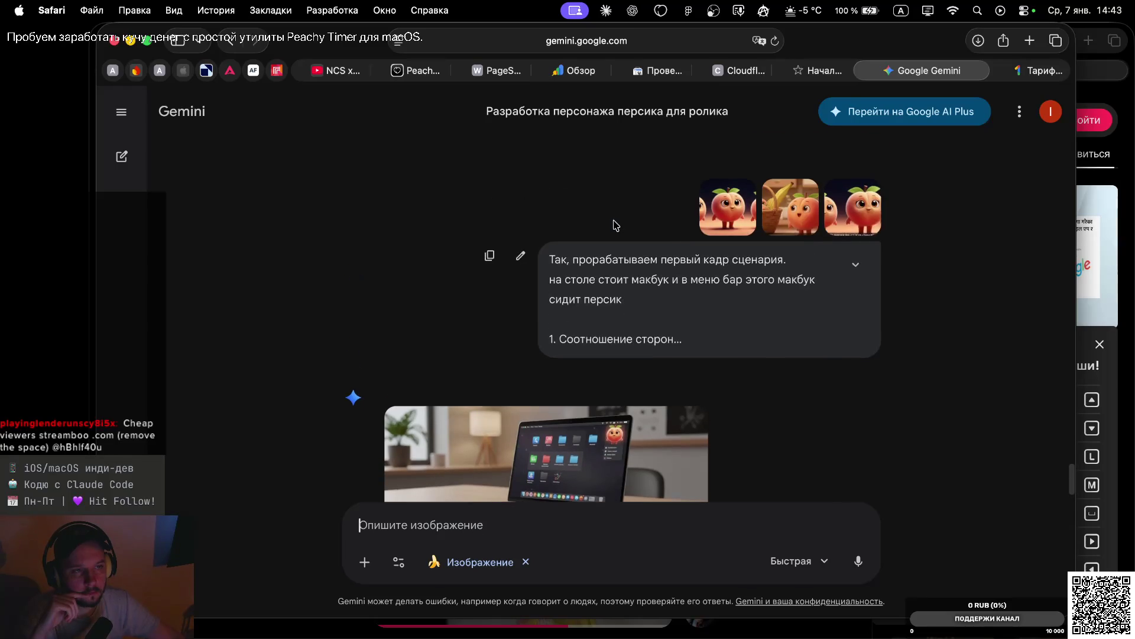
{"action": "scroll", "coordinate": [615, 225], "scroll_direction": "down", "scroll_amount": 3}
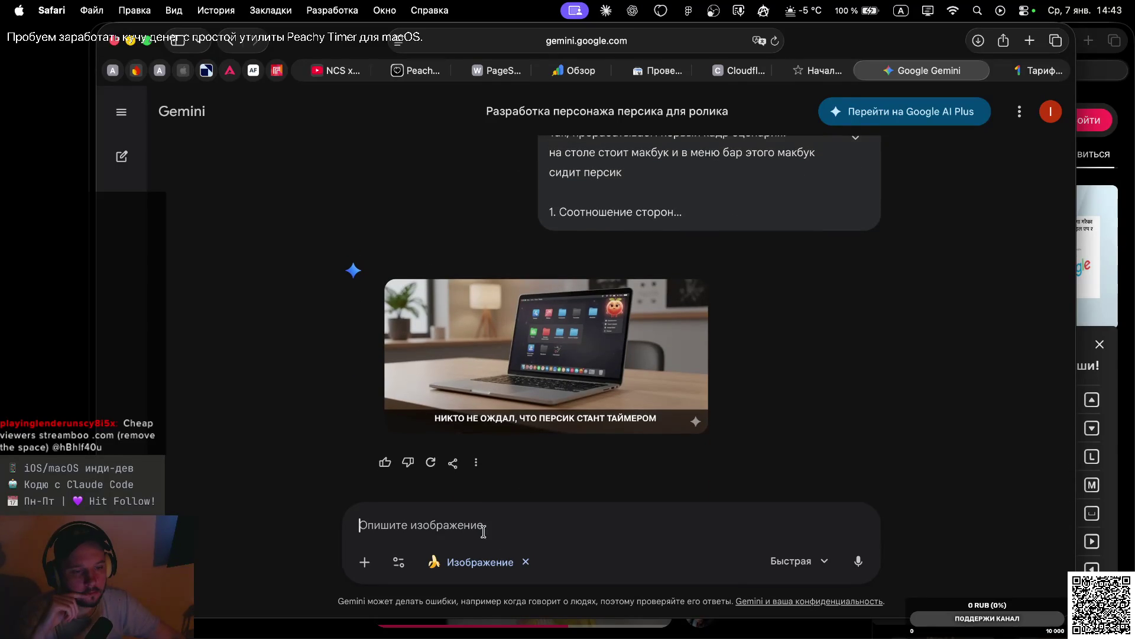
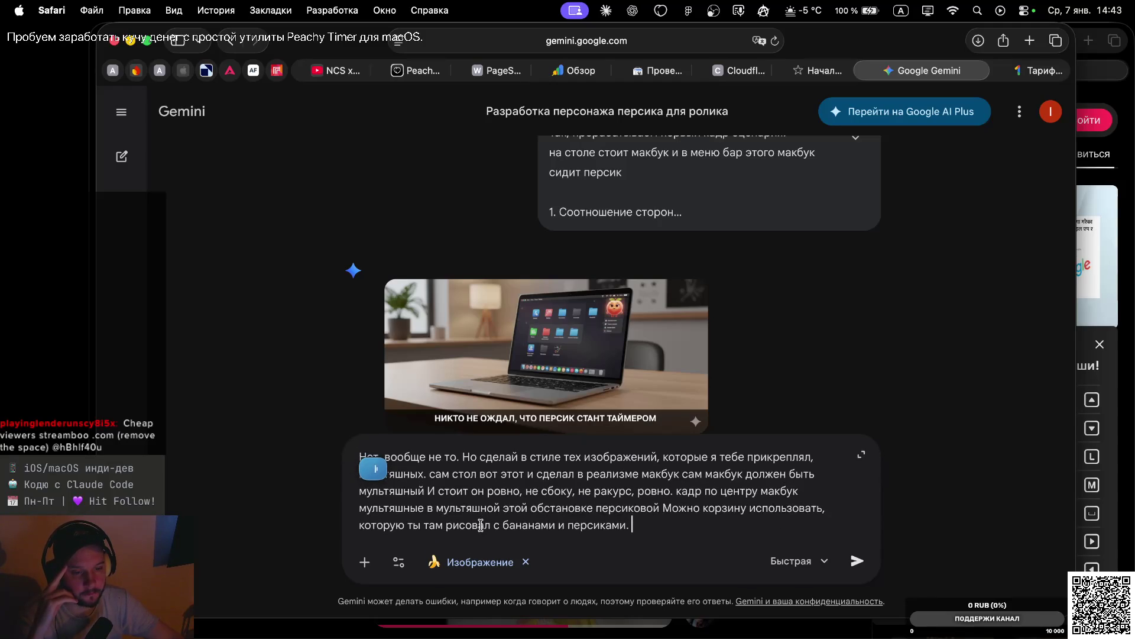
Send the cartoon-style scene request and review the new peaches-basket-laptop image
{"action": "key", "text": "Return"}
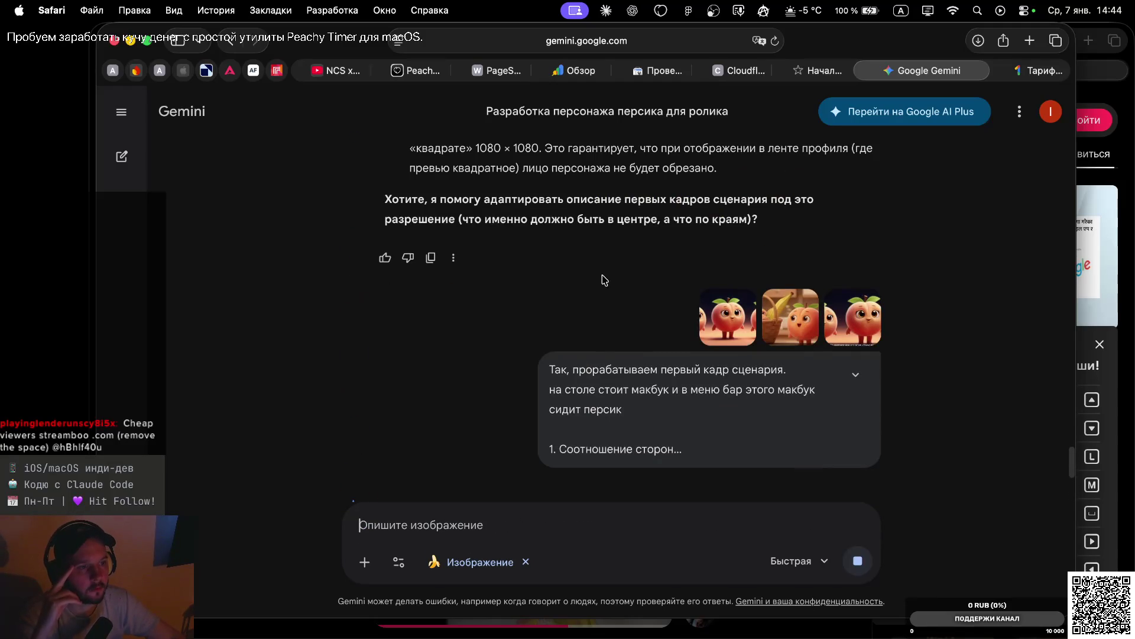
{"action": "scroll", "coordinate": [633, 256], "scroll_direction": "up", "scroll_amount": 5}
{"action": "scroll", "coordinate": [638, 285], "scroll_direction": "up", "scroll_amount": 3}
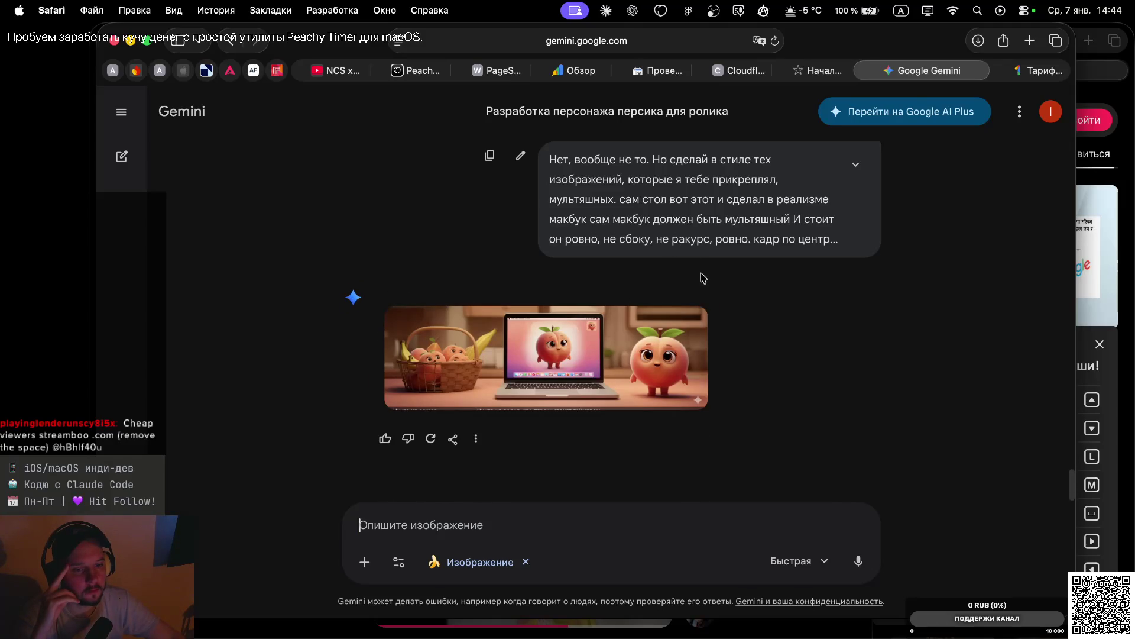
{"action": "scroll", "coordinate": [695, 268], "scroll_direction": "up", "scroll_amount": 5}
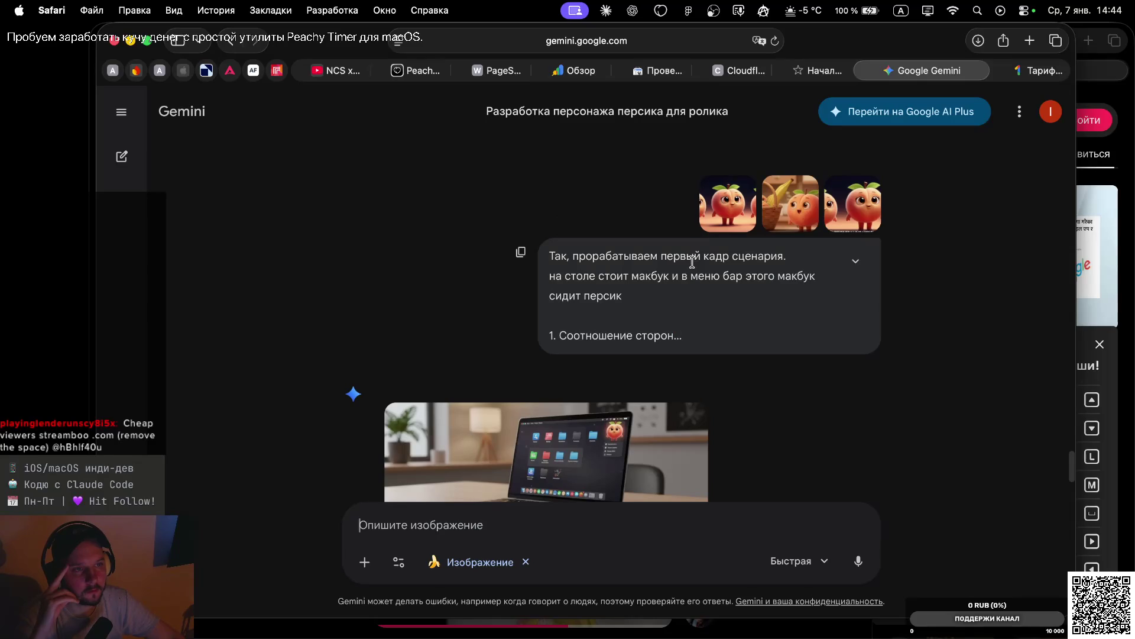
Glance at the Claude desktop and return to the Gemini chat
{"action": "key", "text": "ctrl+Right"}
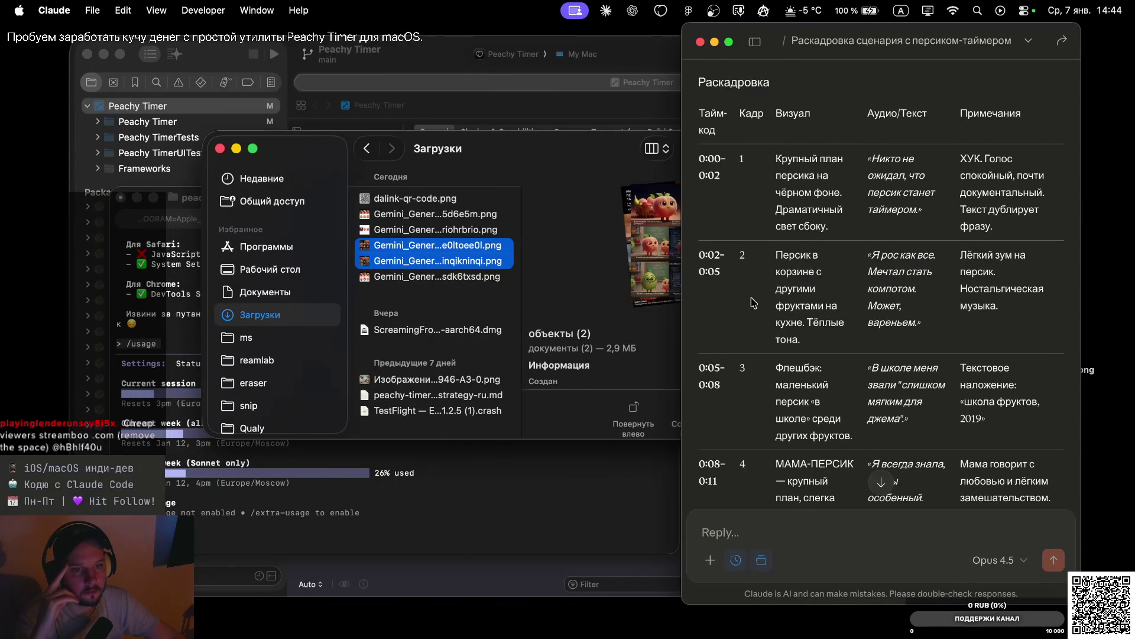
{"action": "key", "text": "ctrl+Left"}
{"action": "scroll", "coordinate": [710, 208], "scroll_direction": "up", "scroll_amount": 3}
{"action": "scroll", "coordinate": [710, 208], "scroll_direction": "down", "scroll_amount": 3}
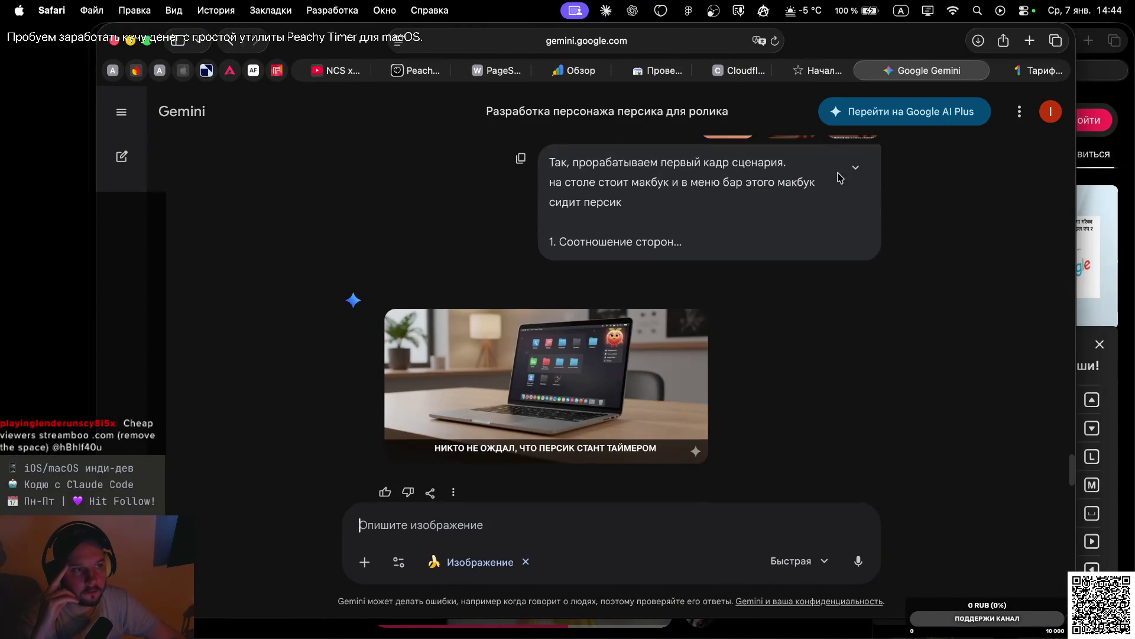
Expand the earlier prompt to read it in full, then start a new message
{"action": "left_click", "coordinate": [856, 166]}
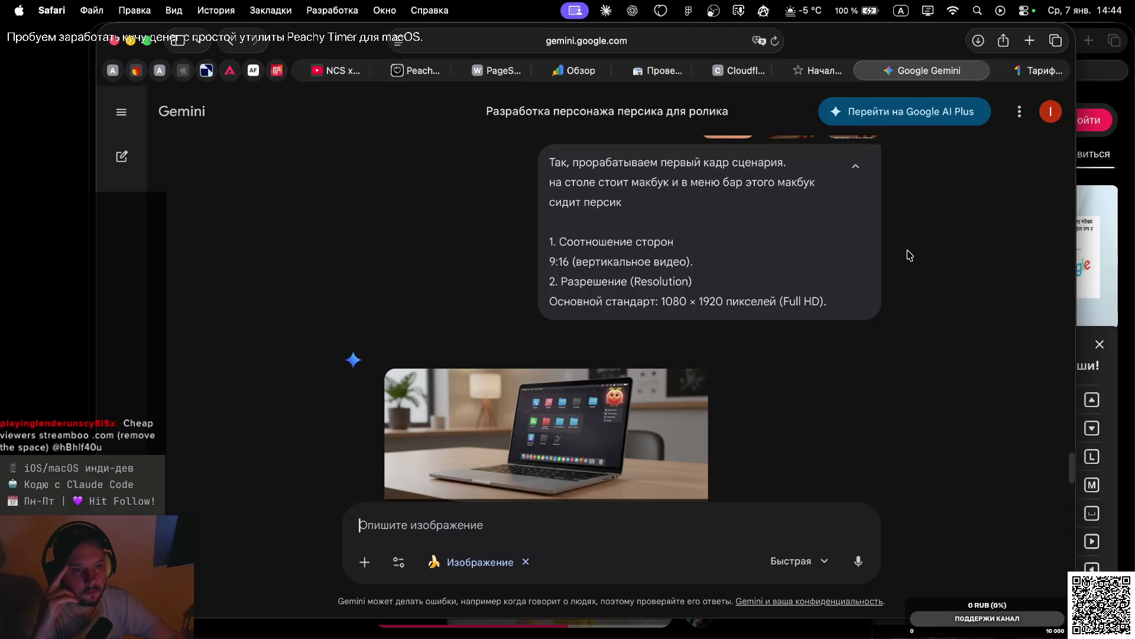
{"action": "scroll", "coordinate": [649, 349], "scroll_direction": "down", "scroll_amount": 10}
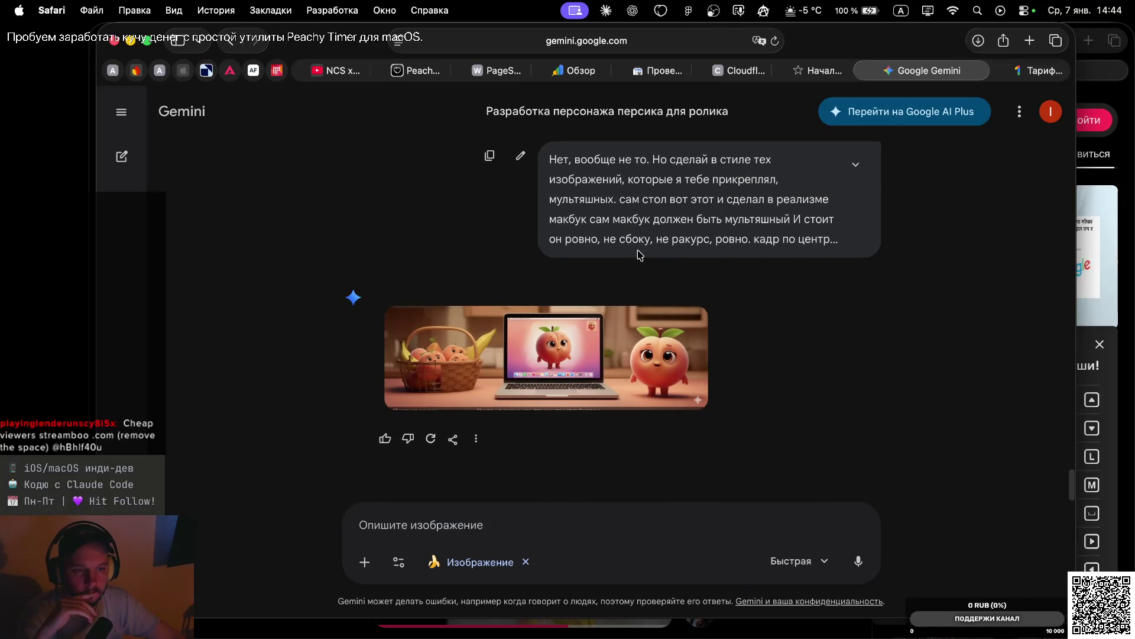
{"action": "left_click", "coordinate": [466, 526]}
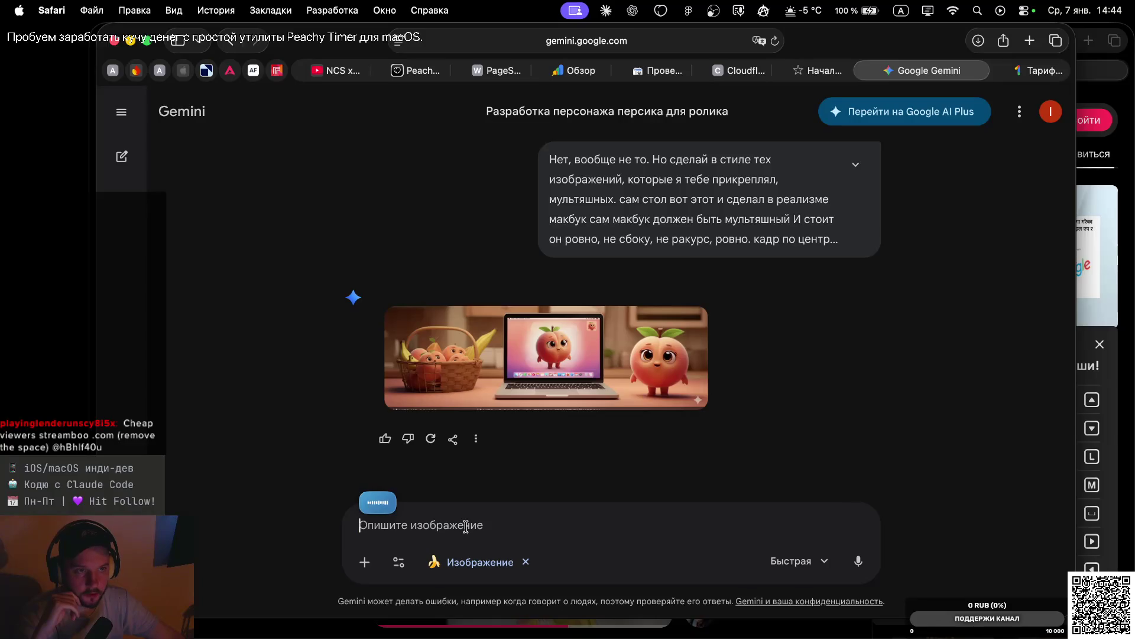
{"action": "scroll", "coordinate": [585, 302], "scroll_direction": "up", "scroll_amount": 5}
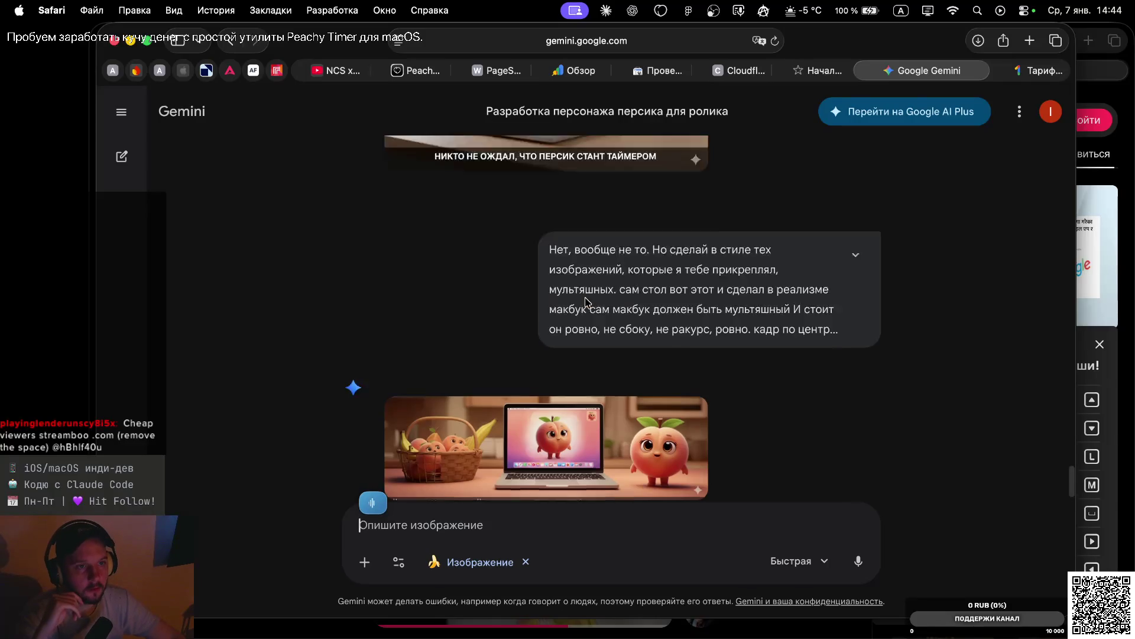
Ask Gemini why the aspect ratio is so poor and request 9 на 16
{"action": "type", "text": "Почему у тебя такое фиговое соотношение сторон? он сделает 6 на"}
{"action": "scroll", "coordinate": [585, 302], "scroll_direction": "down", "scroll_amount": 5}
{"action": "key", "text": "BackSpace"}
{"action": "key", "text": "BackSpace"}
{"action": "key", "text": "BackSpace"}
{"action": "key", "text": "BackSpace"}
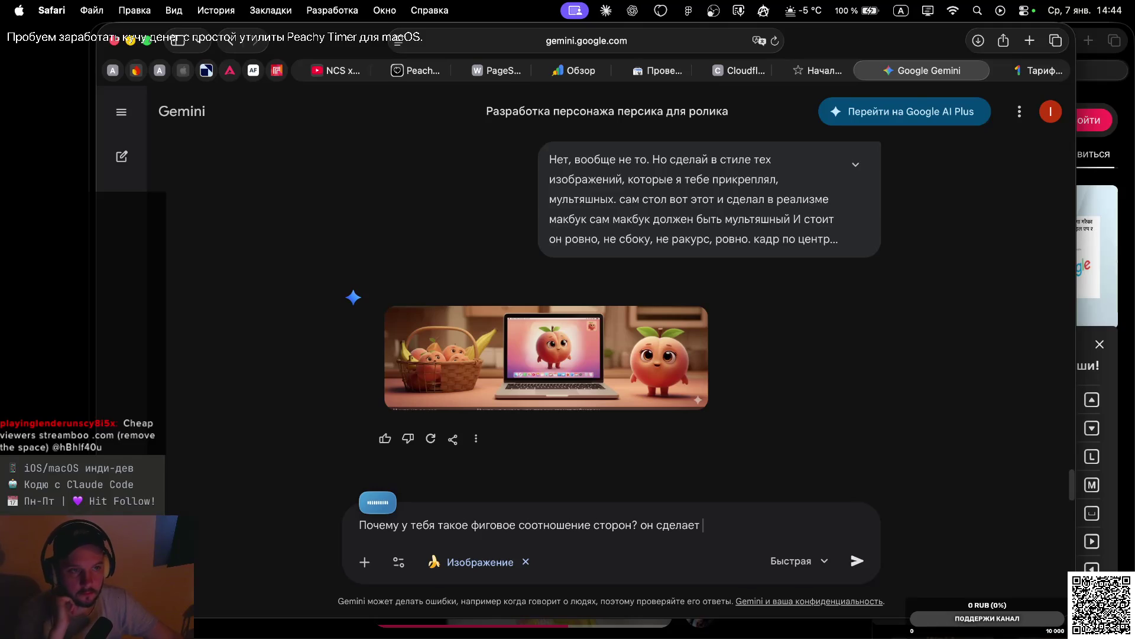
{"action": "type", "text": "9 на 16."}
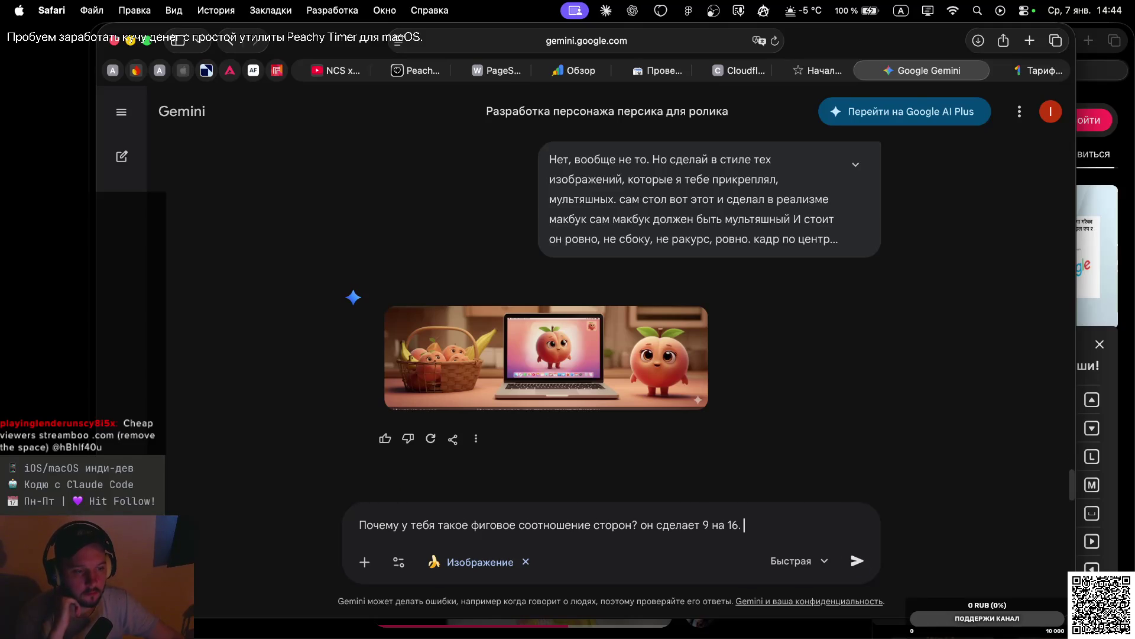
{"action": "key", "text": "Return"}
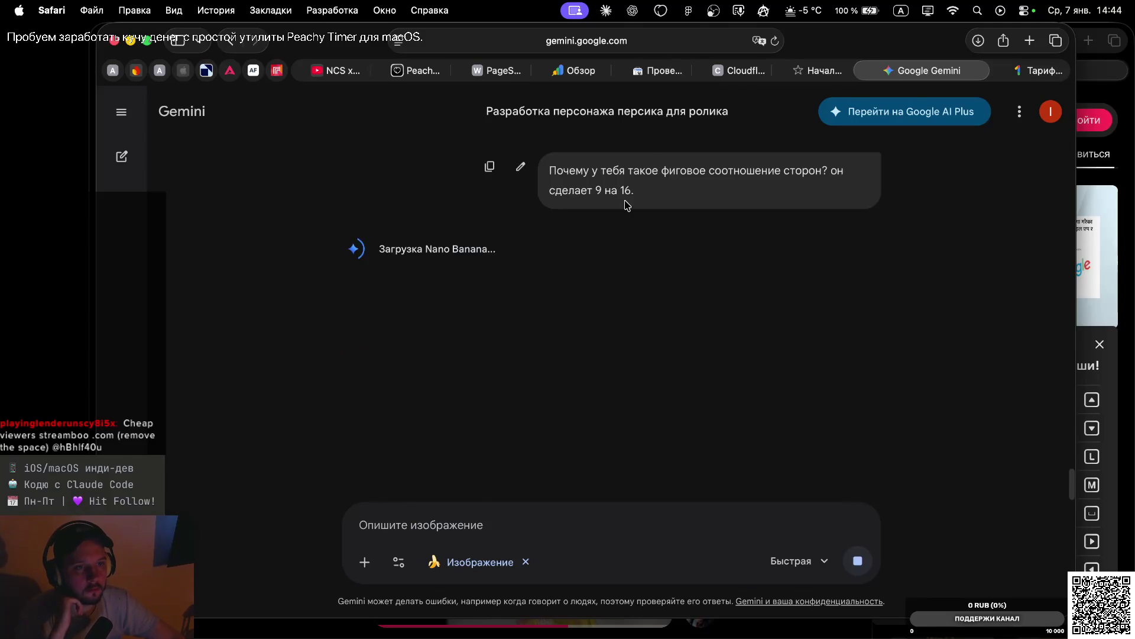
Scroll through the chat to review the regenerated peach-and-laptop image
{"action": "scroll", "coordinate": [626, 204], "scroll_direction": "up", "scroll_amount": 2}
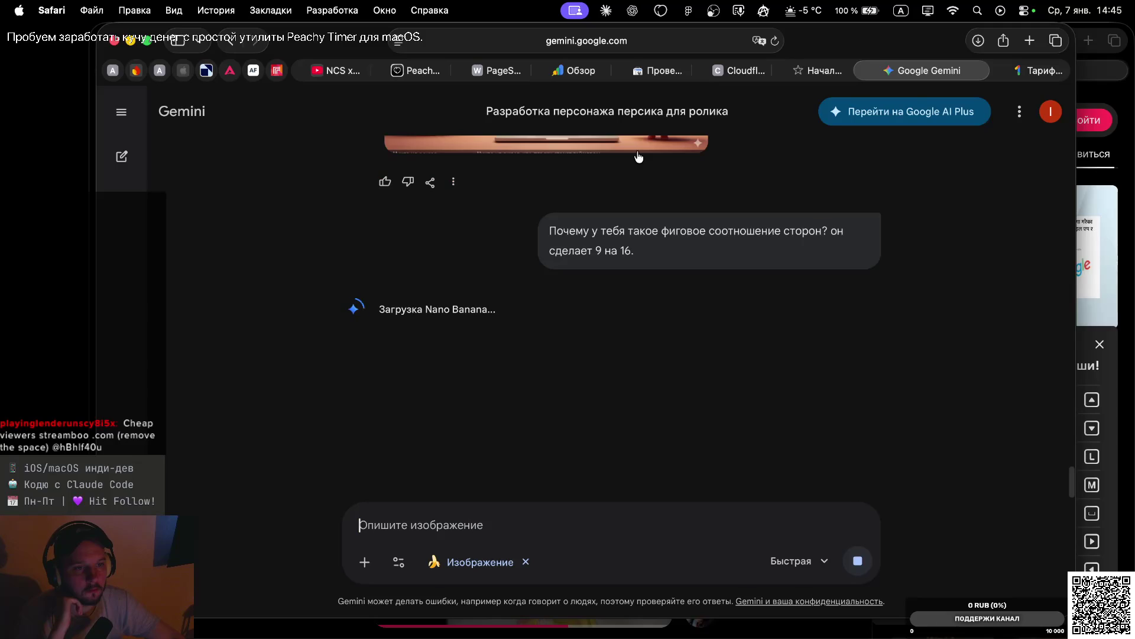
{"action": "scroll", "coordinate": [638, 157], "scroll_direction": "up", "scroll_amount": 1}
{"action": "scroll", "coordinate": [638, 157], "scroll_direction": "up", "scroll_amount": 5}
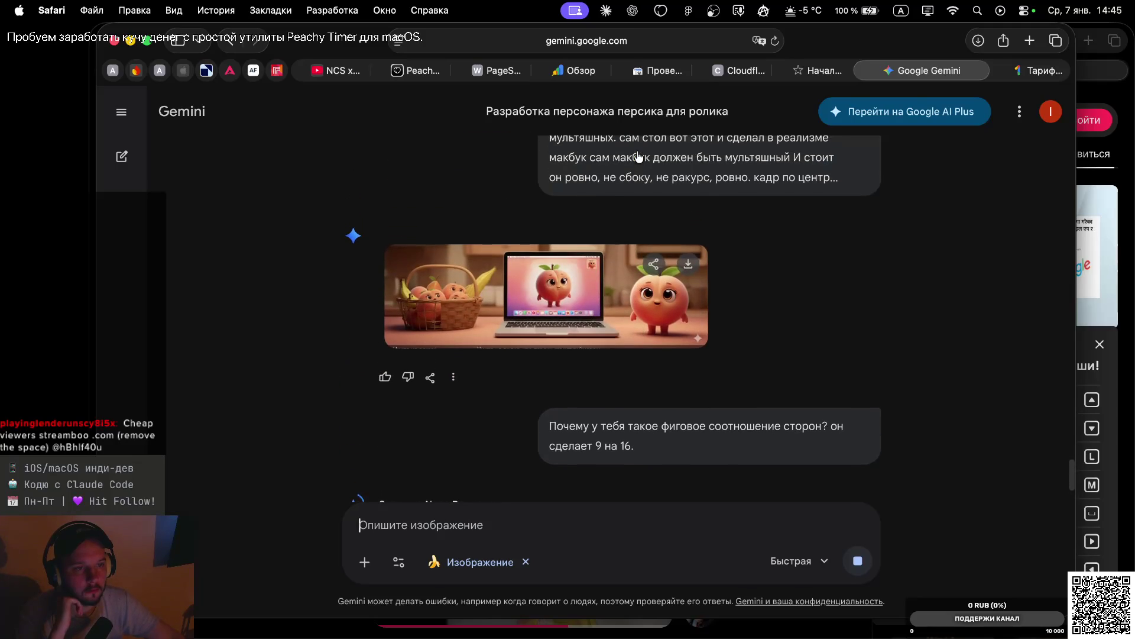
{"action": "scroll", "coordinate": [591, 213], "scroll_direction": "down", "scroll_amount": 8}
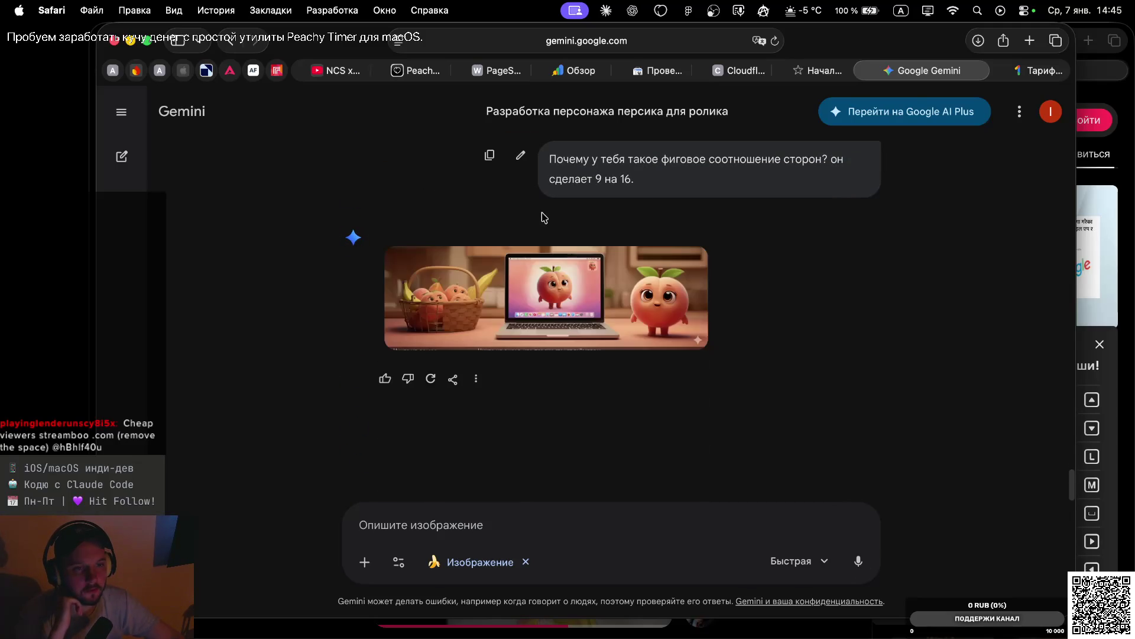
{"action": "scroll", "coordinate": [604, 201], "scroll_direction": "up", "scroll_amount": 5}
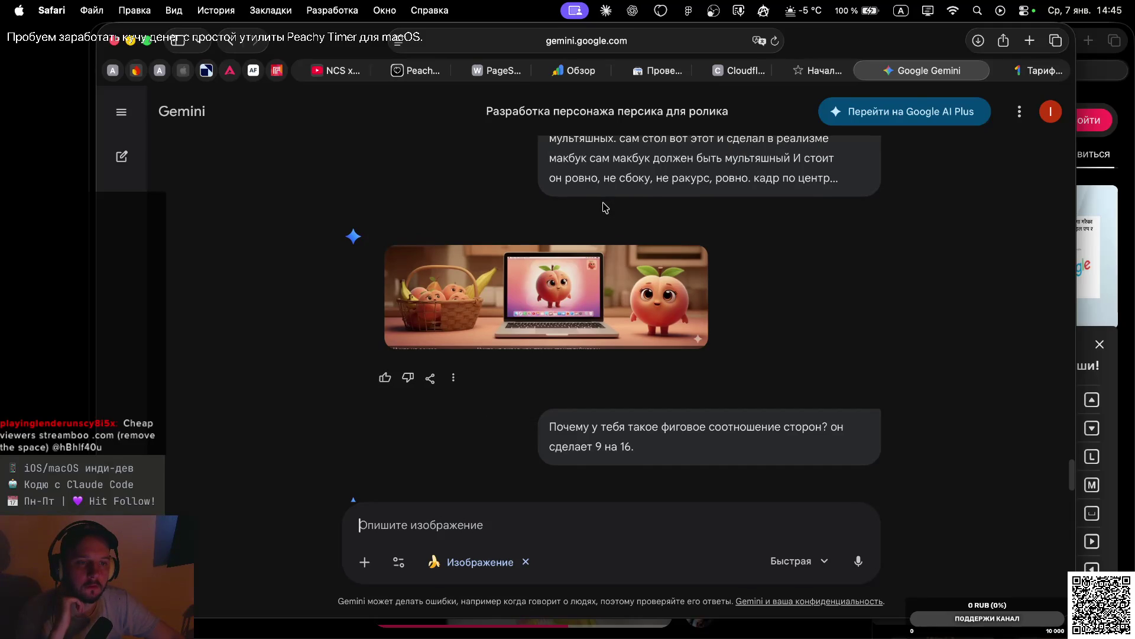
{"action": "scroll", "coordinate": [604, 207], "scroll_direction": "up", "scroll_amount": 2}
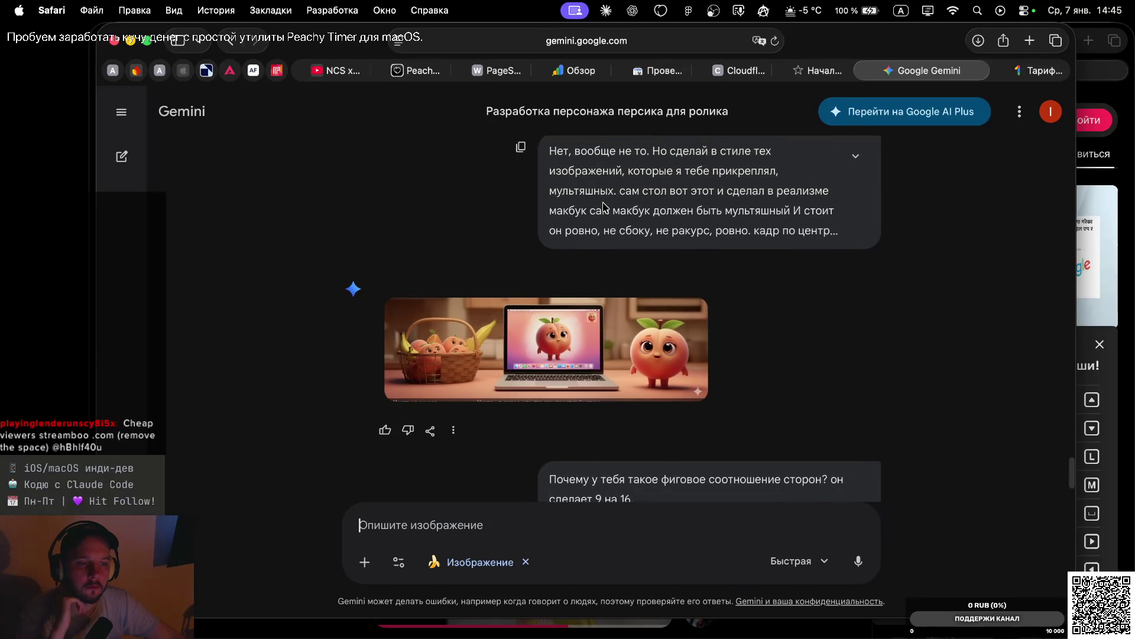
{"action": "scroll", "coordinate": [603, 204], "scroll_direction": "up", "scroll_amount": 3}
{"action": "scroll", "coordinate": [602, 202], "scroll_direction": "up", "scroll_amount": 15}
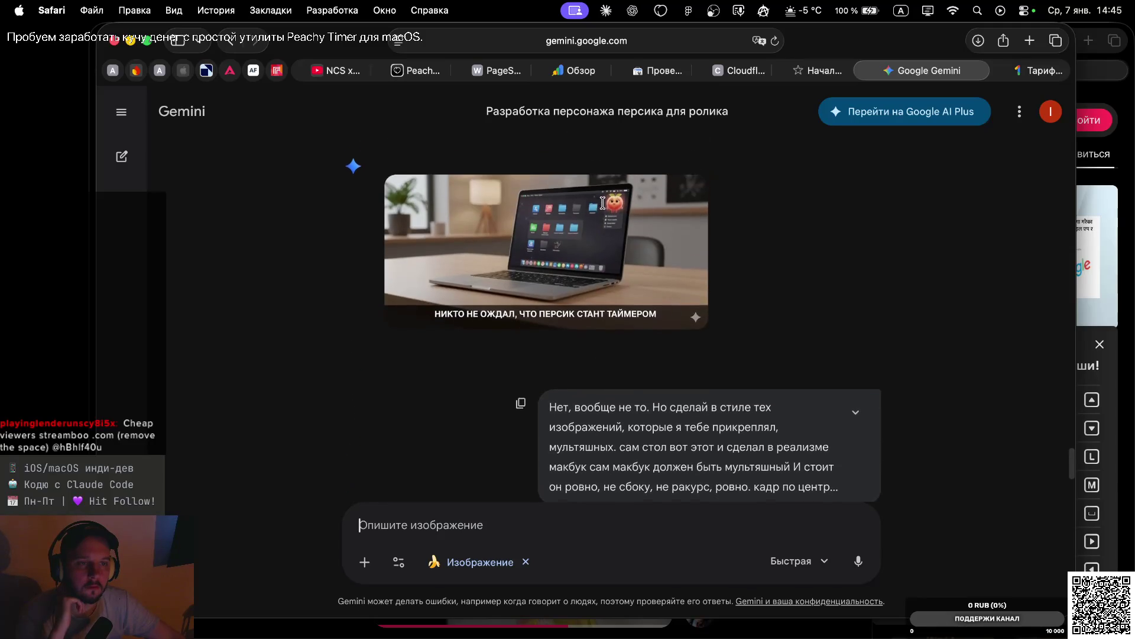
{"action": "scroll", "coordinate": [602, 203], "scroll_direction": "up", "scroll_amount": 5}
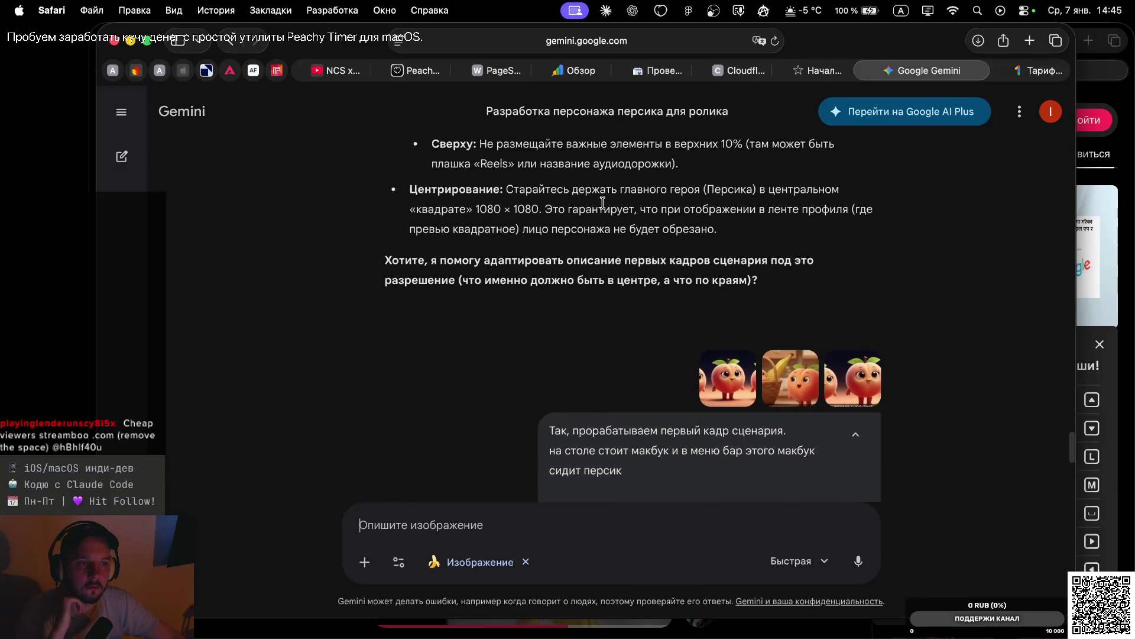
{"action": "scroll", "coordinate": [603, 203], "scroll_direction": "down", "scroll_amount": 12}
{"action": "scroll", "coordinate": [603, 203], "scroll_direction": "down", "scroll_amount": 3}
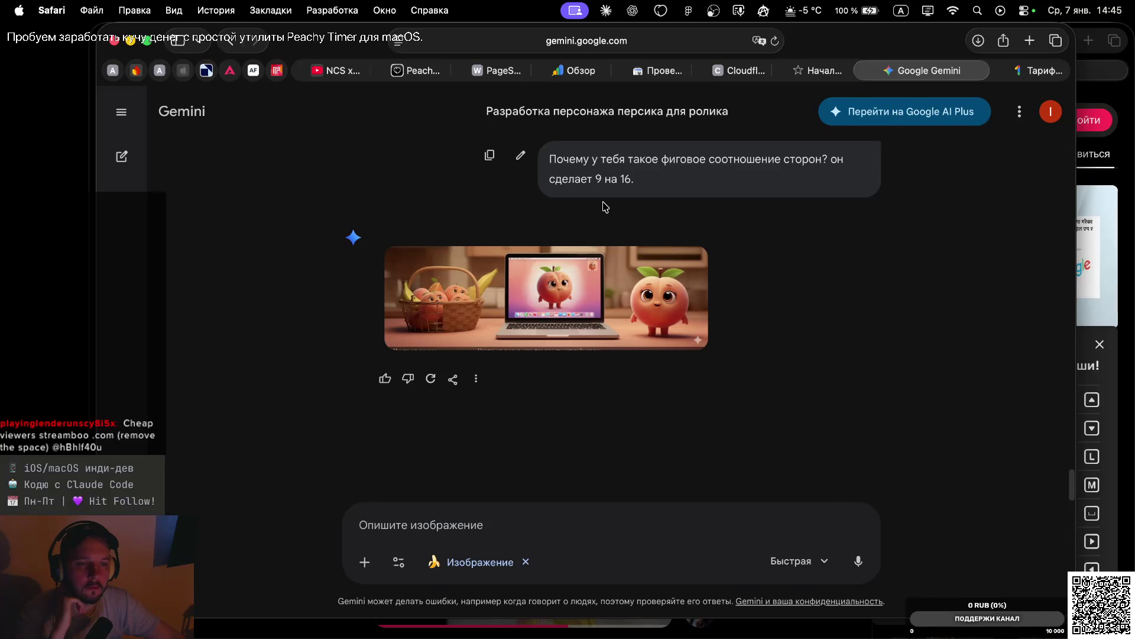
{"action": "scroll", "coordinate": [580, 171], "scroll_direction": "up", "scroll_amount": 2}
{"action": "scroll", "coordinate": [579, 171], "scroll_direction": "up", "scroll_amount": 15}
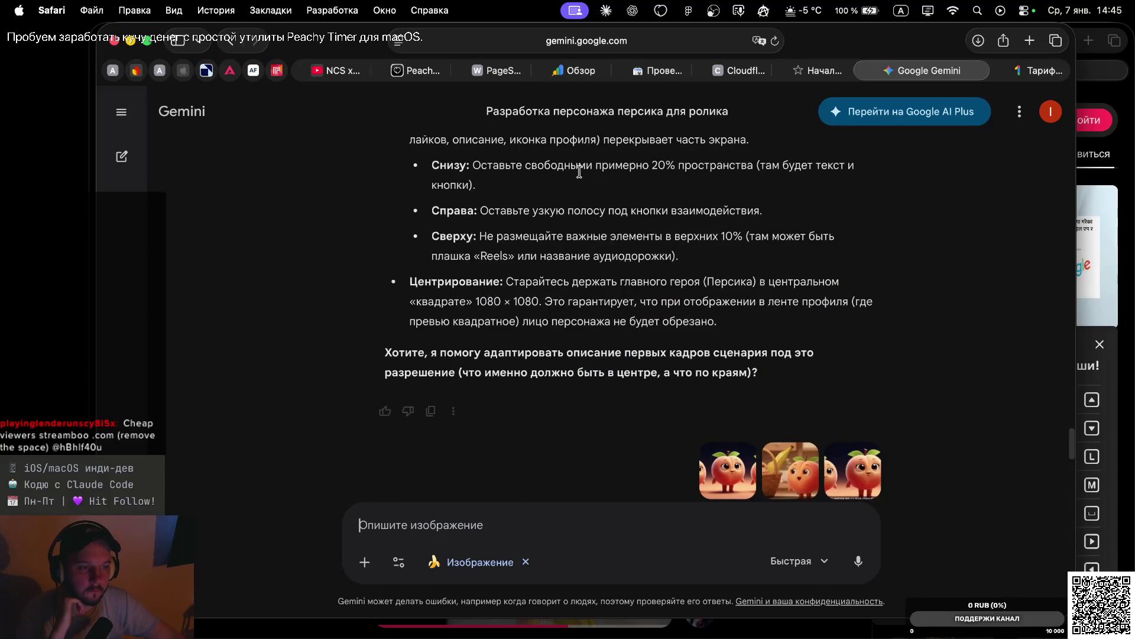
{"action": "scroll", "coordinate": [579, 171], "scroll_direction": "up", "scroll_amount": 10}
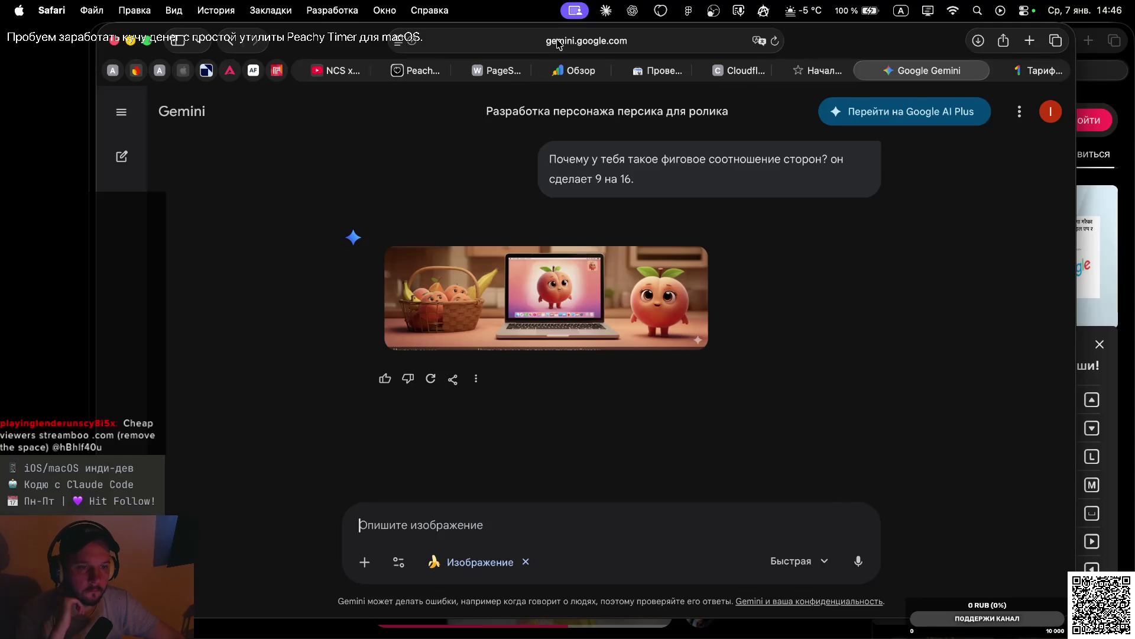
{"action": "scroll", "coordinate": [621, 165], "scroll_direction": "up", "scroll_amount": 4}
{"action": "scroll", "coordinate": [621, 165], "scroll_direction": "down", "scroll_amount": 4}
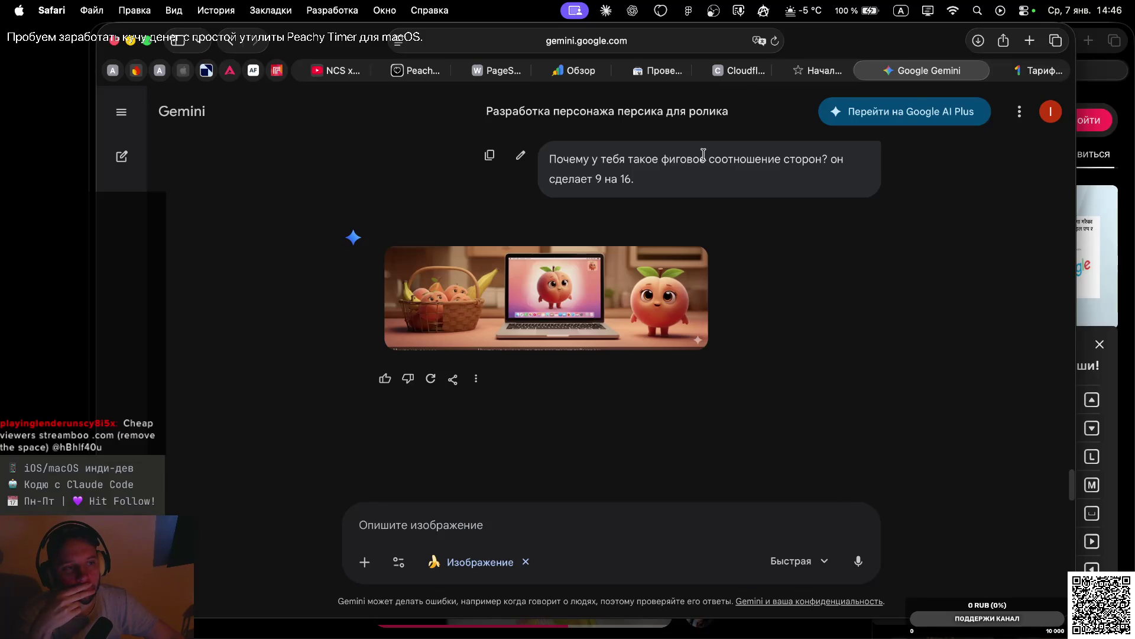
{"action": "key", "text": "super+Tab"}
{"action": "key", "text": "super+Tab"}
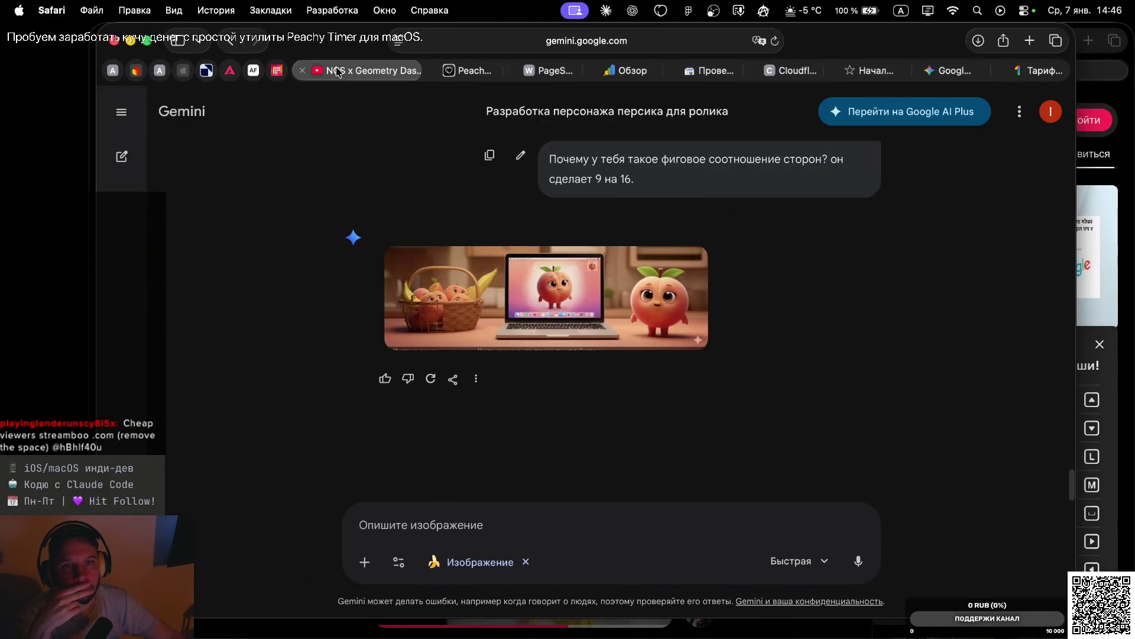
Resume the paused NCS music mix on YouTube
{"action": "left_click", "coordinate": [337, 71]}
{"action": "left_click", "coordinate": [698, 375]}
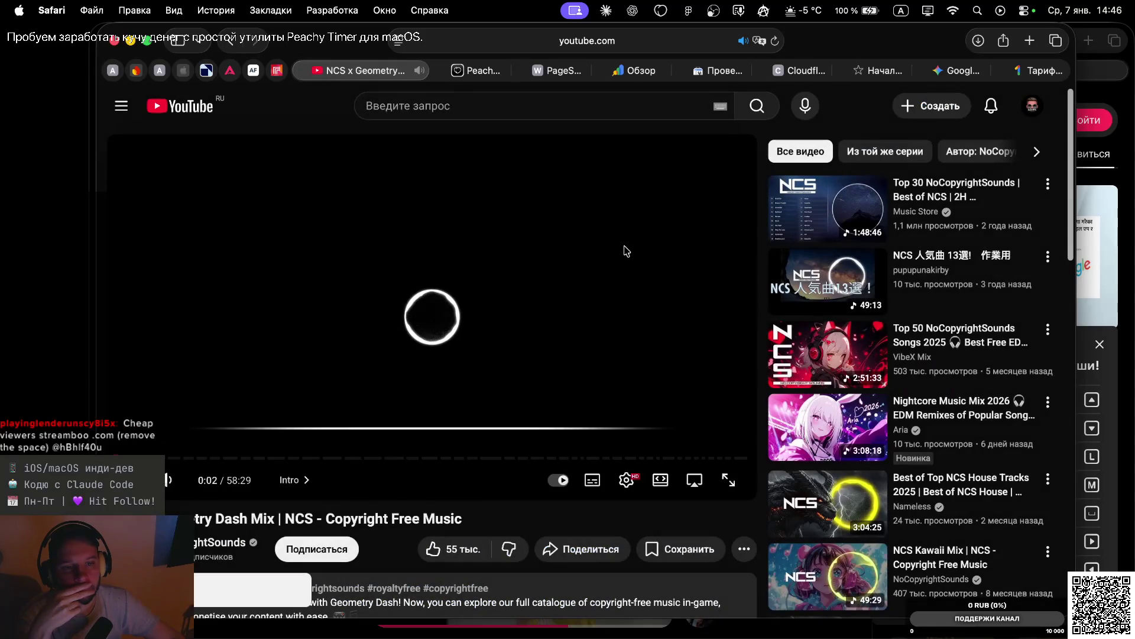
{"action": "key", "text": "super+Tab"}
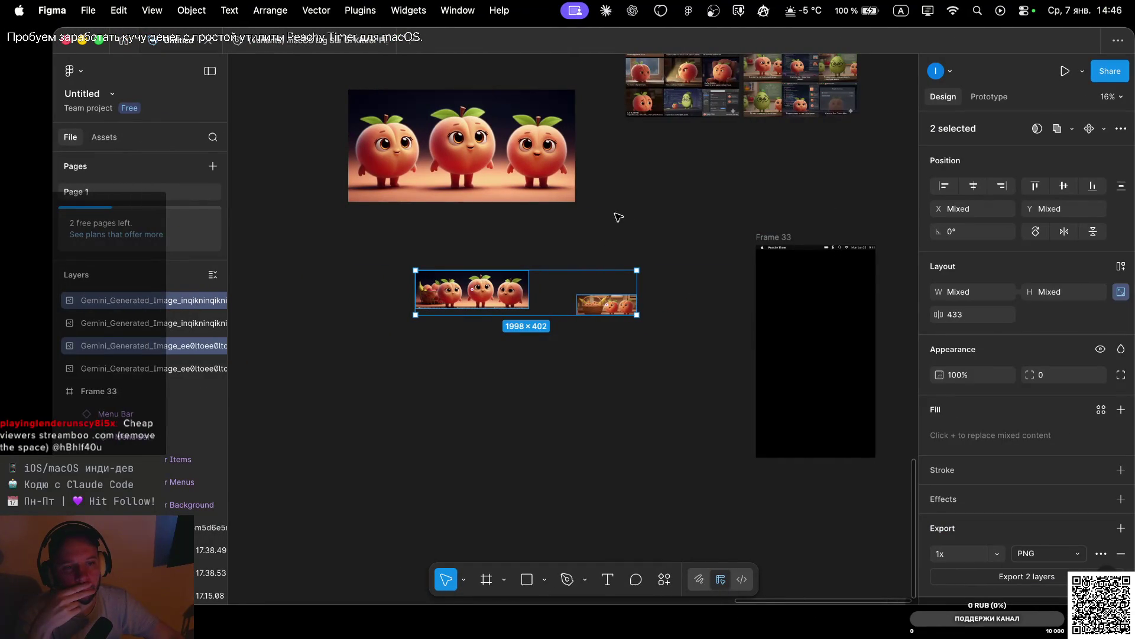
{"action": "key", "text": "super+Tab"}
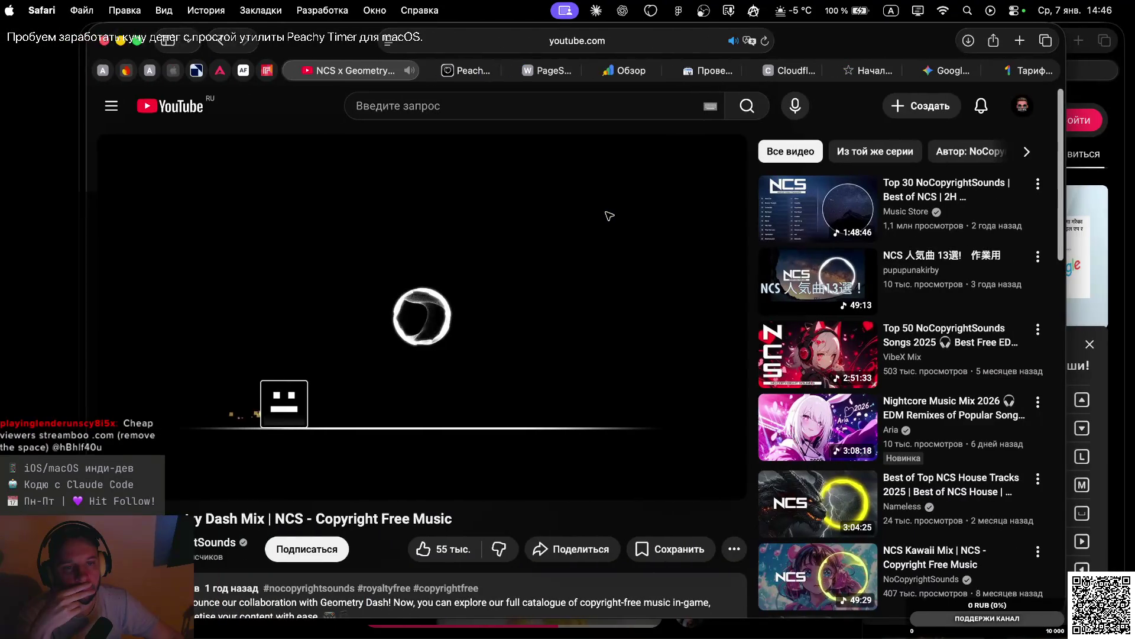
Return to the Gemini chat and review the latest wide peach image
{"action": "left_click", "coordinate": [964, 71]}
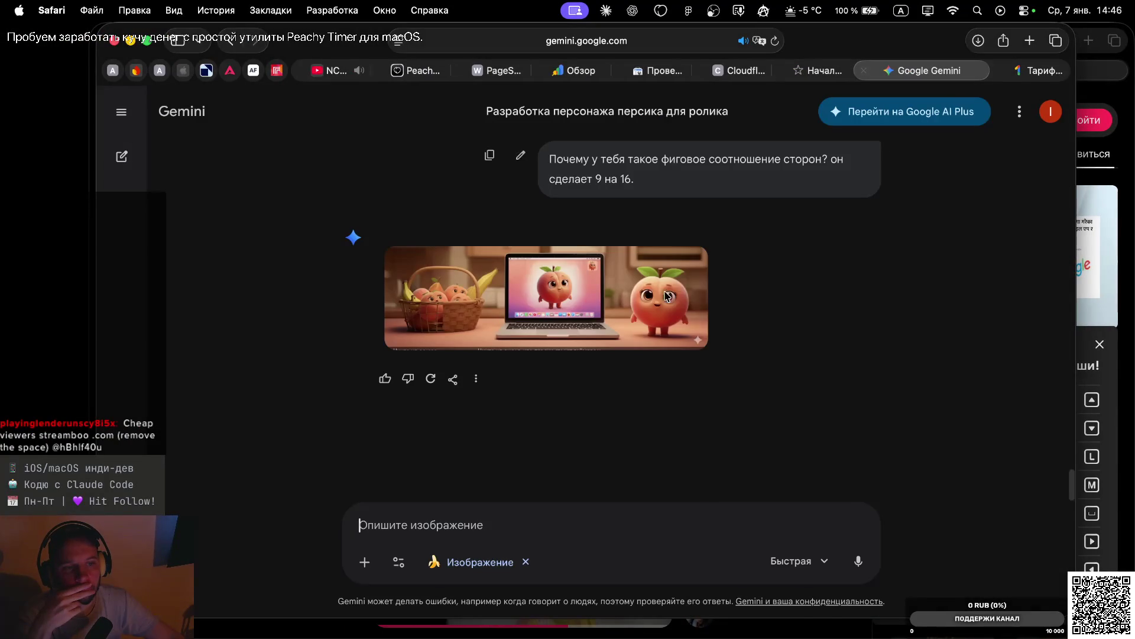
{"action": "scroll", "coordinate": [670, 238], "scroll_direction": "up", "scroll_amount": 3}
{"action": "scroll", "coordinate": [670, 237], "scroll_direction": "up", "scroll_amount": 8}
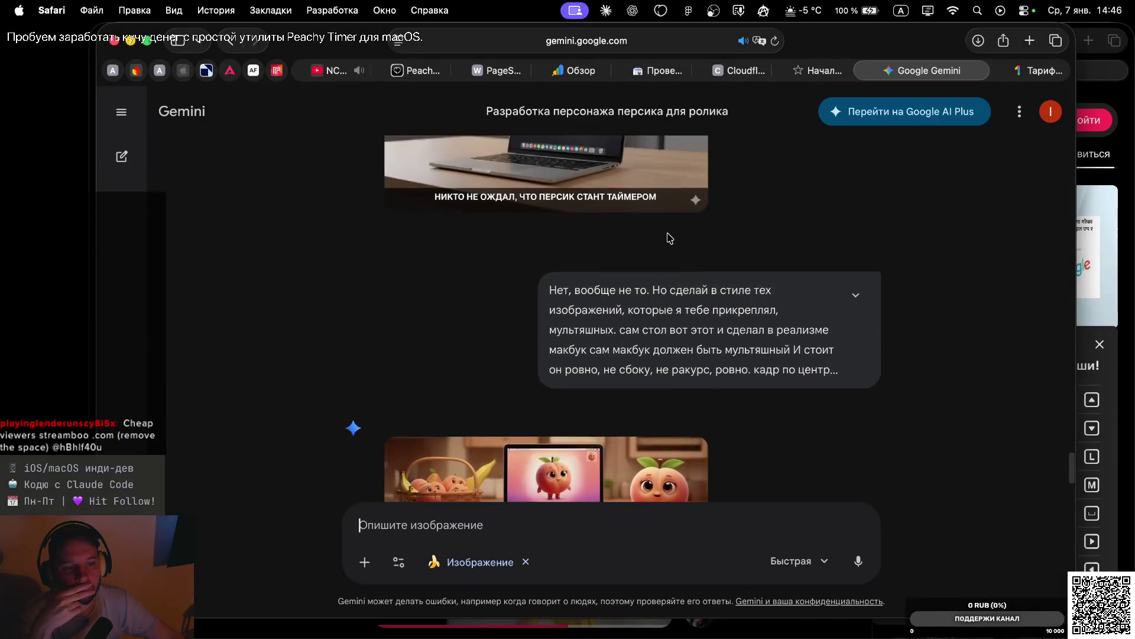
{"action": "scroll", "coordinate": [695, 330], "scroll_direction": "down", "scroll_amount": 8}
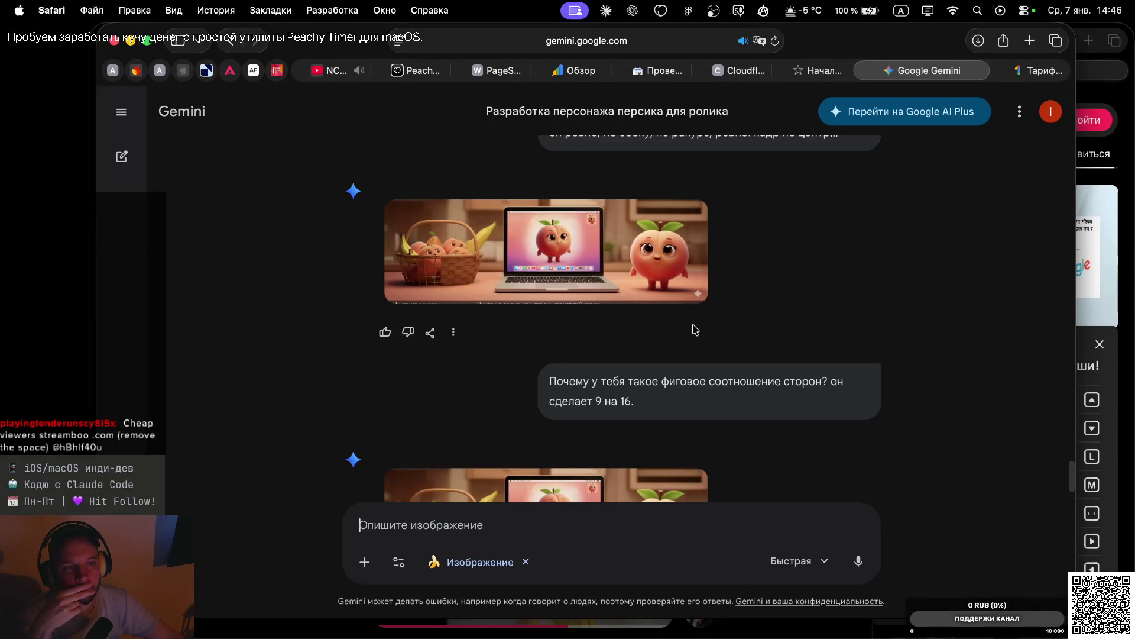
{"action": "scroll", "coordinate": [695, 330], "scroll_direction": "down", "scroll_amount": 3}
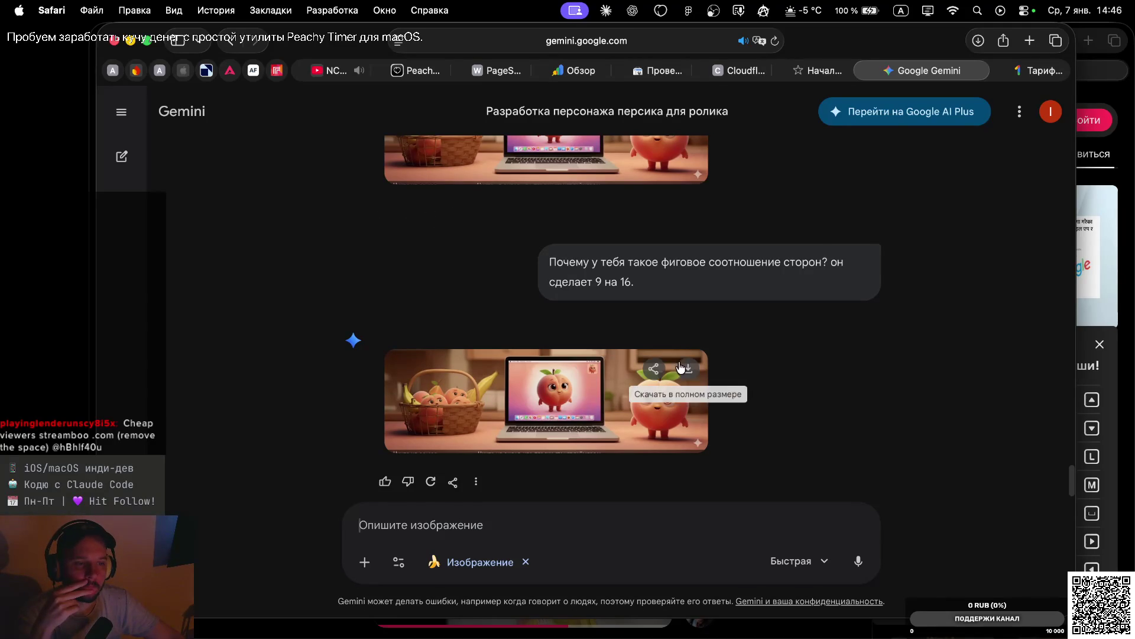
Download the latest peach-and-laptop image at full size and review earlier messages
{"action": "left_click", "coordinate": [688, 369]}
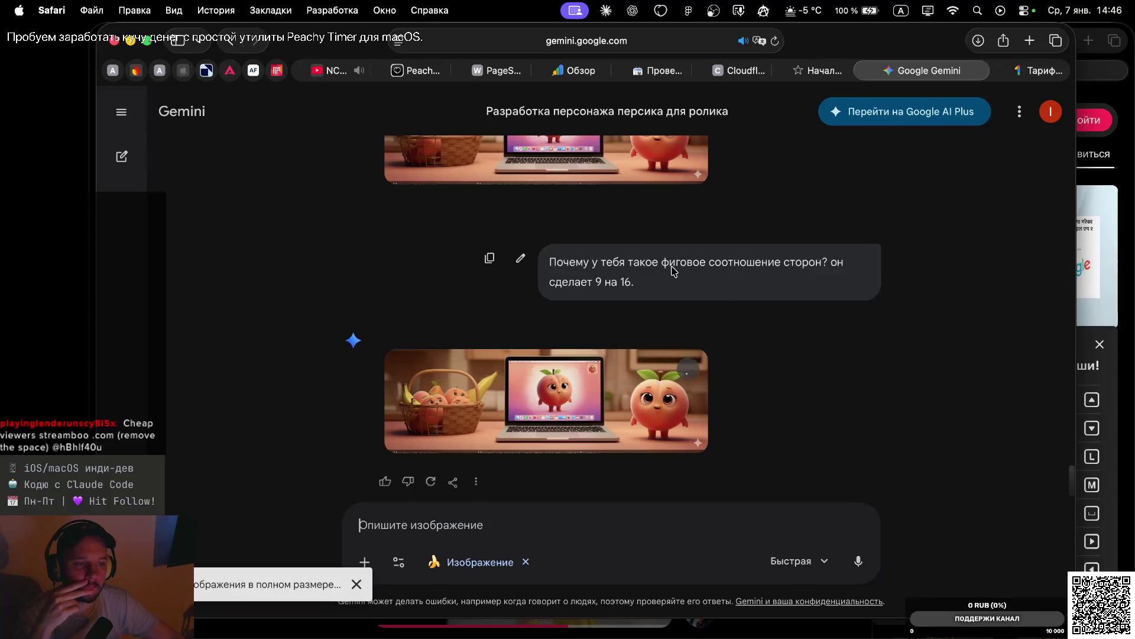
{"action": "scroll", "coordinate": [702, 309], "scroll_direction": "down", "scroll_amount": 3}
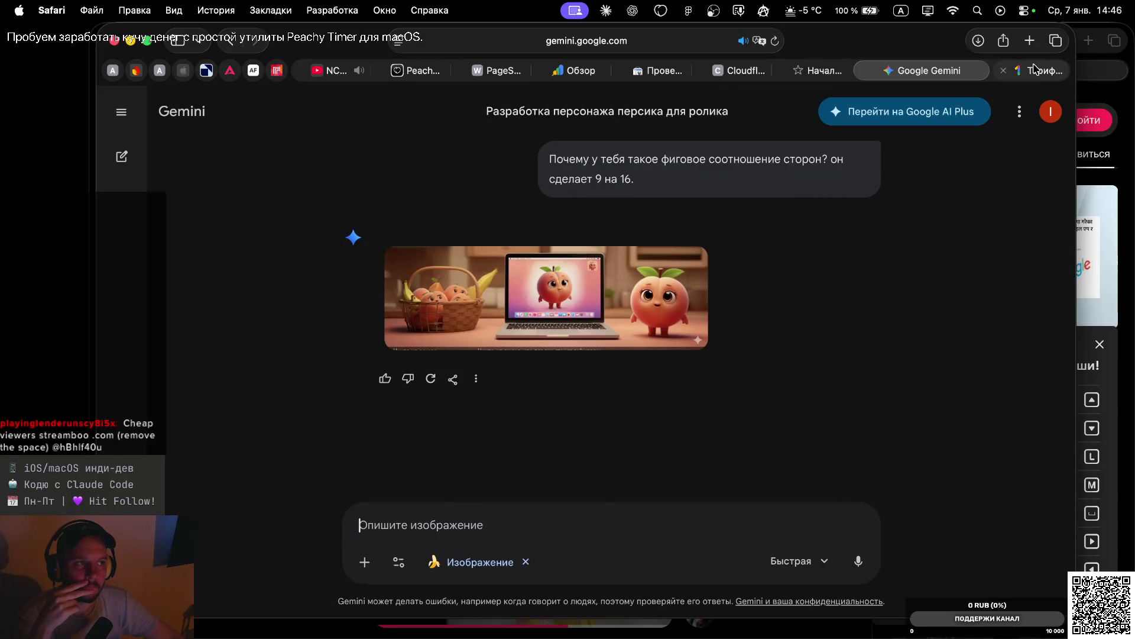
{"action": "mouse_move", "coordinate": [1035, 68]}
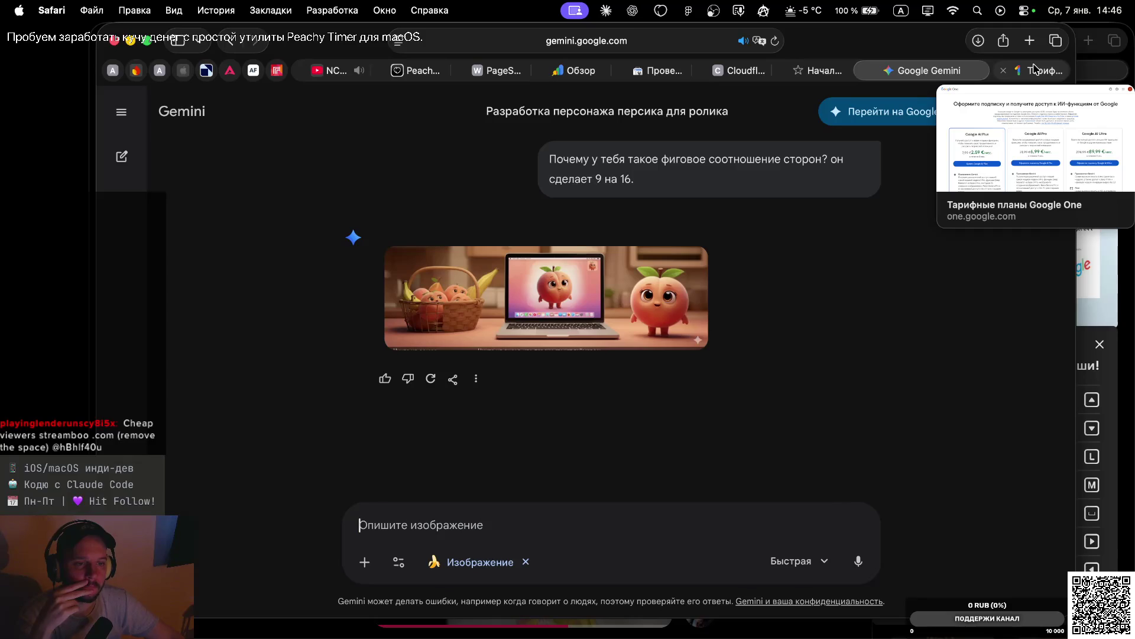
{"action": "scroll", "coordinate": [738, 203], "scroll_direction": "up", "scroll_amount": 1}
{"action": "scroll", "coordinate": [738, 203], "scroll_direction": "up", "scroll_amount": 1}
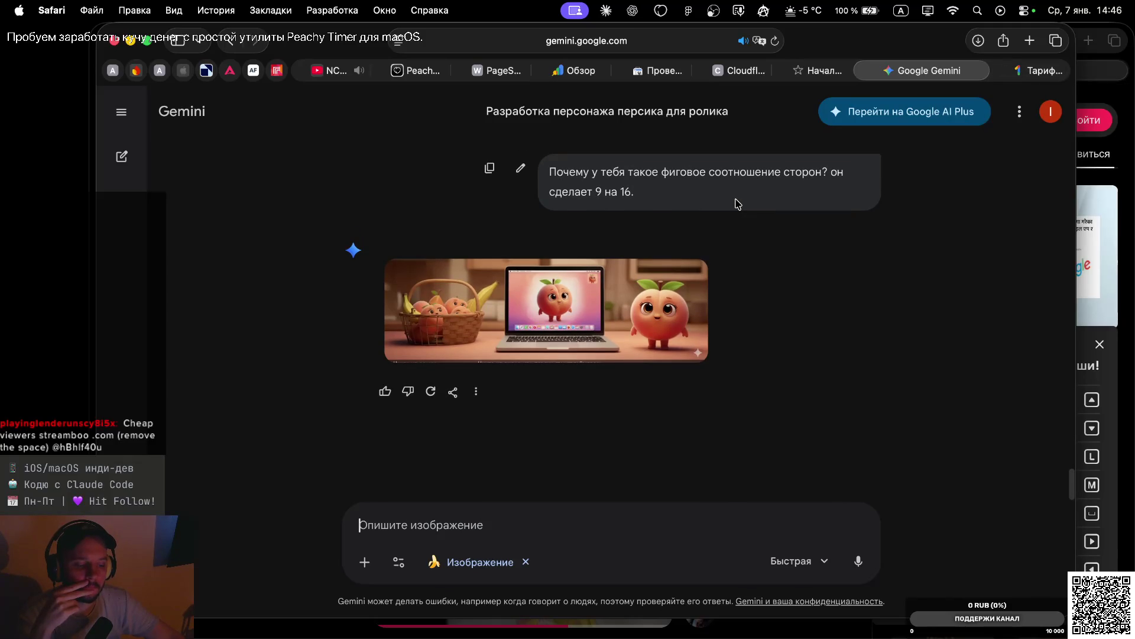
{"action": "scroll", "coordinate": [738, 203], "scroll_direction": "up", "scroll_amount": 5}
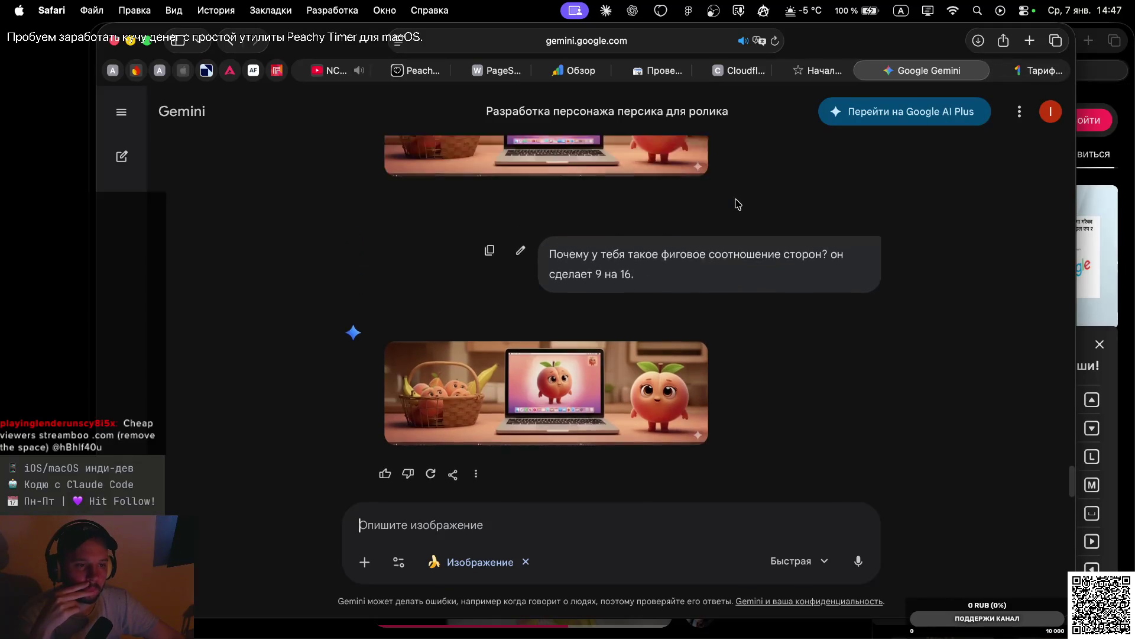
{"action": "scroll", "coordinate": [736, 204], "scroll_direction": "up", "scroll_amount": 8}
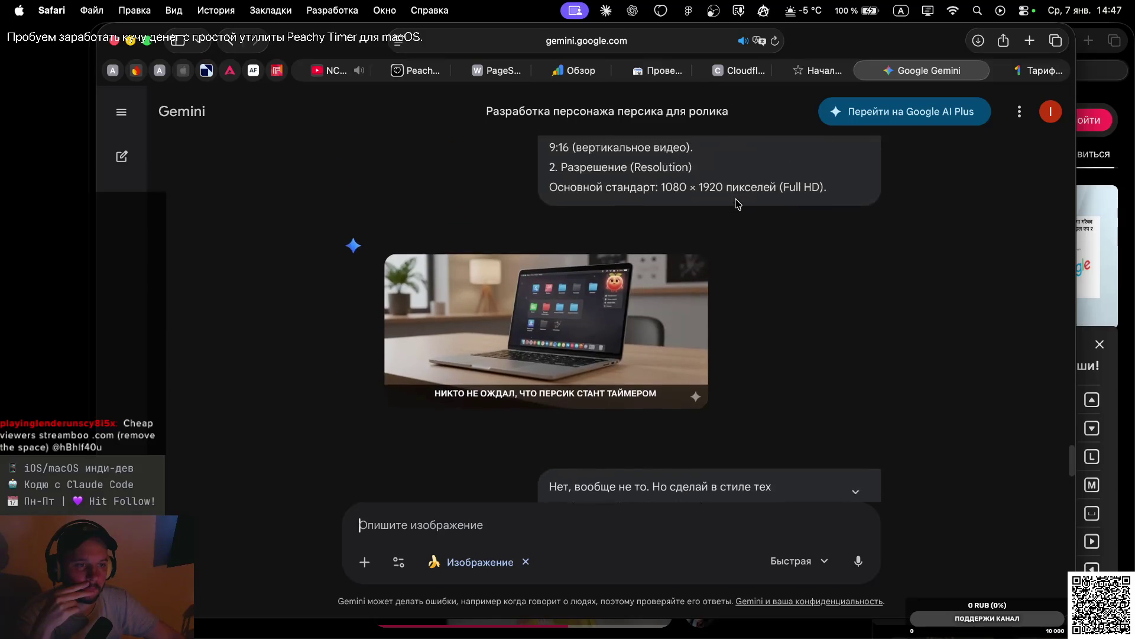
{"action": "scroll", "coordinate": [737, 203], "scroll_direction": "down", "scroll_amount": 15}
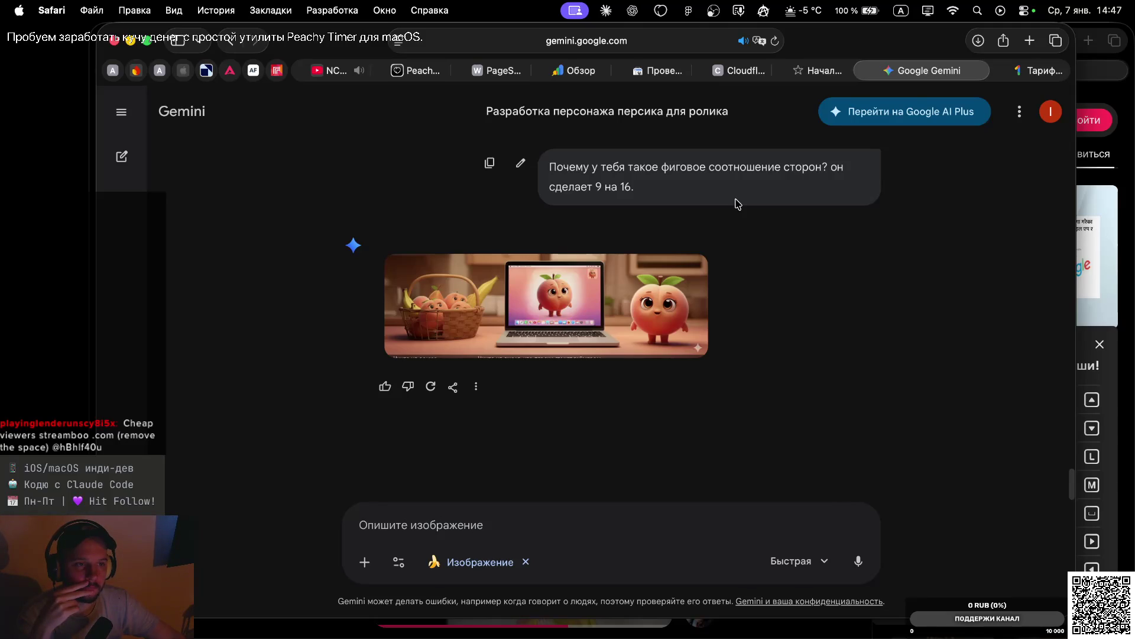
Check the Claude/Downloads desktop, then bring up the Figma file with the peach images
{"action": "scroll", "coordinate": [694, 147], "scroll_direction": "up", "scroll_amount": 10}
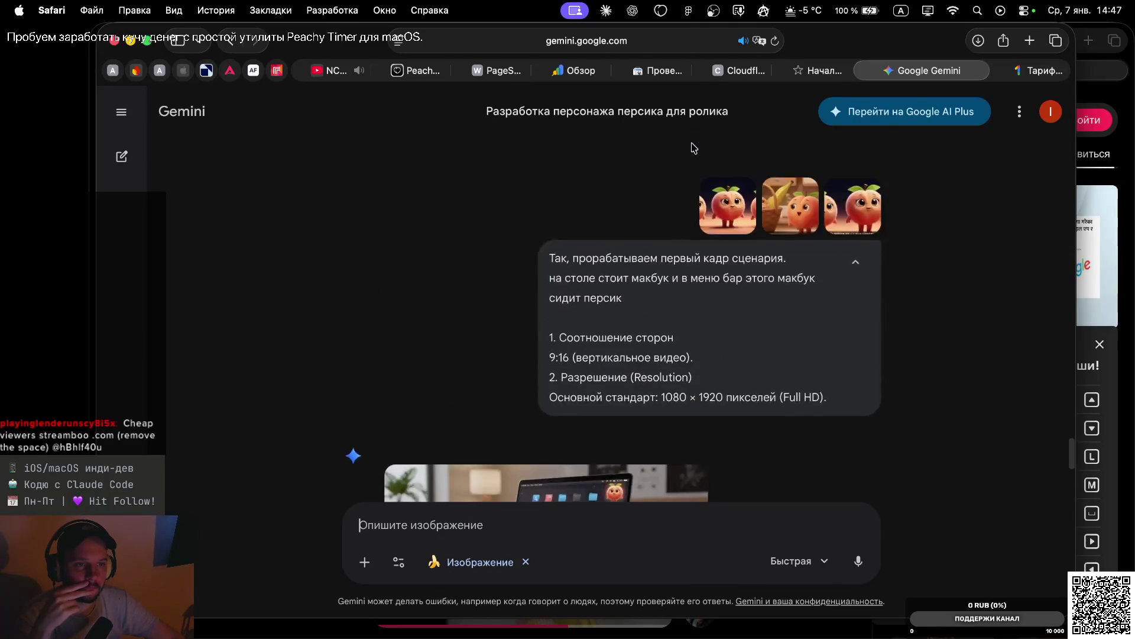
{"action": "key", "text": "ctrl+Left"}
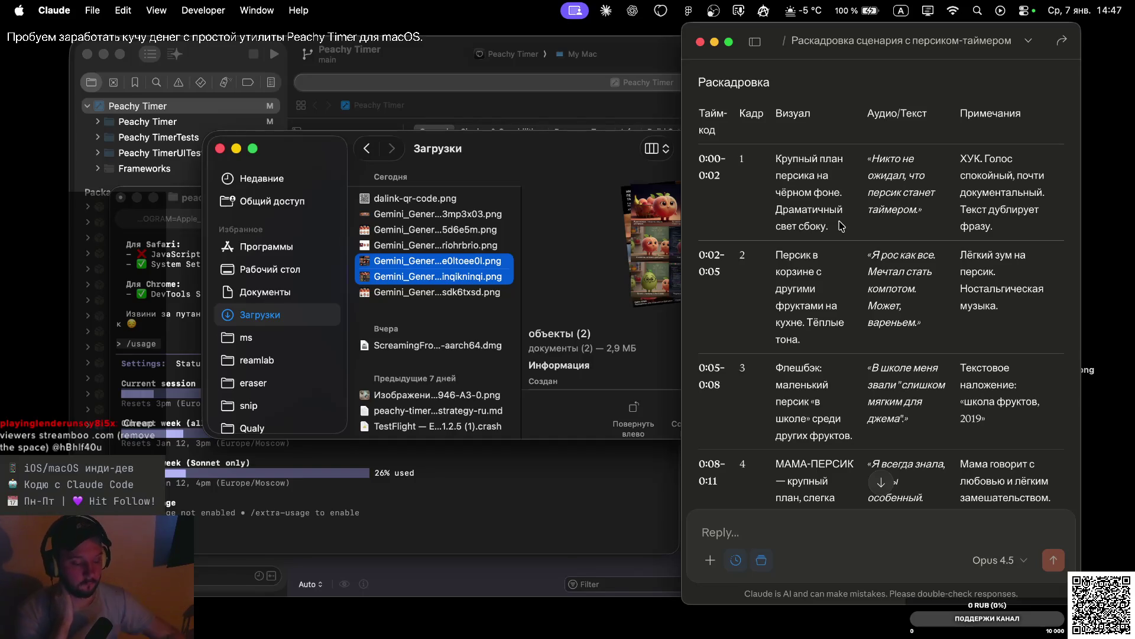
{"action": "key", "text": "super+Tab"}
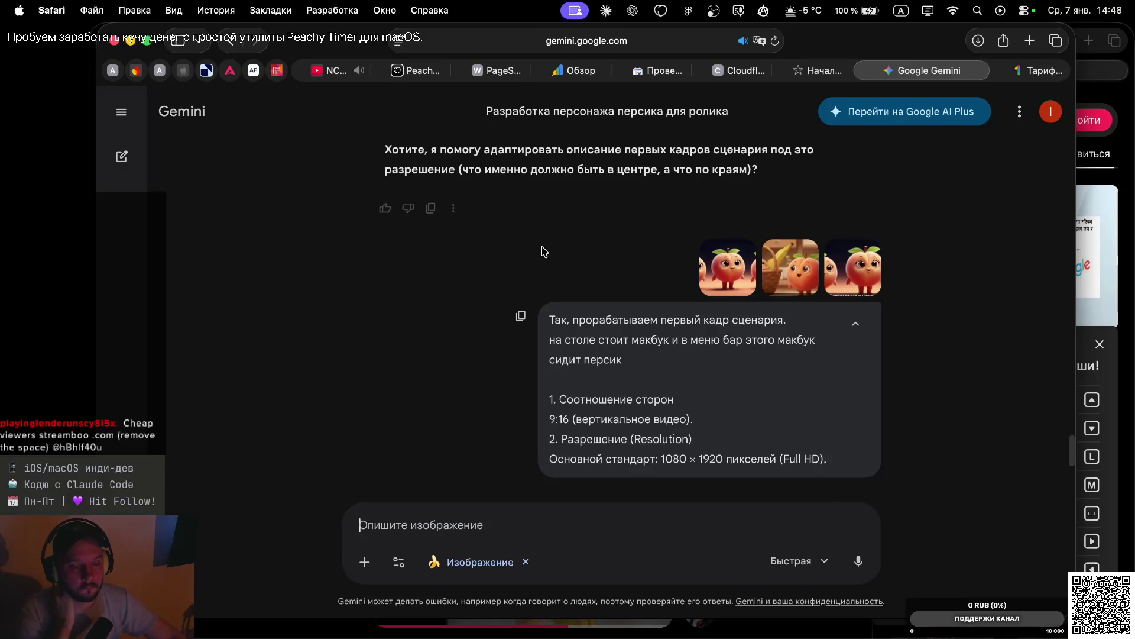
{"action": "scroll", "coordinate": [581, 236], "scroll_direction": "up", "scroll_amount": 5}
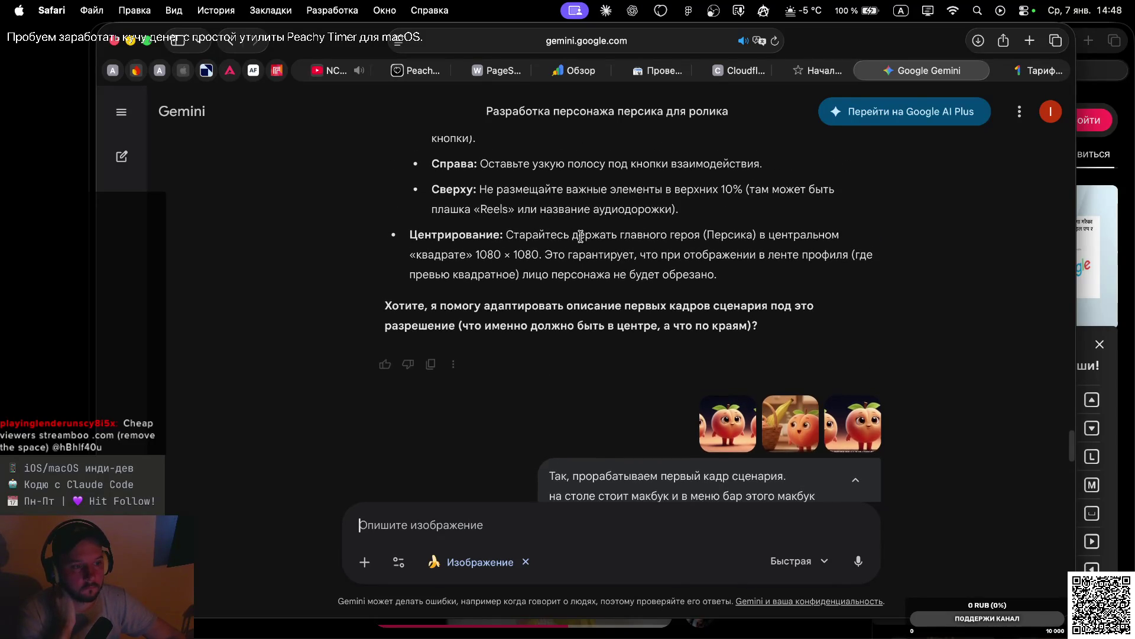
{"action": "scroll", "coordinate": [581, 236], "scroll_direction": "up", "scroll_amount": 3}
{"action": "scroll", "coordinate": [710, 291], "scroll_direction": "down", "scroll_amount": 5}
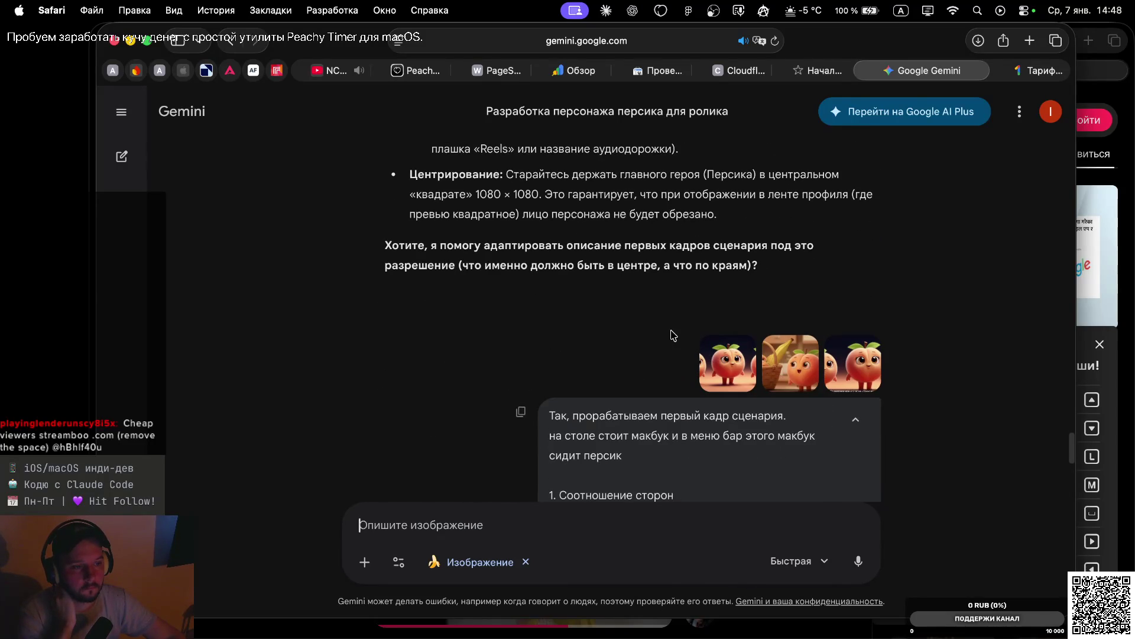
{"action": "key", "text": "super+Tab"}
{"action": "key", "text": "super+Tab"}
{"action": "key", "text": "super+Tab"}
{"action": "key", "text": "Tab"}
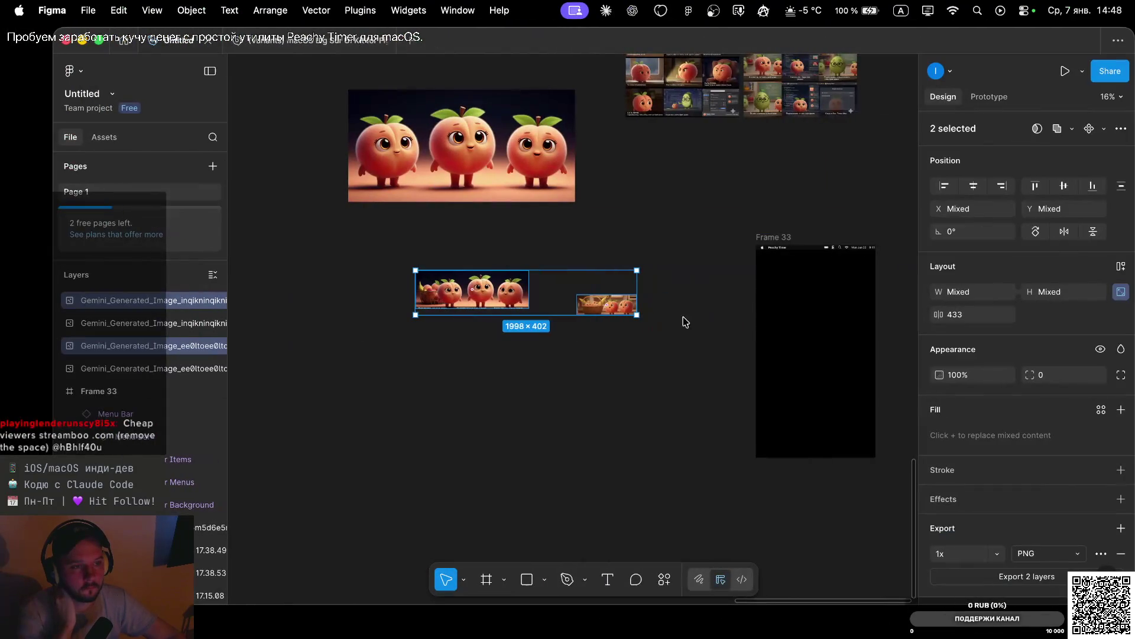
Deselect the two peach images on the Figma canvas
{"action": "left_click", "coordinate": [567, 242]}
{"action": "scroll", "coordinate": [634, 237], "scroll_direction": "up", "scroll_amount": 5}
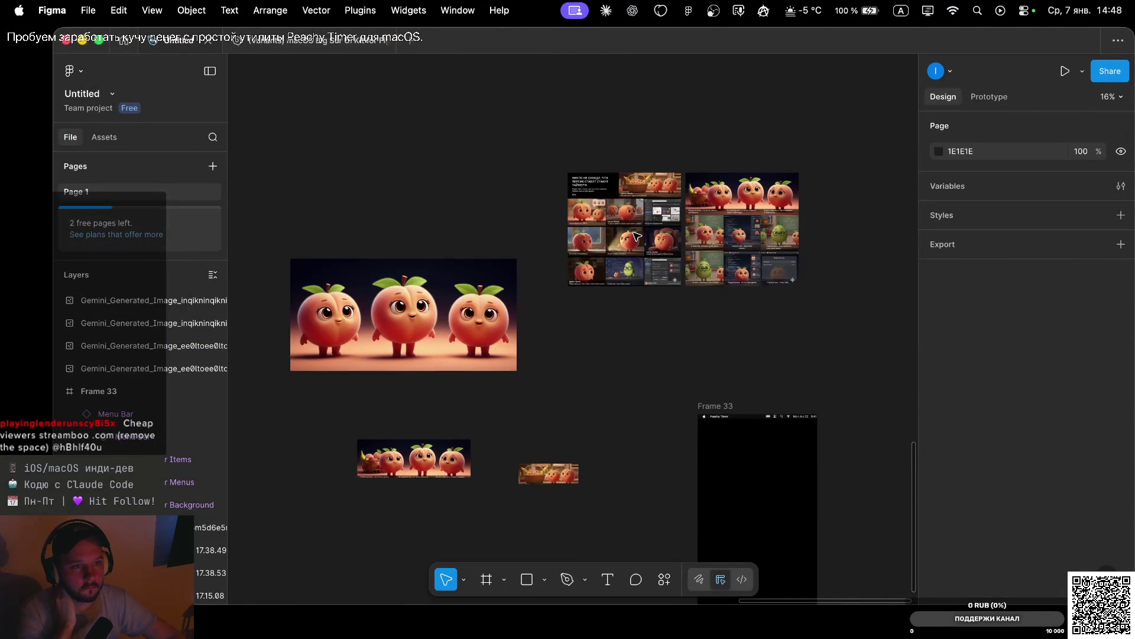
{"action": "scroll", "coordinate": [636, 237], "scroll_direction": "down", "scroll_amount": 3}
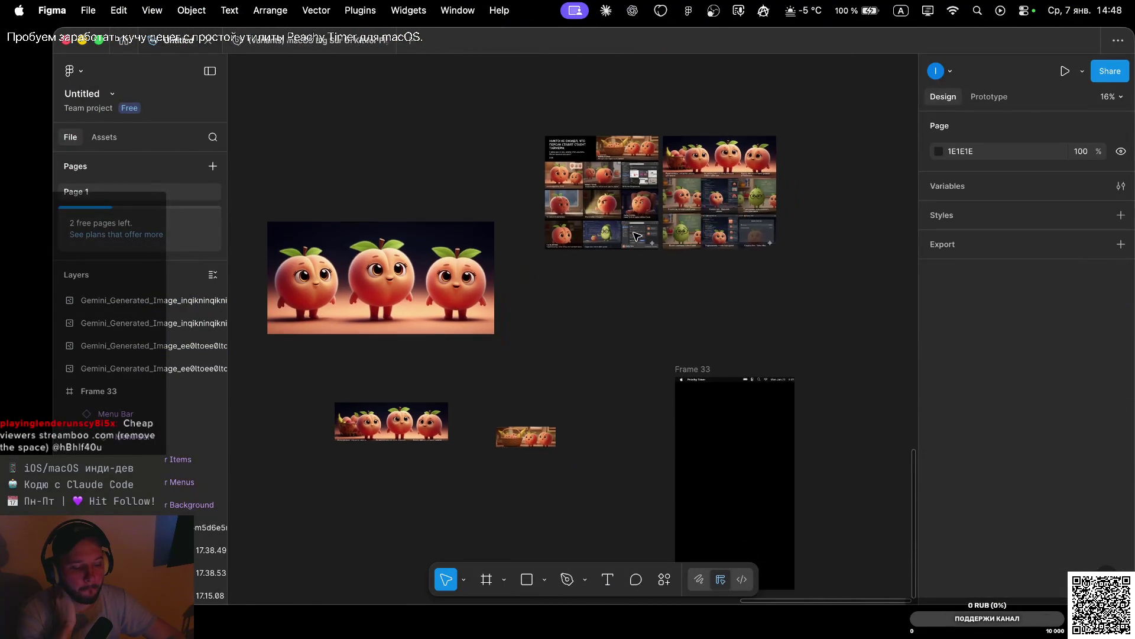
{"action": "scroll", "coordinate": [636, 236], "scroll_direction": "down", "scroll_amount": 5}
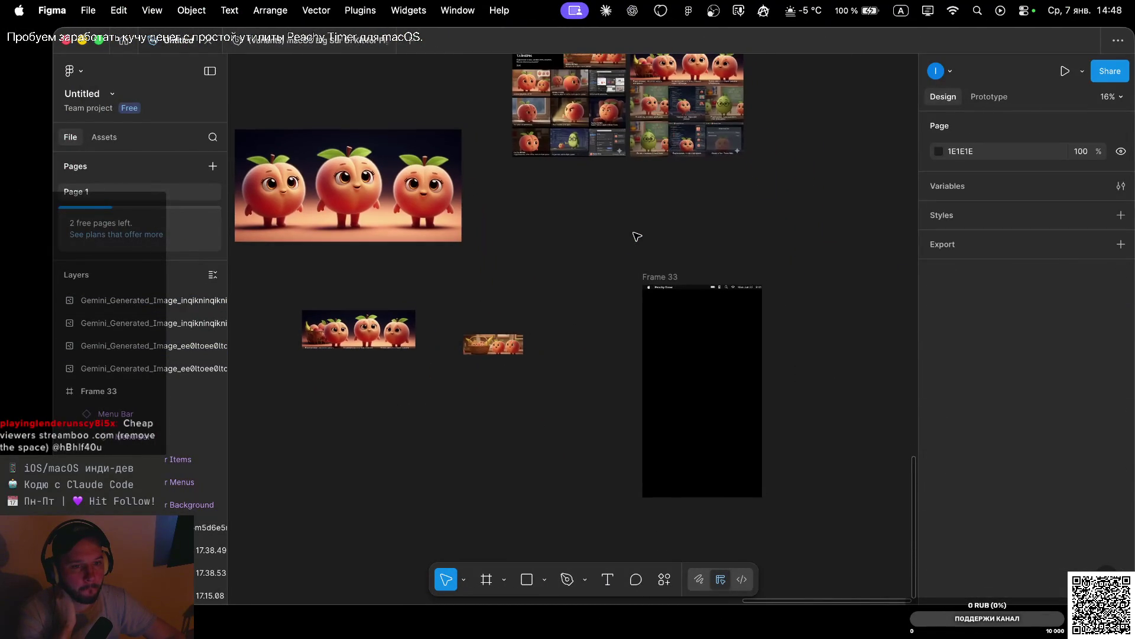
Download the full-size image and select Gemini_Generated_Image_3x03mp3x03mp3x03.png in Downloads
{"action": "key", "text": "ctrl+Left"}
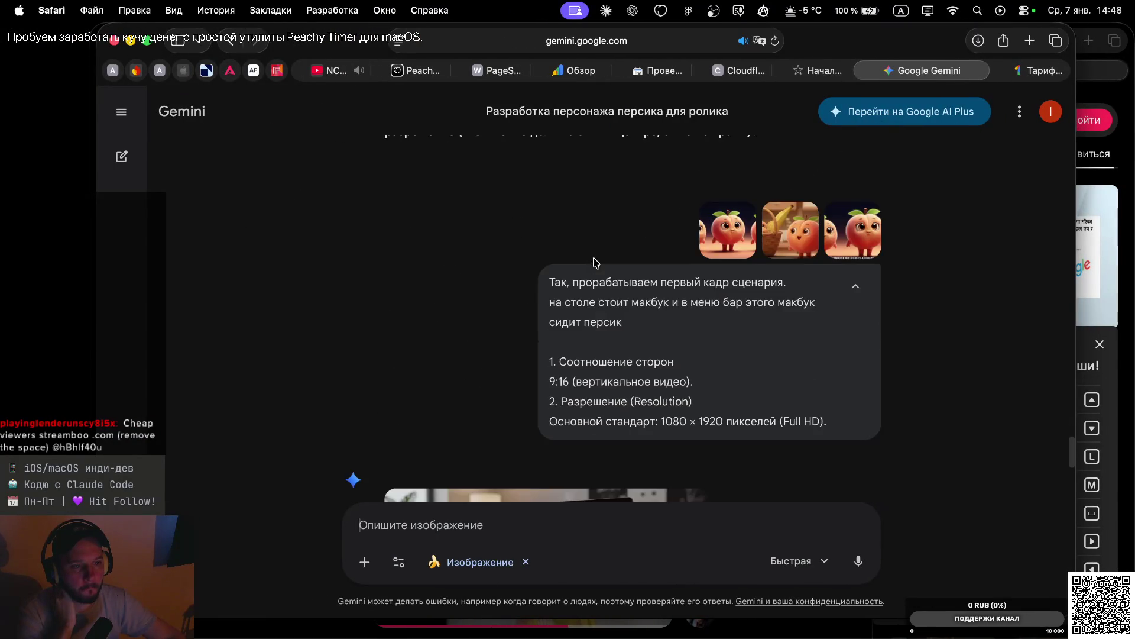
{"action": "left_click", "coordinate": [688, 267]}
{"action": "key", "text": "ctrl+Right"}
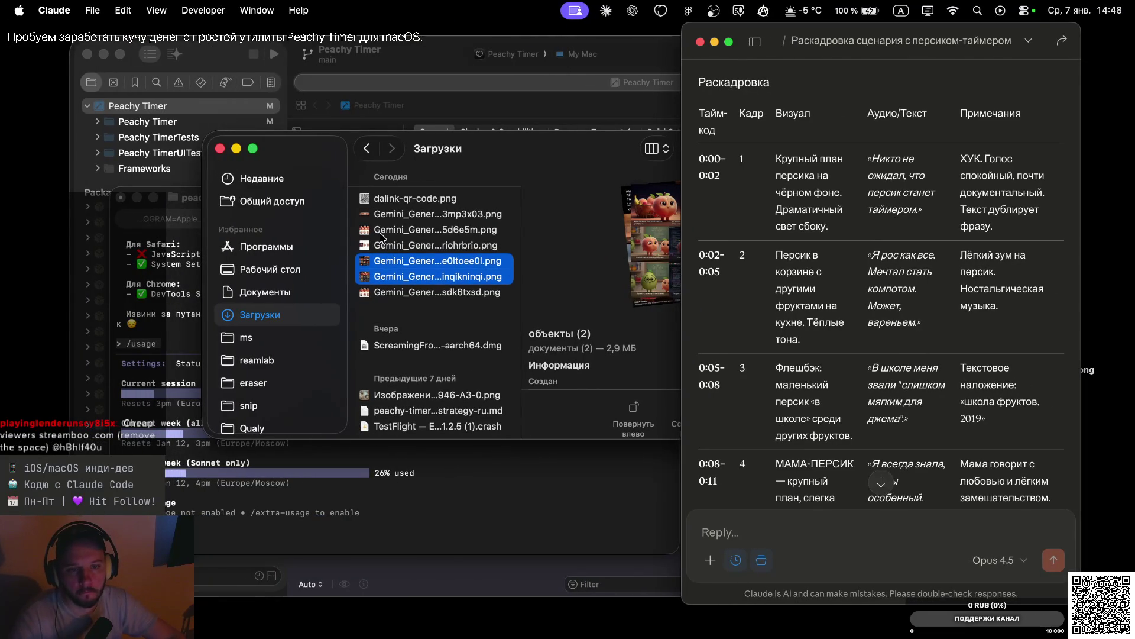
{"action": "left_click", "coordinate": [382, 215]}
{"action": "left_click", "coordinate": [391, 216]}
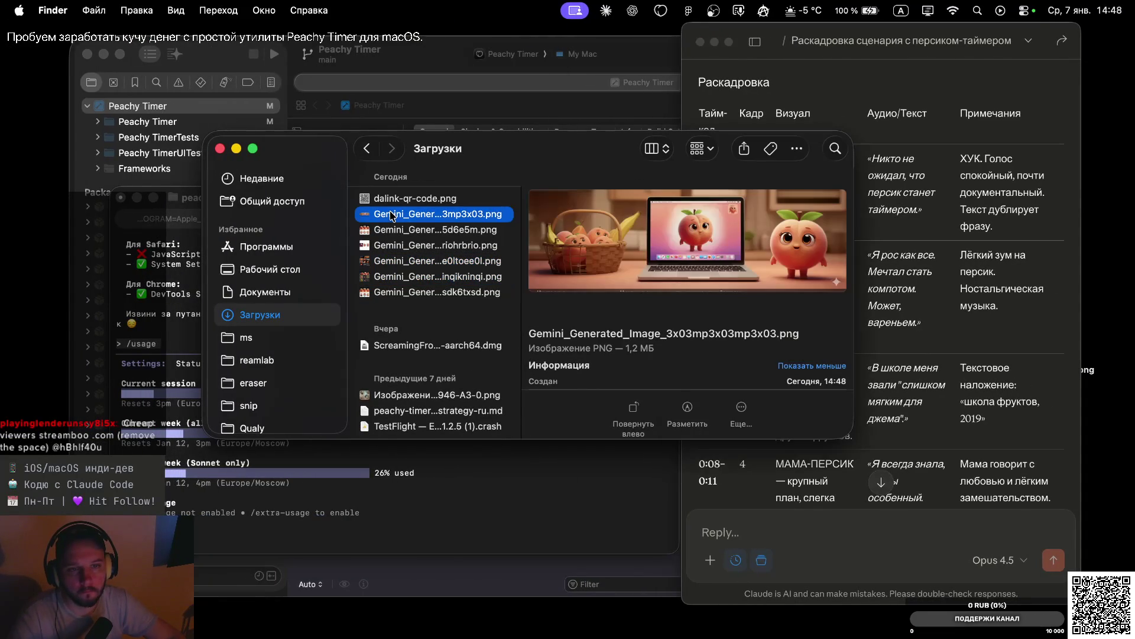
{"action": "key", "text": "ctrl+Left"}
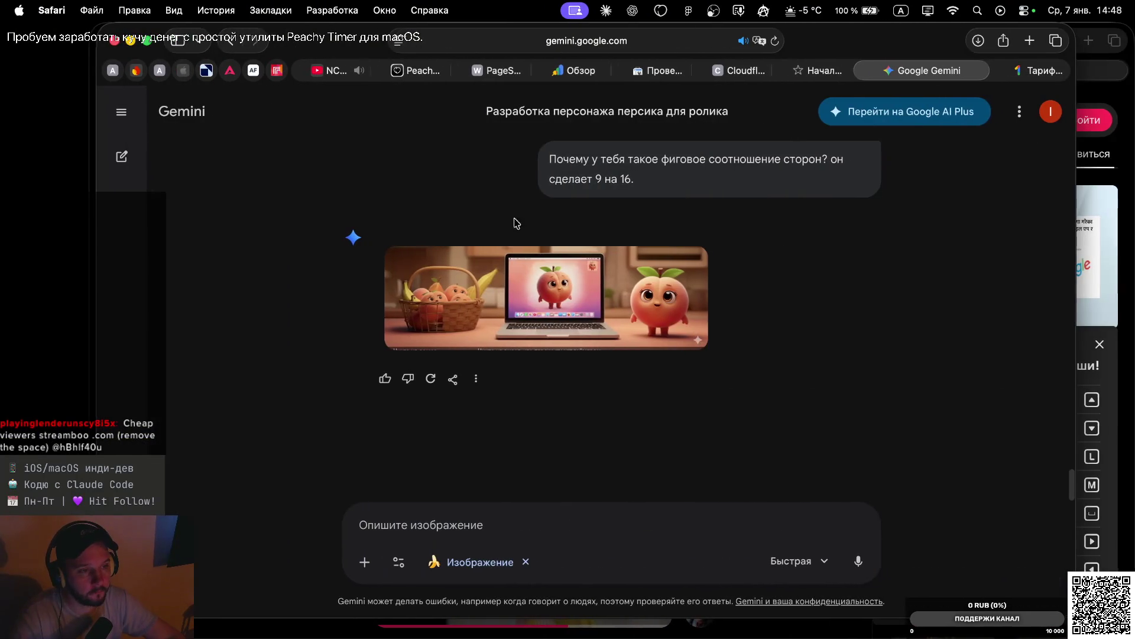
{"action": "key", "text": "ctrl+Right"}
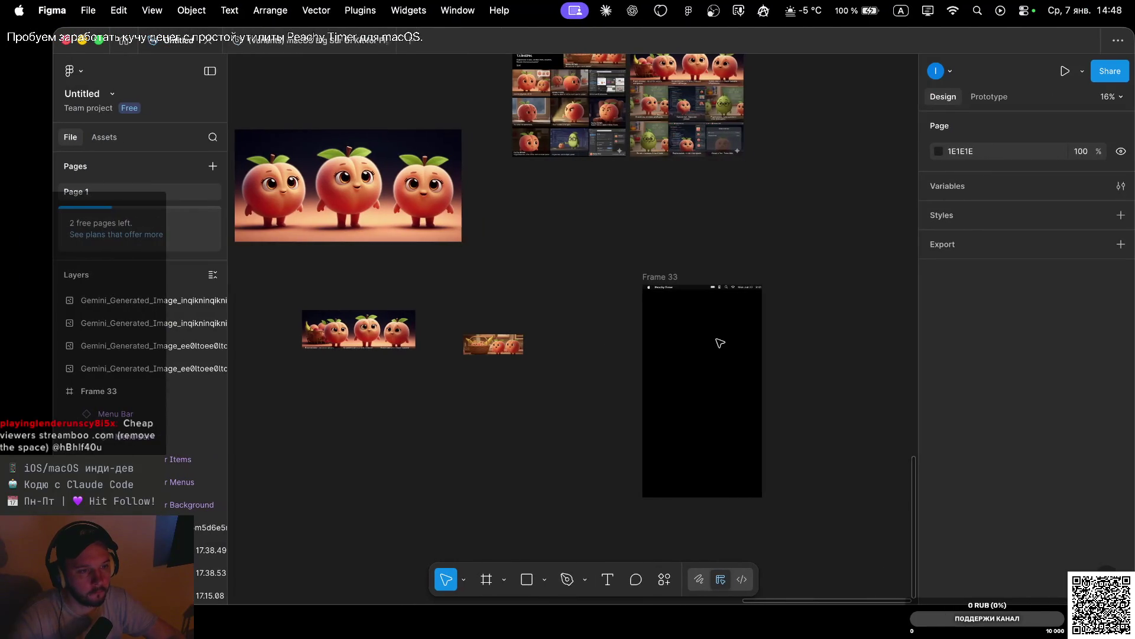
Paste the peach-and-laptop image into Frame 33 and resize it to the frame width
{"action": "left_click", "coordinate": [699, 335]}
{"action": "key", "text": "super+v"}
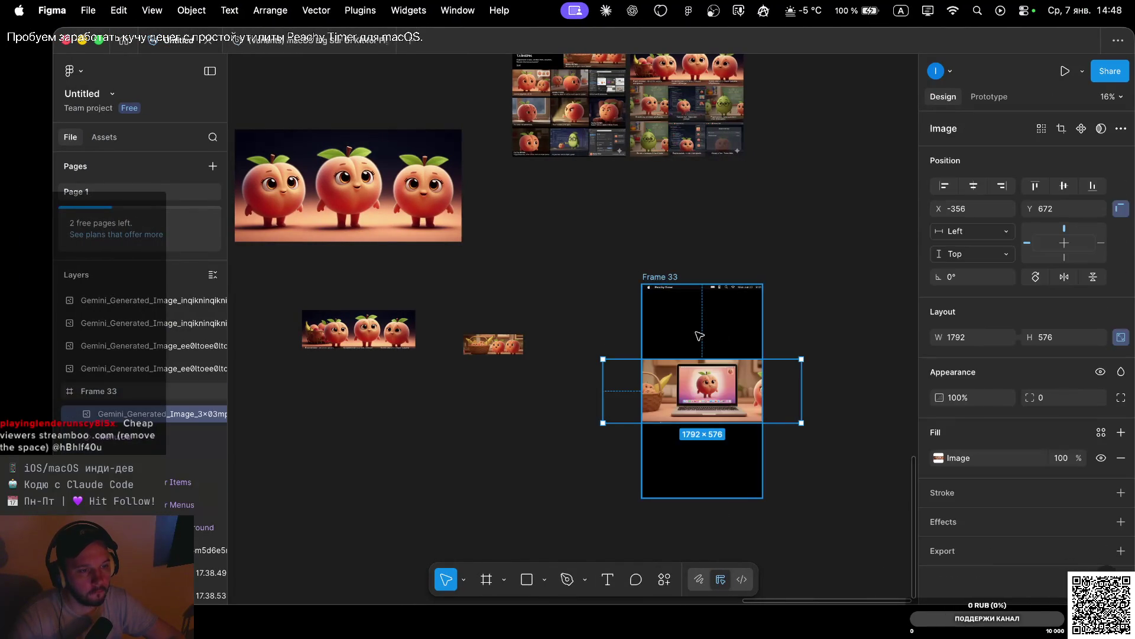
{"action": "scroll", "coordinate": [727, 371], "scroll_direction": "up", "scroll_amount": 5}
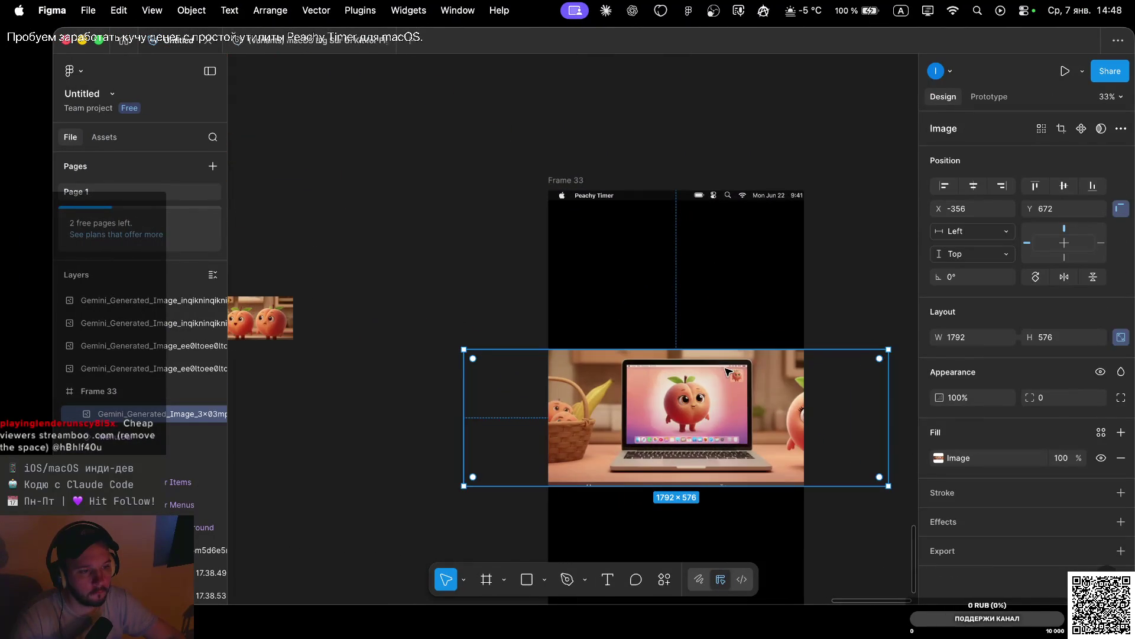
{"action": "left_click_drag", "start_coordinate": [888, 486], "coordinate": [851, 471]}
{"action": "left_click", "coordinate": [828, 292]}
{"action": "scroll", "coordinate": [829, 292], "scroll_direction": "down", "scroll_amount": 3}
{"action": "scroll", "coordinate": [829, 292], "scroll_direction": "right", "scroll_amount": 4}
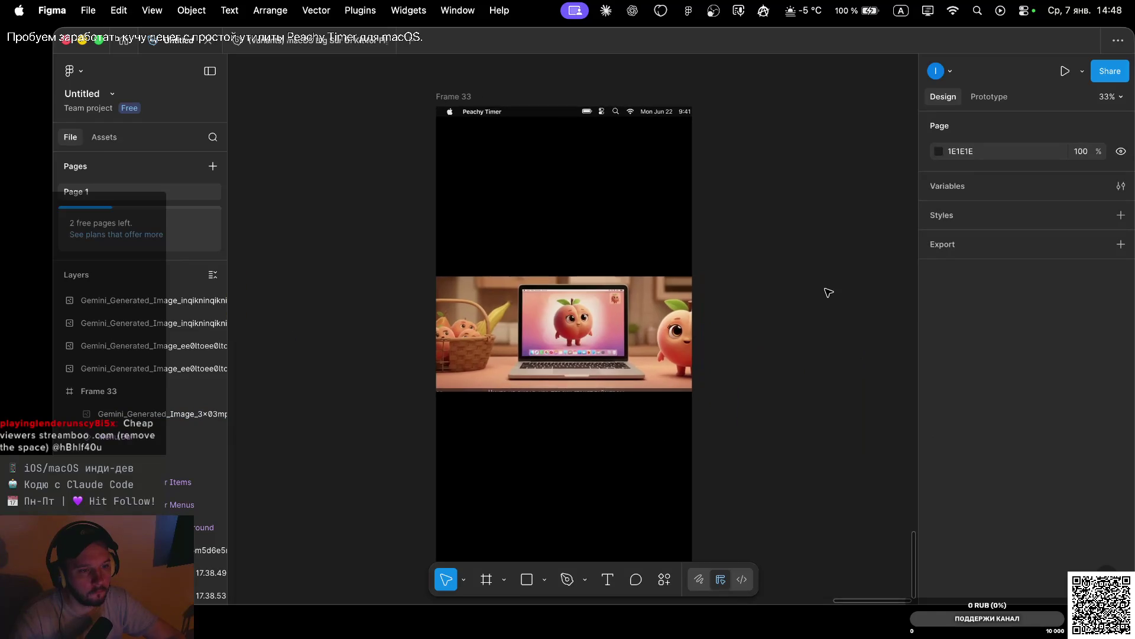
Move the menu bar out above Frame 33 and reselect the frame
{"action": "left_click", "coordinate": [495, 117]}
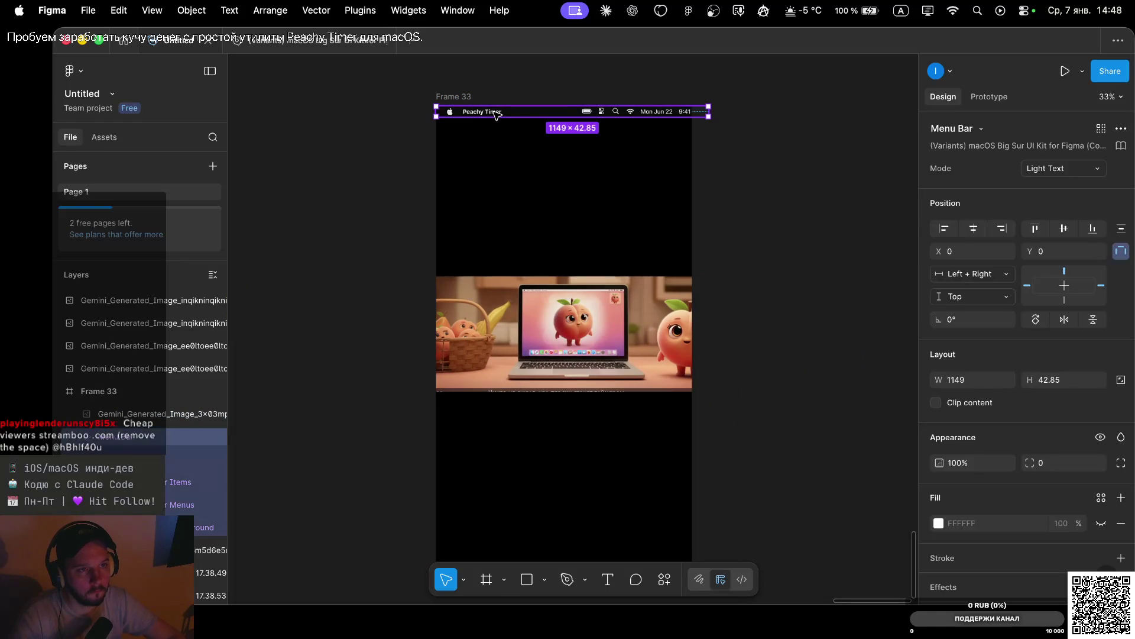
{"action": "mouse_move", "coordinate": [496, 115]}
{"action": "left_mouse_down"}
{"action": "mouse_move", "coordinate": [236, 158]}
{"action": "mouse_move", "coordinate": [380, 167]}
{"action": "mouse_move", "coordinate": [408, 151]}
{"action": "left_mouse_up"}
{"action": "left_click", "coordinate": [466, 260]}
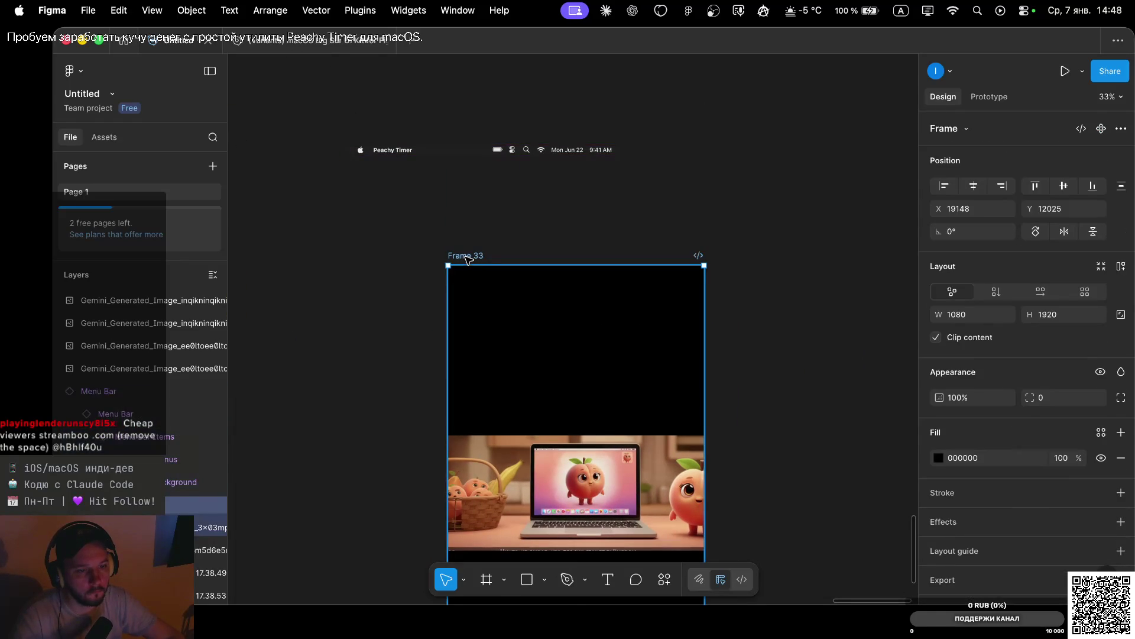
{"action": "scroll", "coordinate": [624, 305], "scroll_direction": "down", "scroll_amount": 5}
{"action": "scroll", "coordinate": [999, 519], "scroll_direction": "down", "scroll_amount": 1}
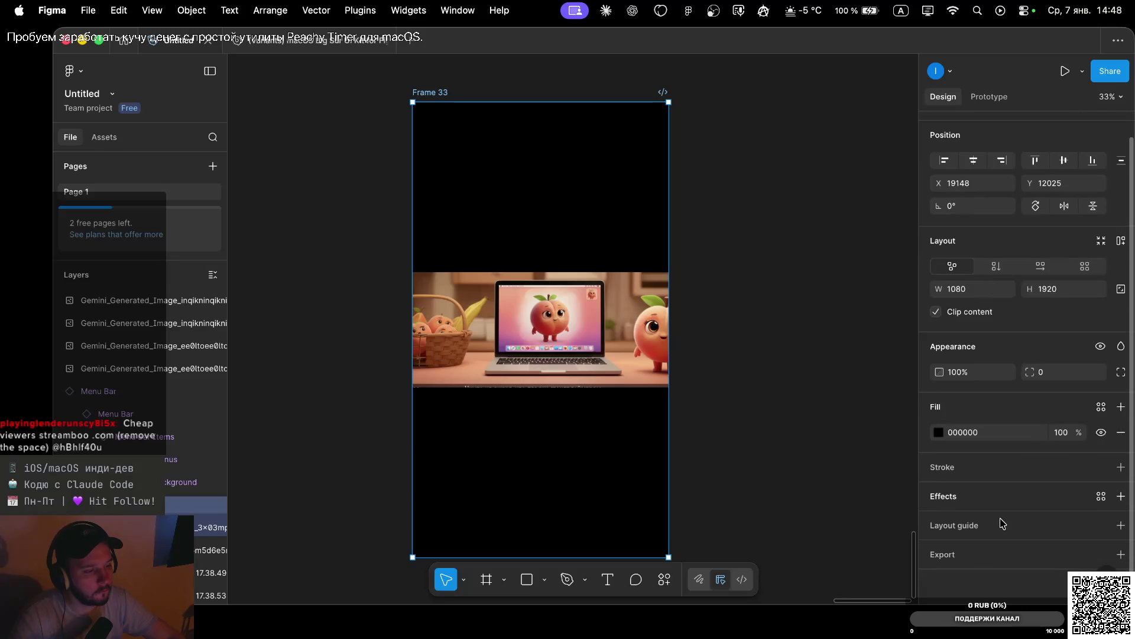
Export Frame 33 as a 1x PNG, saving asdasdasd.png in the promo folder
{"action": "left_click", "coordinate": [1121, 554]}
{"action": "scroll", "coordinate": [993, 541], "scroll_direction": "down", "scroll_amount": 4}
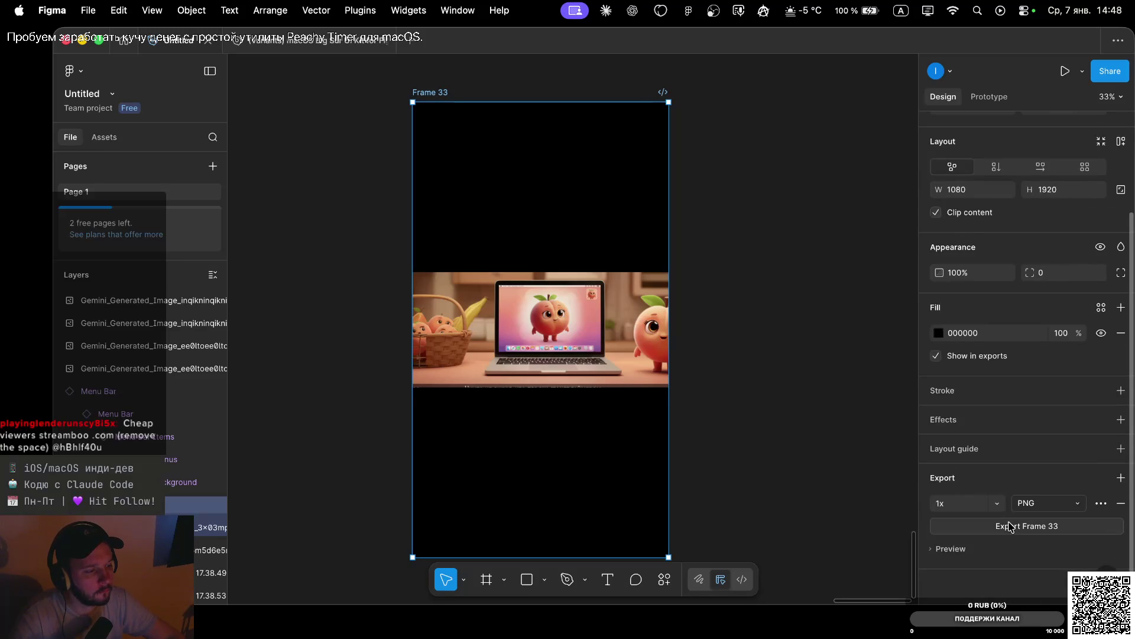
{"action": "left_click", "coordinate": [1010, 526]}
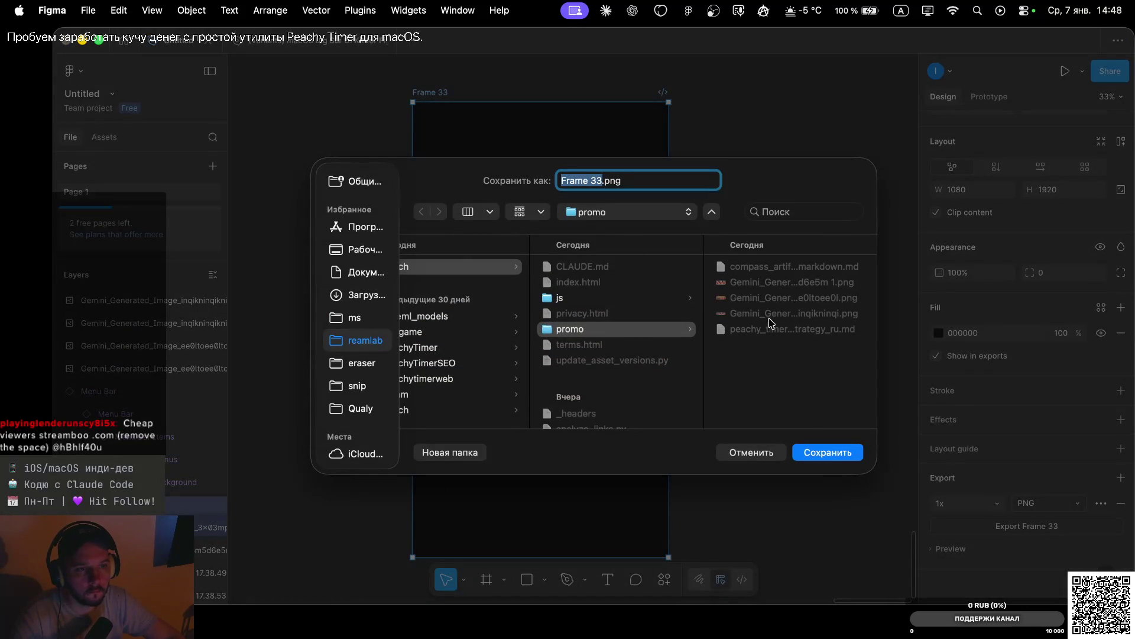
{"action": "type", "text": "videobed"}
{"action": "left_click", "coordinate": [828, 451]}
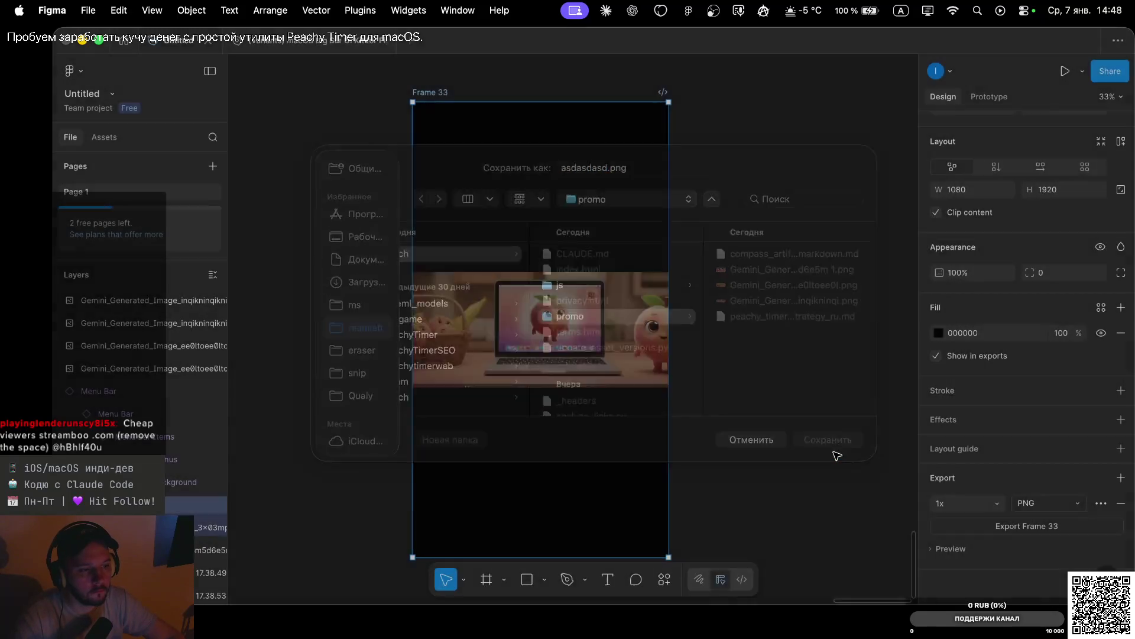
{"action": "key", "text": "ctrl+Left"}
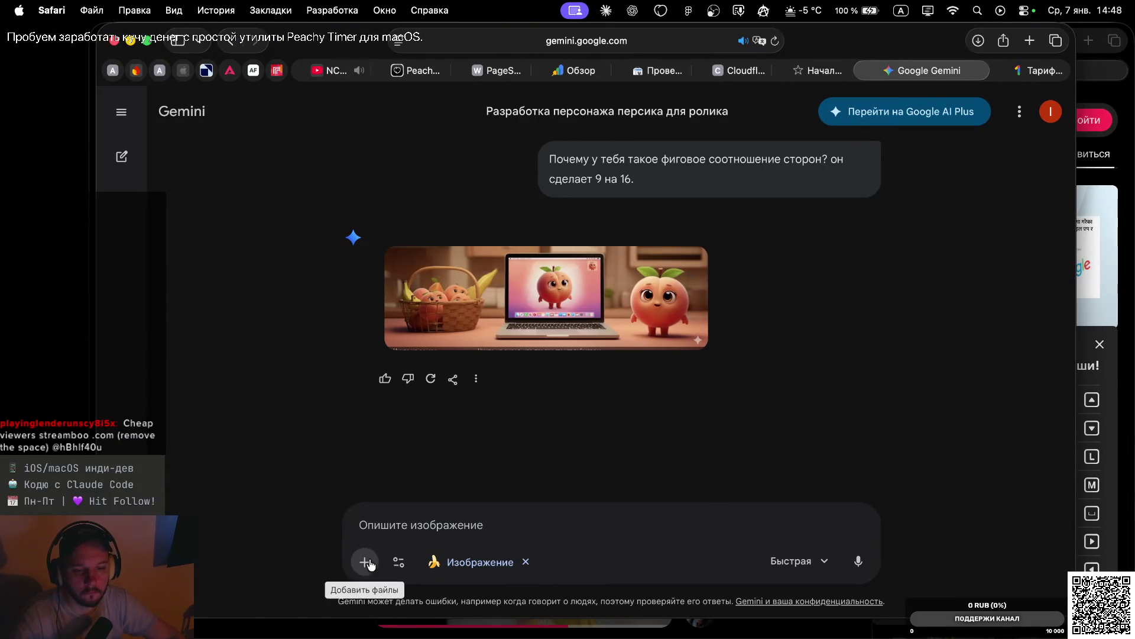
Upload asdasdasd.png to Gemini with the prompt 'Заполни пробелы, черные квадраты.'
{"action": "left_click", "coordinate": [364, 562]}
{"action": "left_click", "coordinate": [438, 434]}
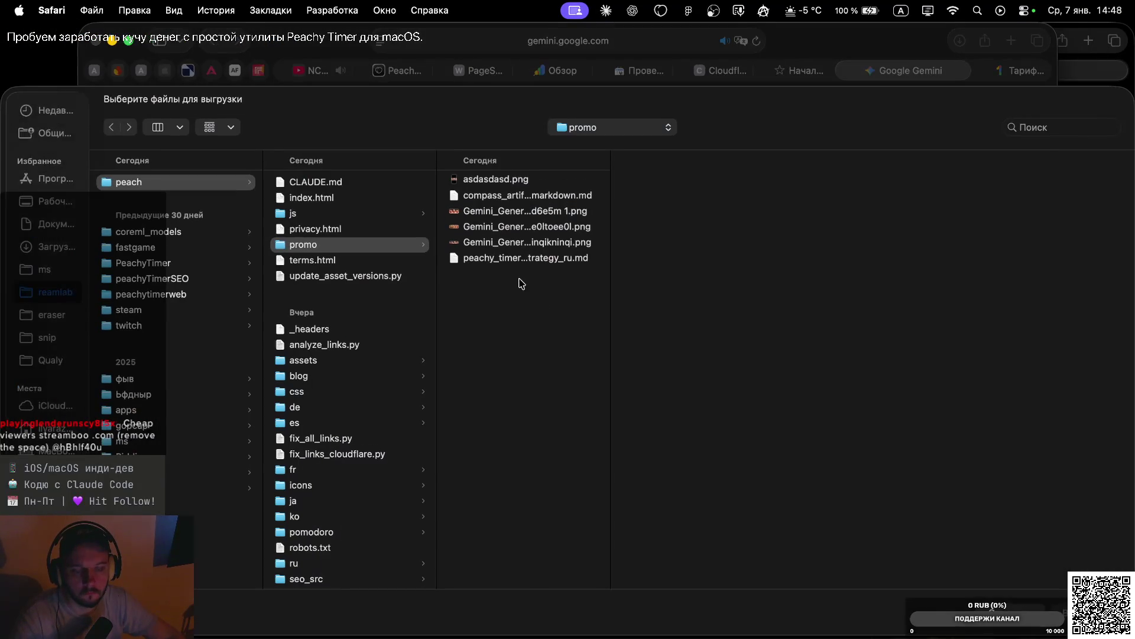
{"action": "double_click", "coordinate": [491, 182]}
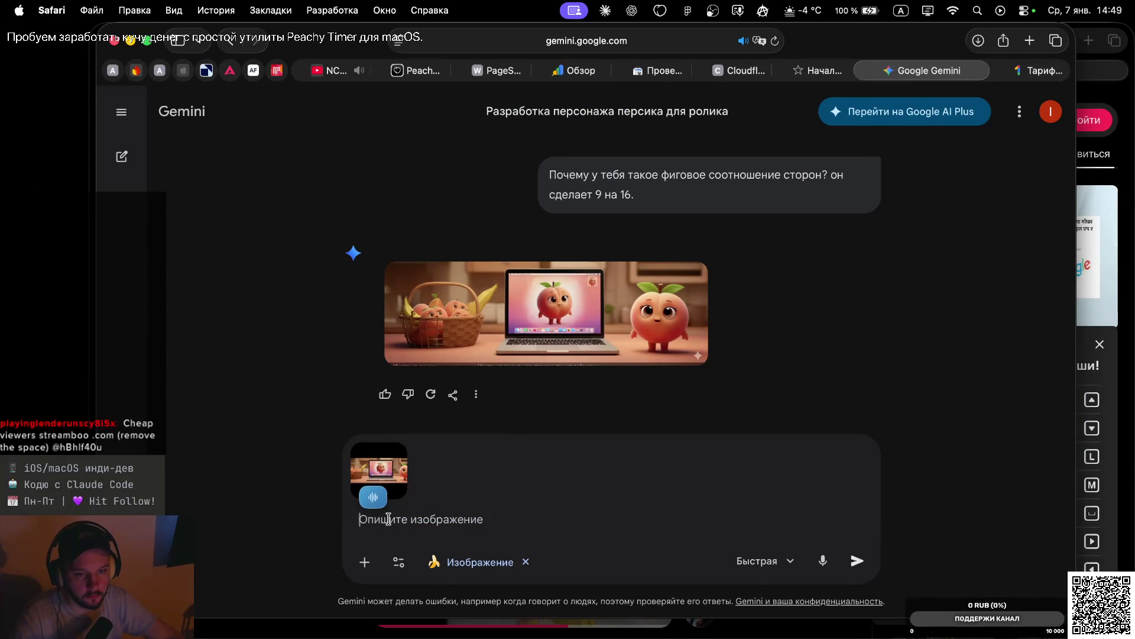
{"action": "type", "text": "Заполни пробелы, черные квадраты."}
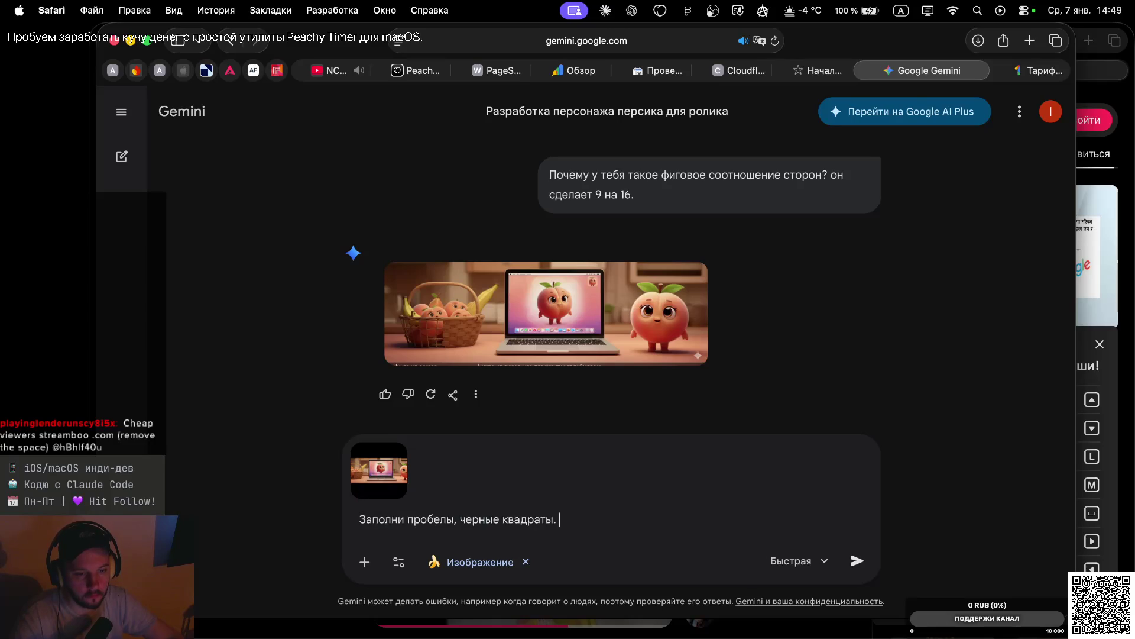
{"action": "key", "text": "Return"}
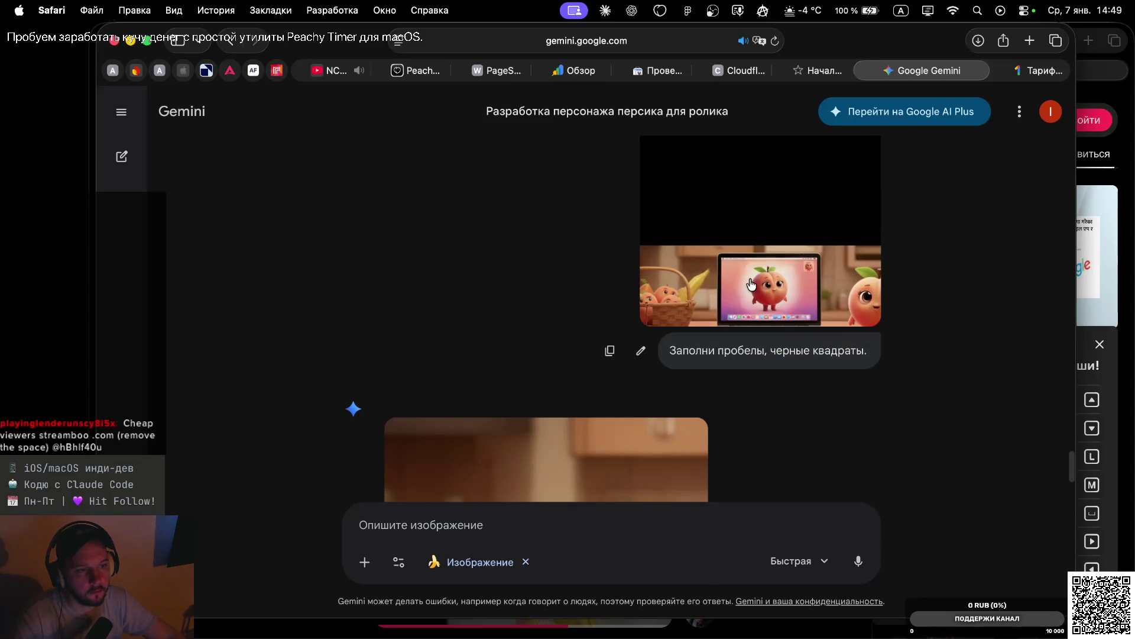
View the attached composite full size and review the returned tall peach-and-laptop scene
{"action": "left_click", "coordinate": [751, 284]}
{"action": "left_click", "coordinate": [849, 293]}
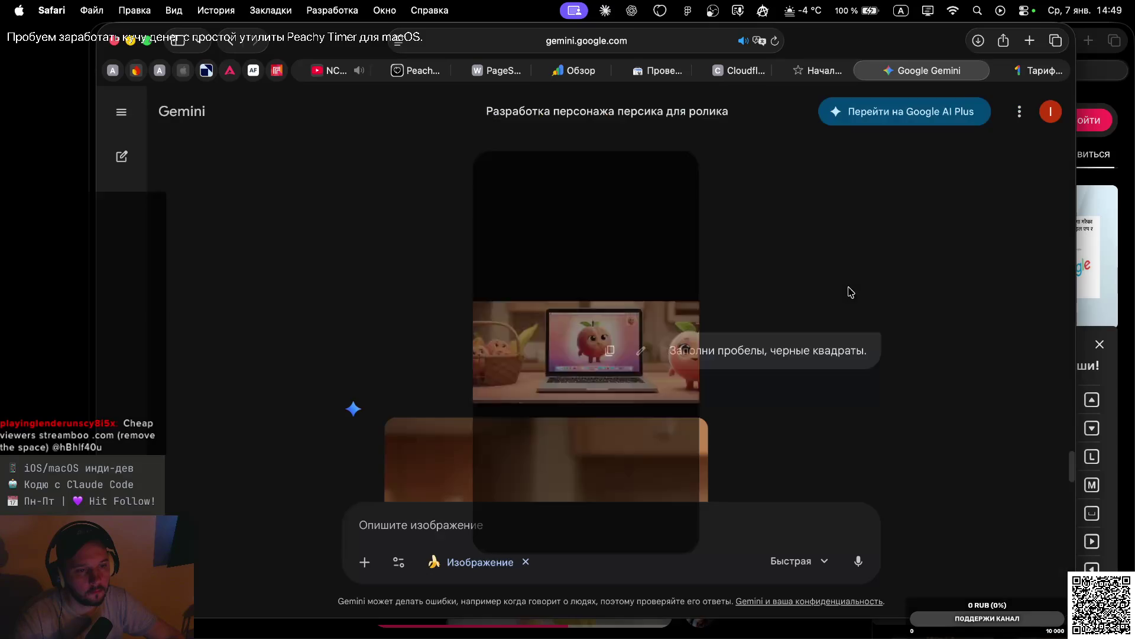
{"action": "scroll", "coordinate": [684, 312], "scroll_direction": "down", "scroll_amount": 5}
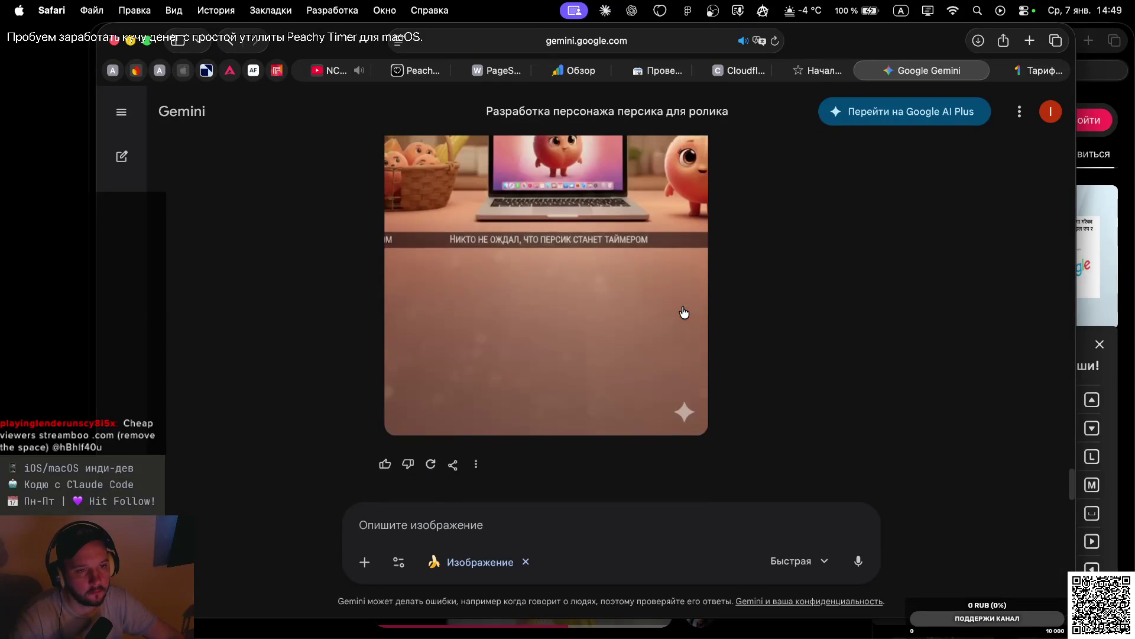
{"action": "scroll", "coordinate": [684, 313], "scroll_direction": "up", "scroll_amount": 5}
{"action": "scroll", "coordinate": [684, 312], "scroll_direction": "down", "scroll_amount": 3}
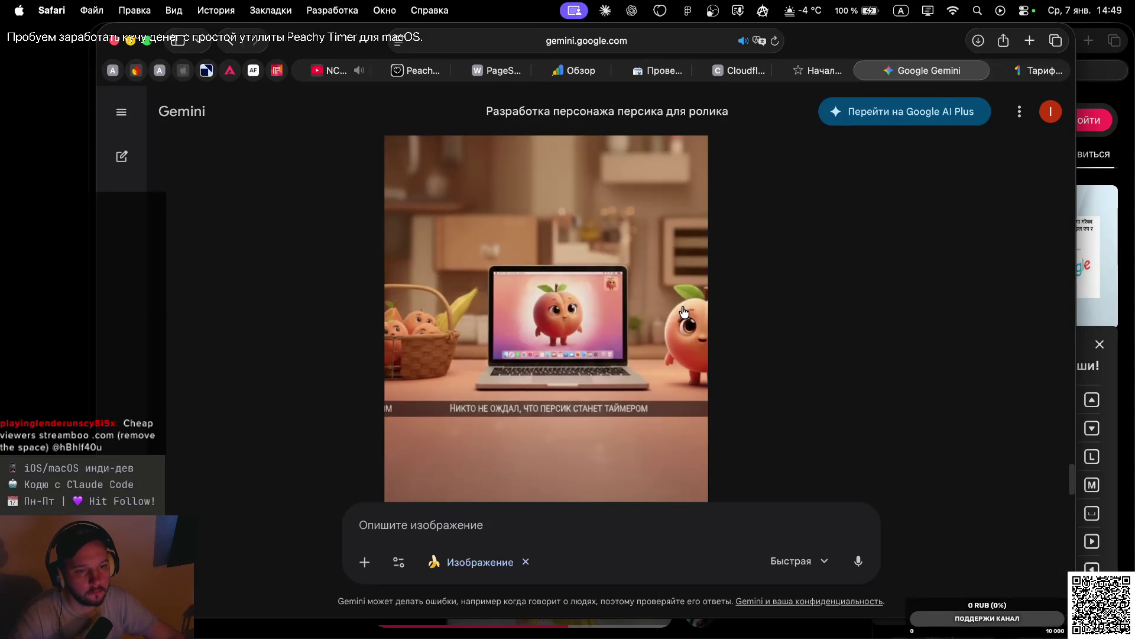
{"action": "scroll", "coordinate": [694, 304], "scroll_direction": "up", "scroll_amount": 3}
{"action": "scroll", "coordinate": [695, 303], "scroll_direction": "down", "scroll_amount": 6}
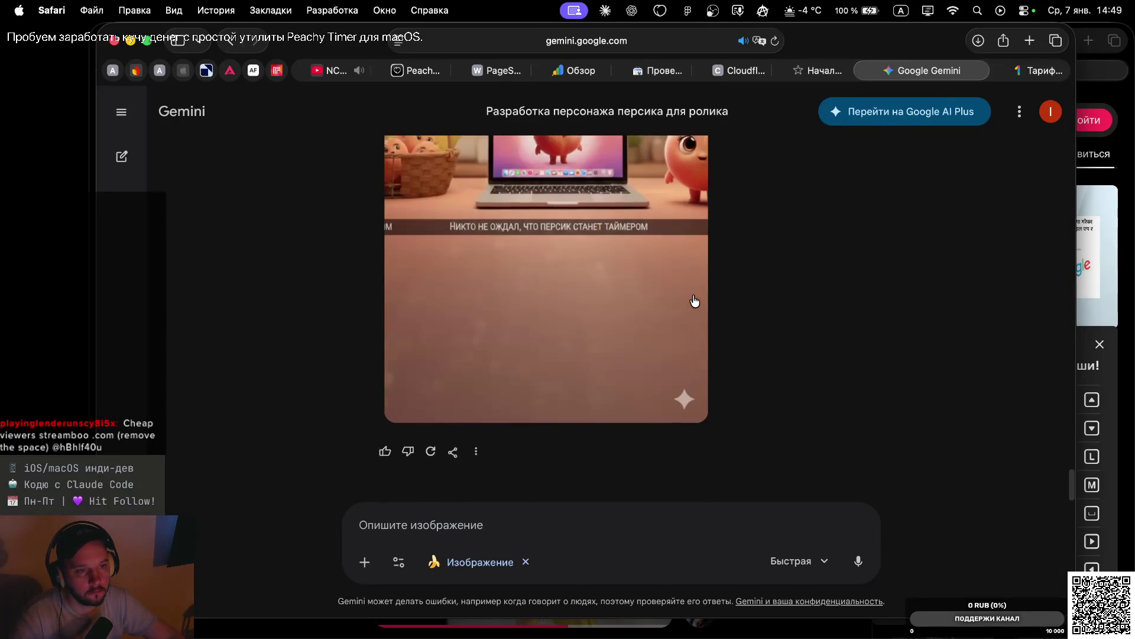
{"action": "scroll", "coordinate": [695, 301], "scroll_direction": "up", "scroll_amount": 3}
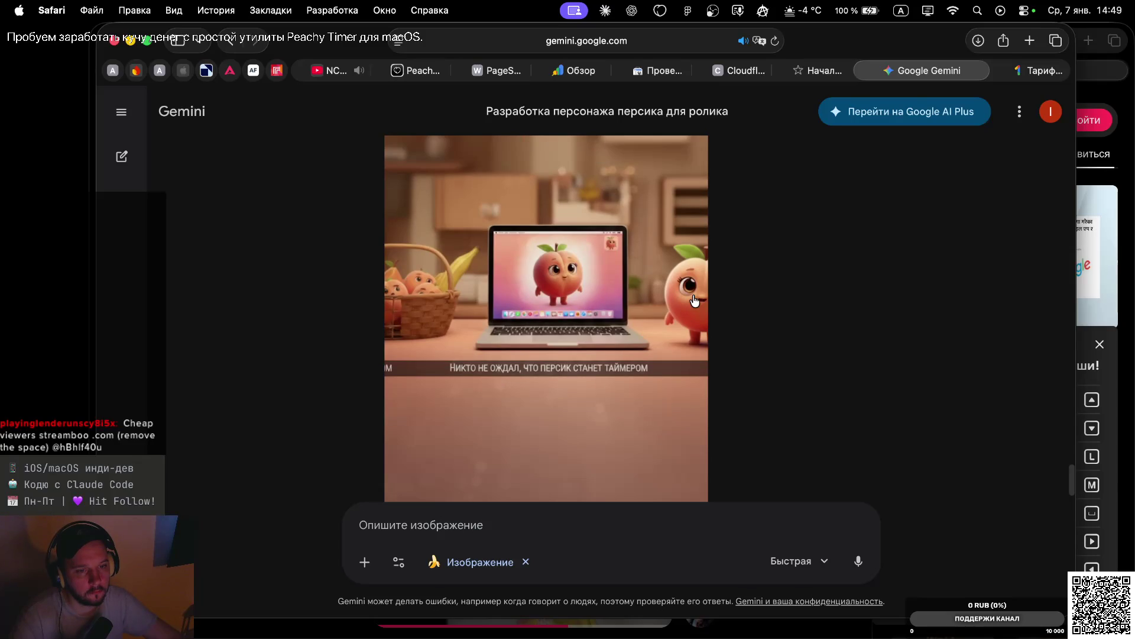
{"action": "scroll", "coordinate": [689, 284], "scroll_direction": "up", "scroll_amount": 4}
{"action": "scroll", "coordinate": [683, 266], "scroll_direction": "down", "scroll_amount": 3}
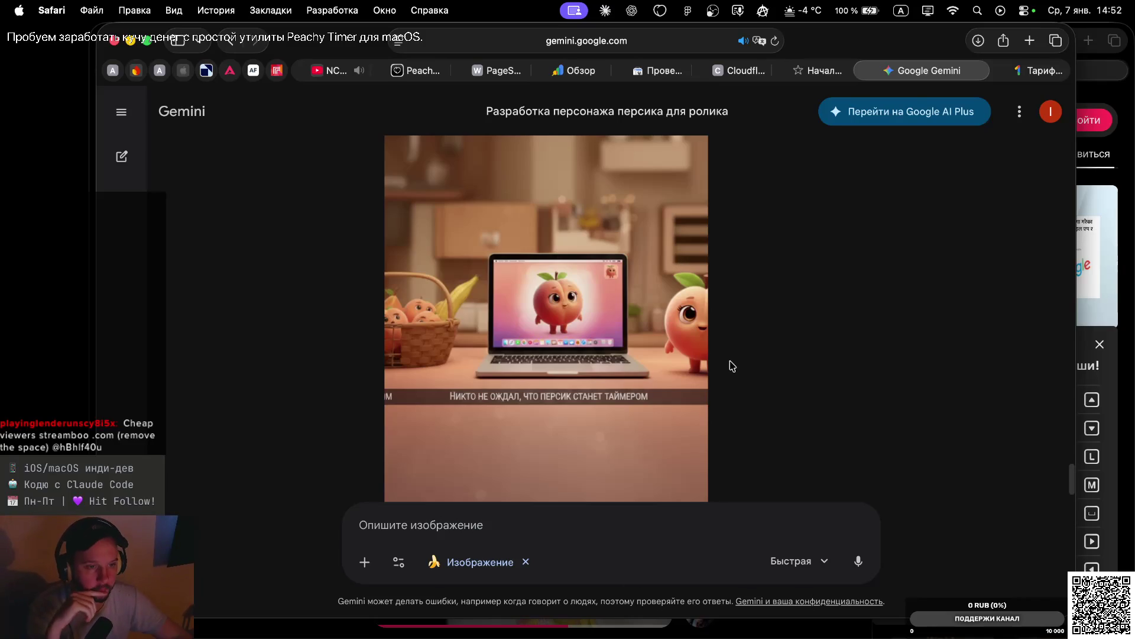
Ask Gemini 'Отлично, сделай только без плашки с текстом.' to drop the caption banner
{"action": "scroll", "coordinate": [619, 403], "scroll_direction": "down", "scroll_amount": 1}
{"action": "left_click", "coordinate": [533, 520]}
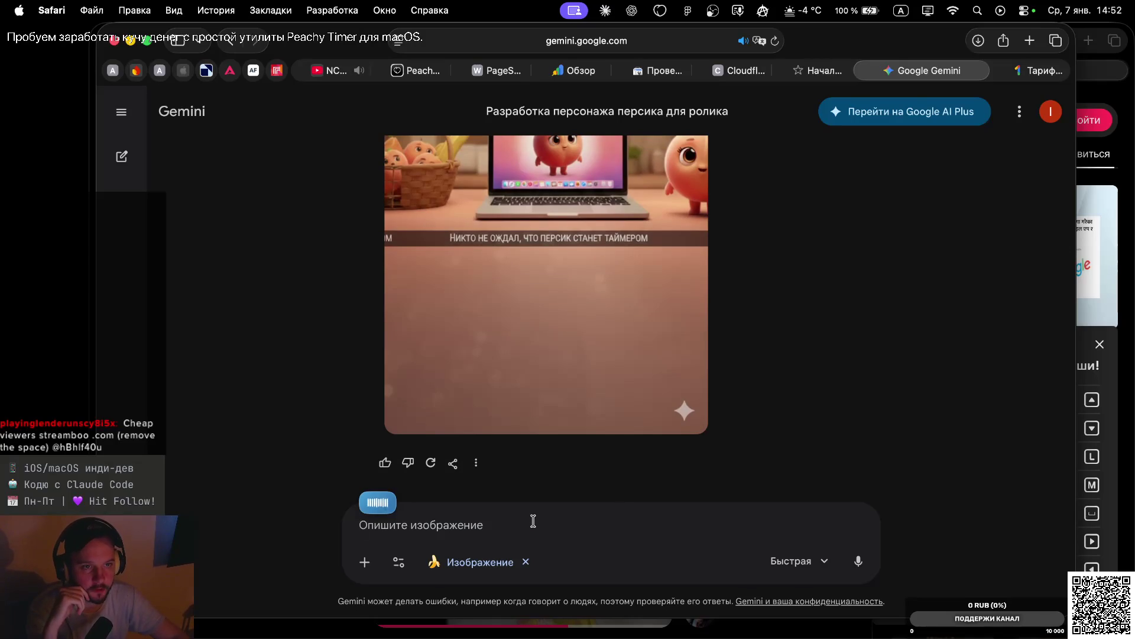
{"action": "scroll", "coordinate": [655, 197], "scroll_direction": "up", "scroll_amount": 3}
{"action": "type", "text": "Отлично, сделай только без плашки с текстом."}
{"action": "scroll", "coordinate": [656, 201], "scroll_direction": "up", "scroll_amount": 2}
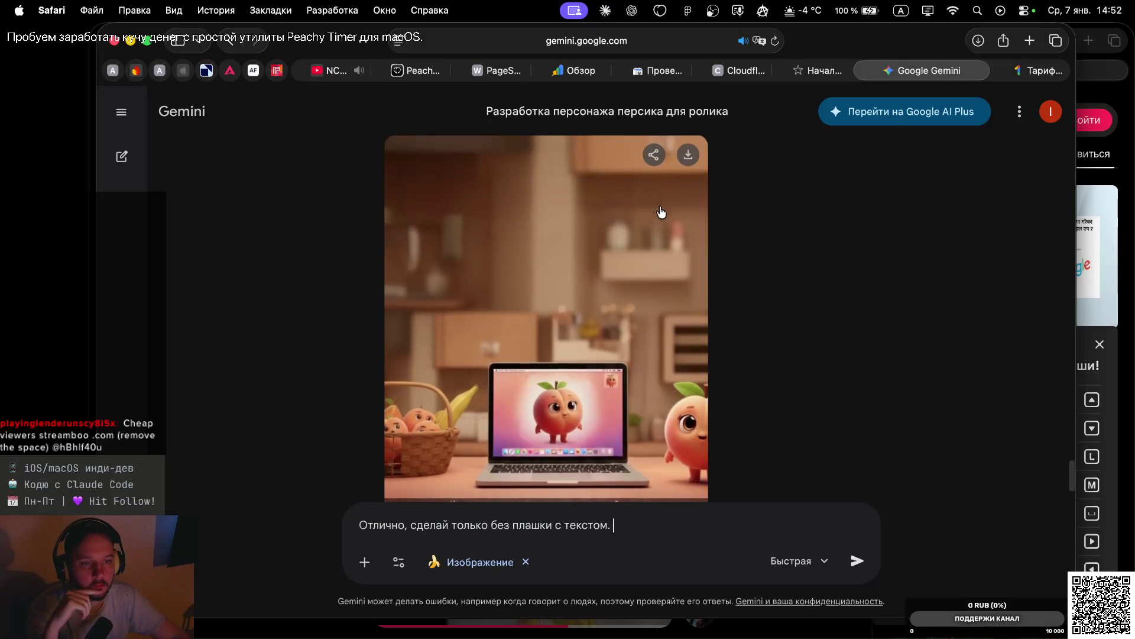
{"action": "scroll", "coordinate": [672, 258], "scroll_direction": "down", "scroll_amount": 5}
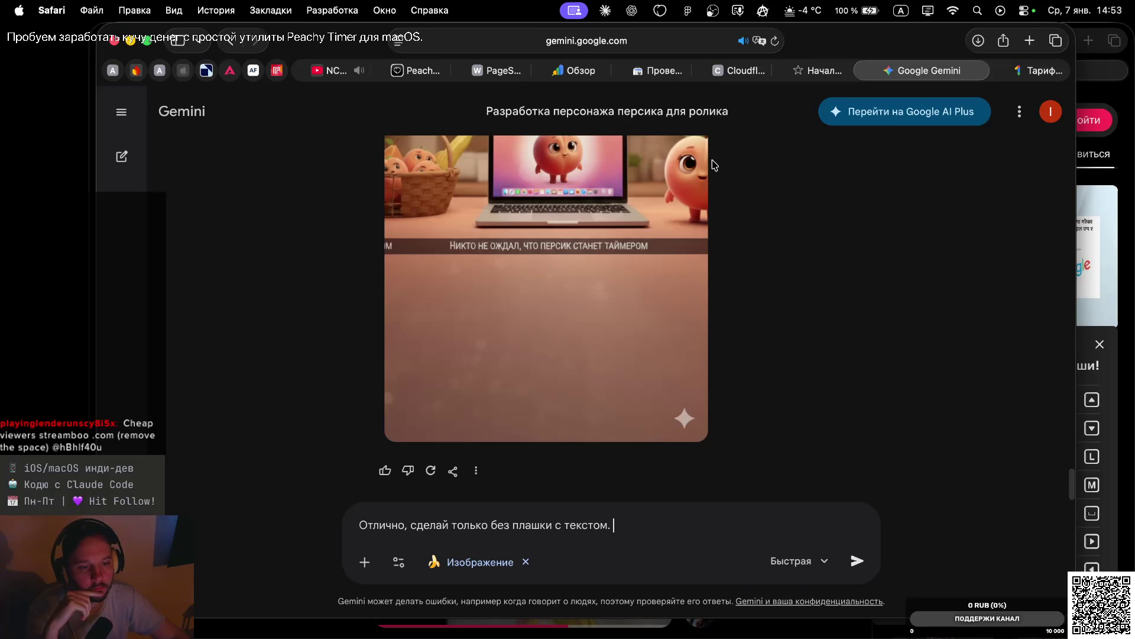
{"action": "key", "text": "Return"}
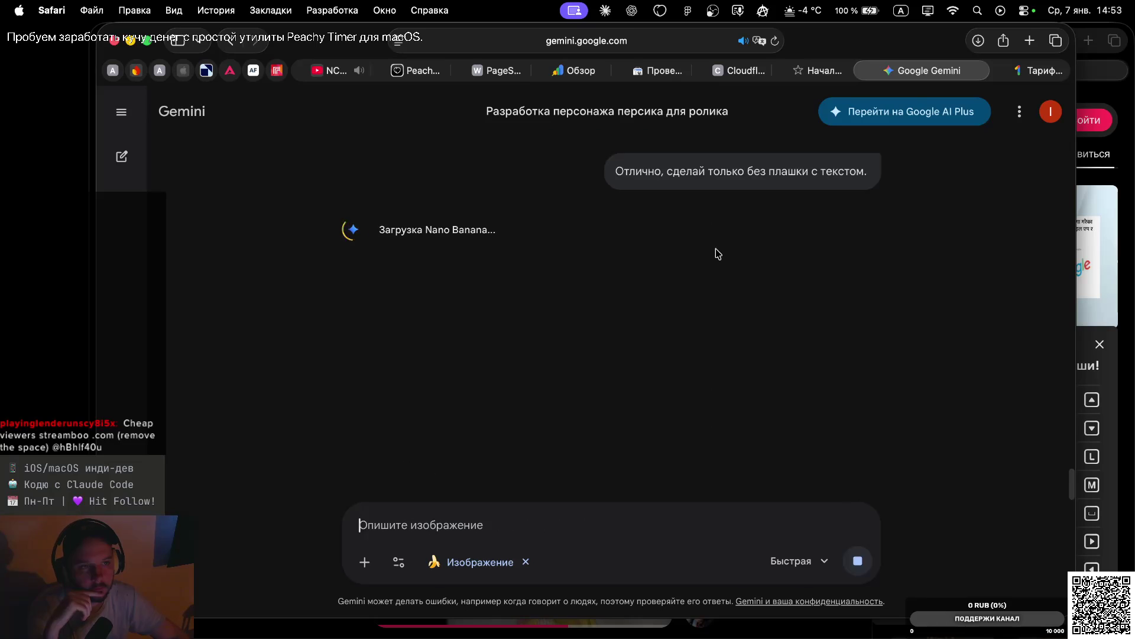
Review the banner-free vertical image and move to the Finder/Claude desktop
{"action": "scroll", "coordinate": [641, 218], "scroll_direction": "up", "scroll_amount": 8}
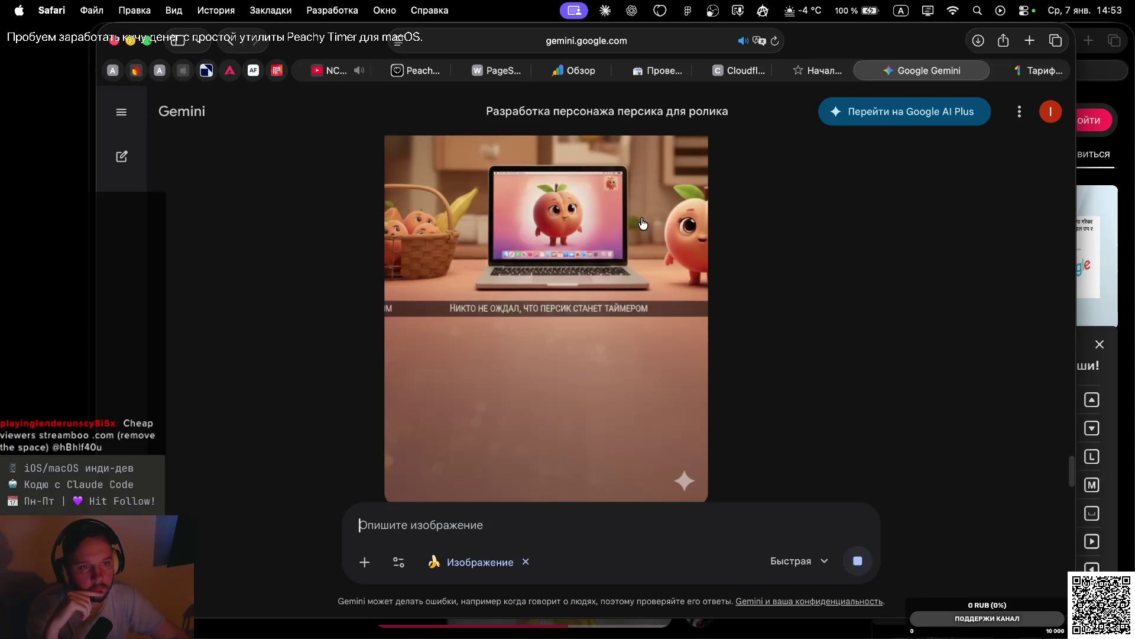
{"action": "scroll", "coordinate": [654, 227], "scroll_direction": "up", "scroll_amount": 2}
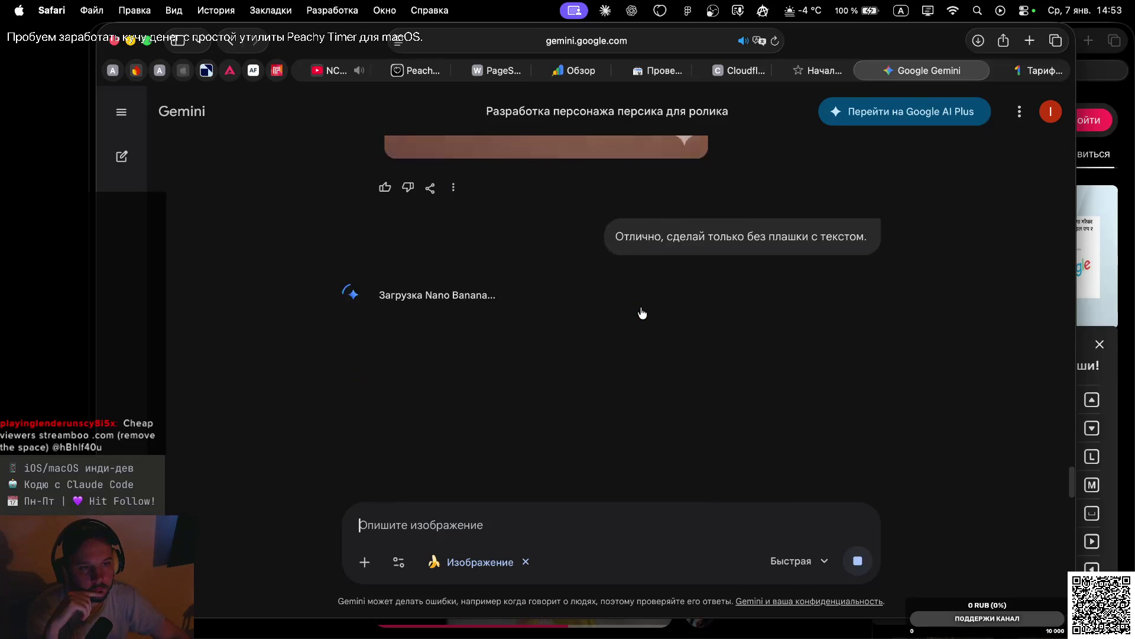
{"action": "scroll", "coordinate": [650, 222], "scroll_direction": "up", "scroll_amount": 8}
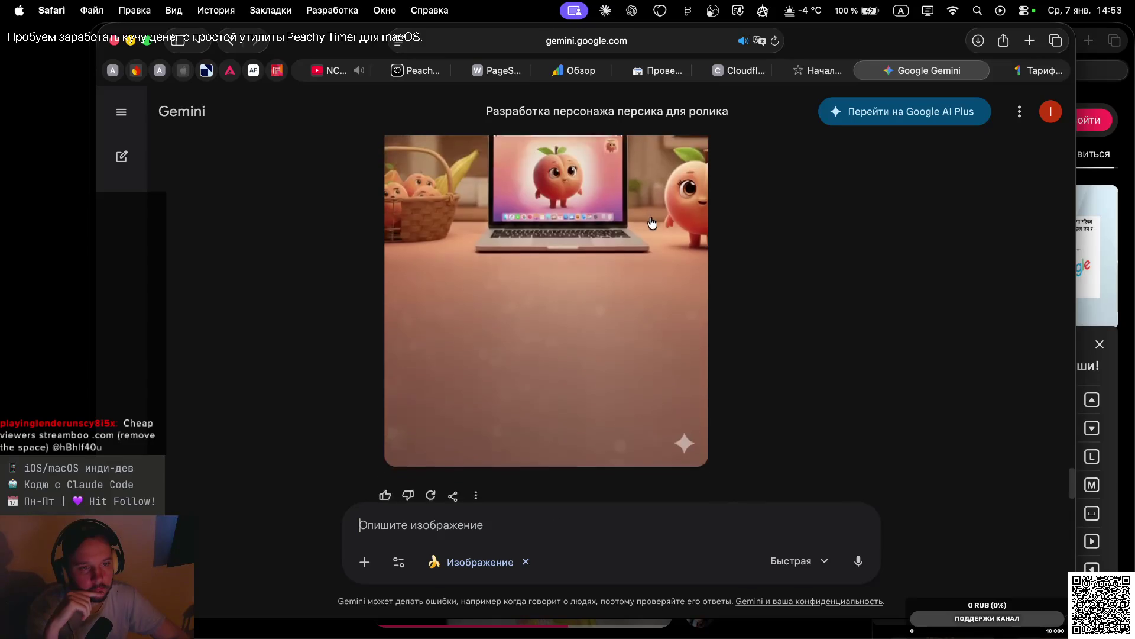
{"action": "scroll", "coordinate": [651, 223], "scroll_direction": "up", "scroll_amount": 3}
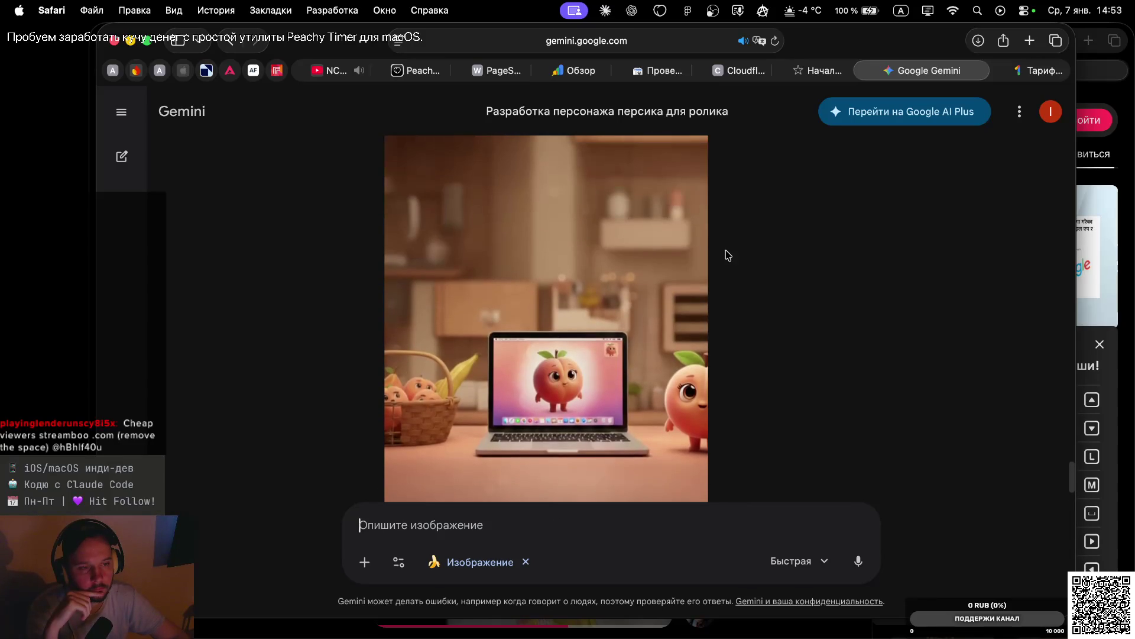
{"action": "key", "text": "ctrl+Left"}
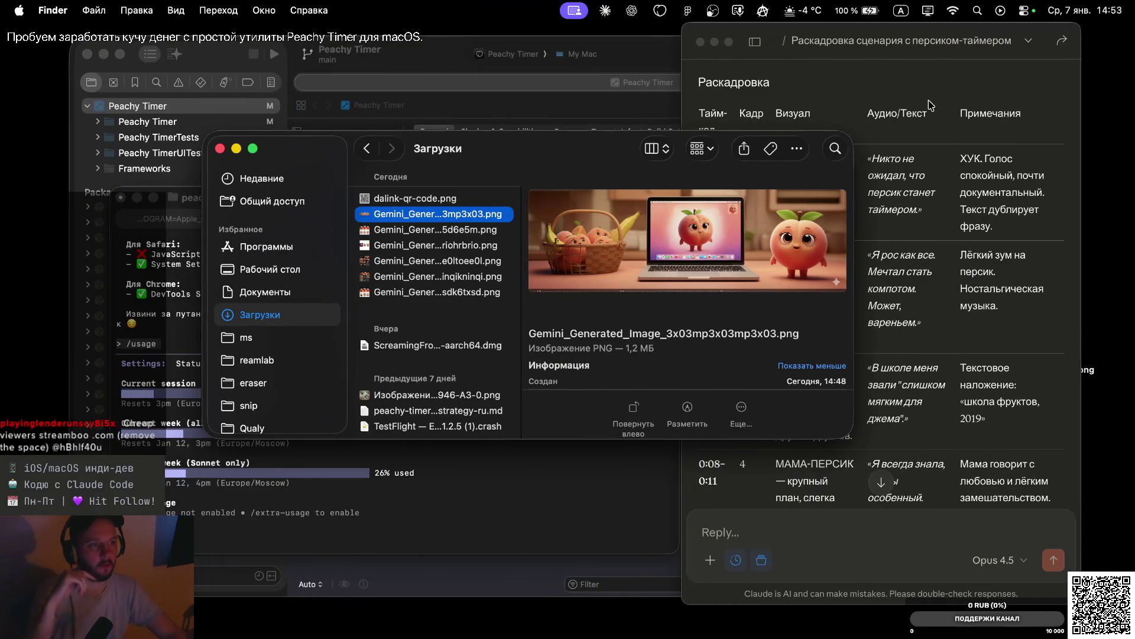
Bring the Claude peach-timer storyboard forward, then return to the Gemini chat
{"action": "left_click", "coordinate": [921, 109]}
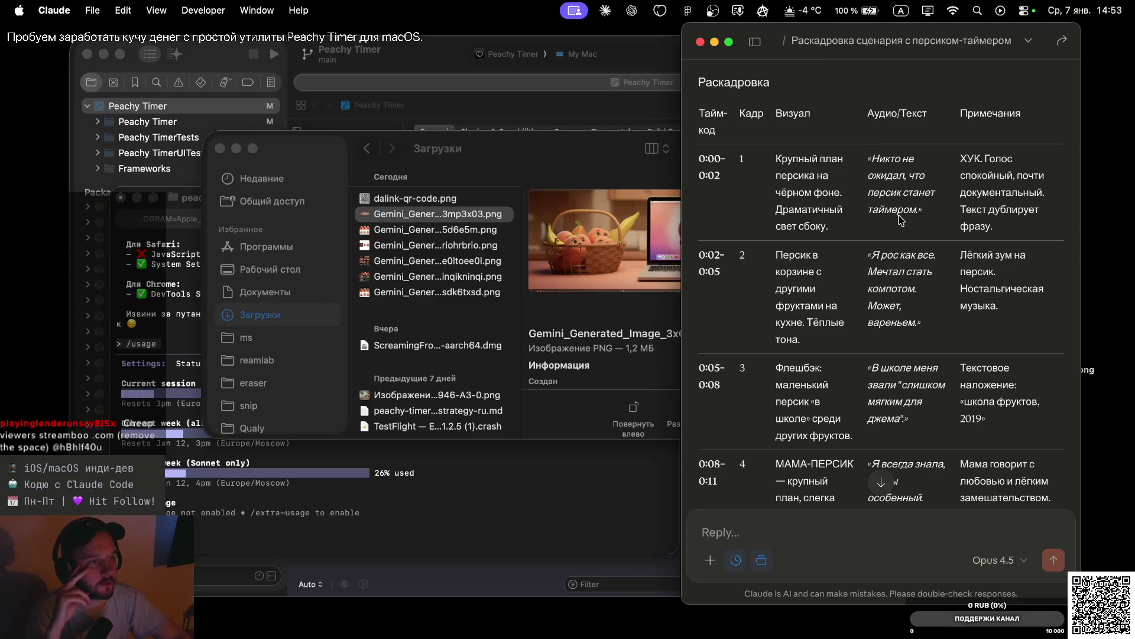
{"action": "key", "text": "super+Tab"}
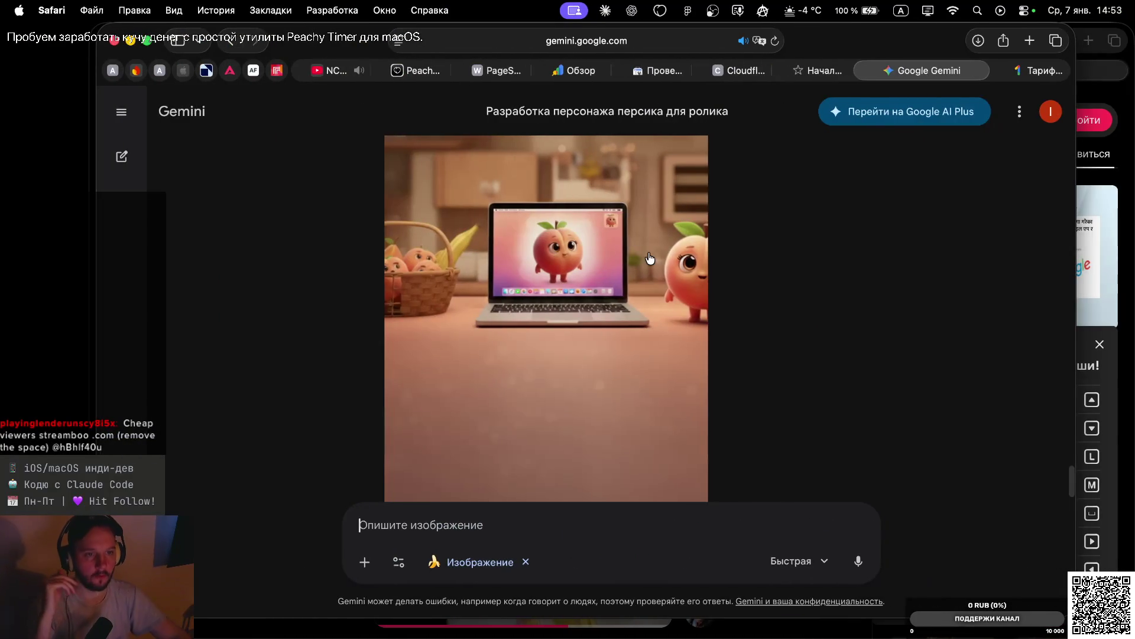
Download the full-size banner-free tall peach image from the Gemini tab
{"action": "key", "text": "super+shift+backslash"}
{"action": "left_click", "coordinate": [960, 343]}
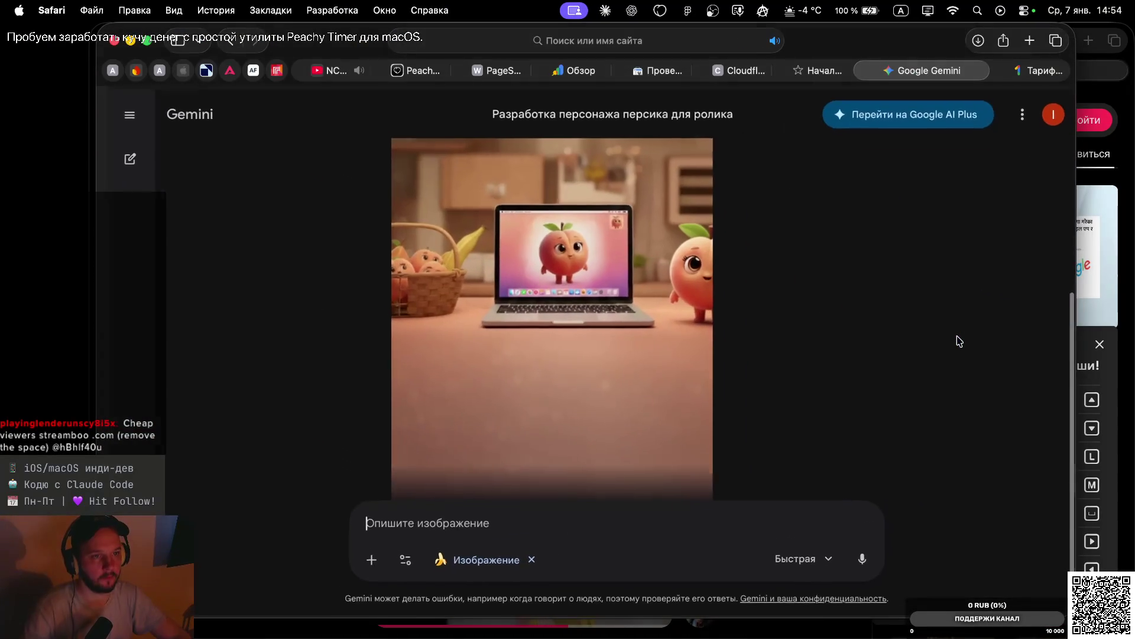
{"action": "key", "text": "ctrl+Right"}
{"action": "key", "text": "ctrl+Left"}
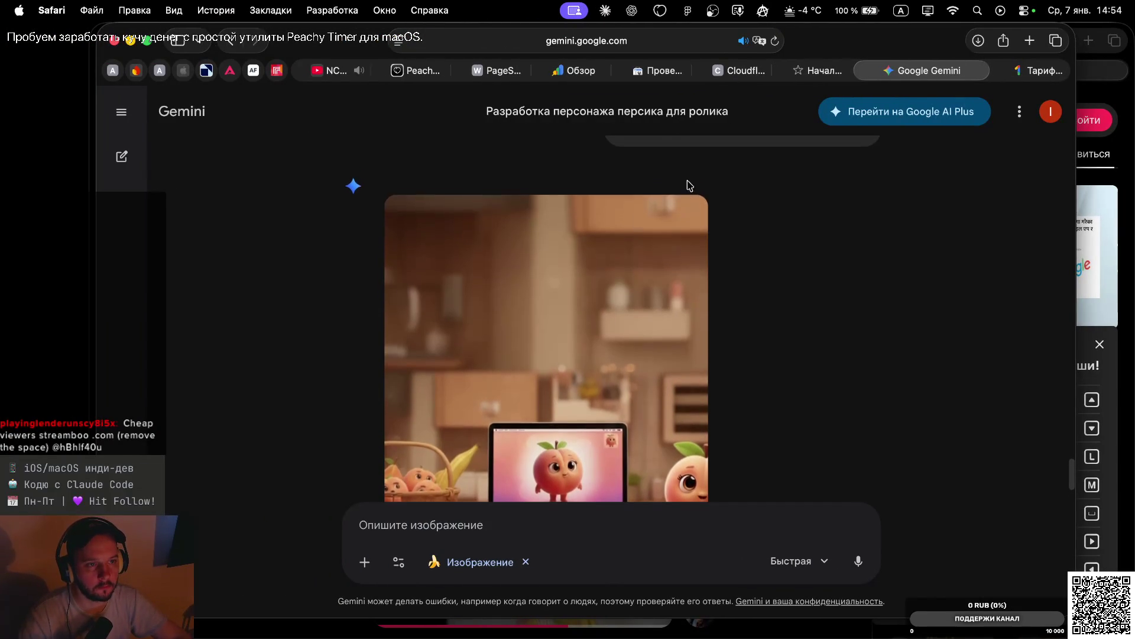
{"action": "left_click", "coordinate": [688, 219]}
Preview Gemini_Generated_Image_jxjvmjjxjvmjjxjv.png in Downloads, then return to Figma
{"action": "key", "text": "ctrl+Right"}
{"action": "key", "text": "ctrl+Left"}
{"action": "key", "text": "ctrl+Left"}
{"action": "left_click", "coordinate": [553, 148]}
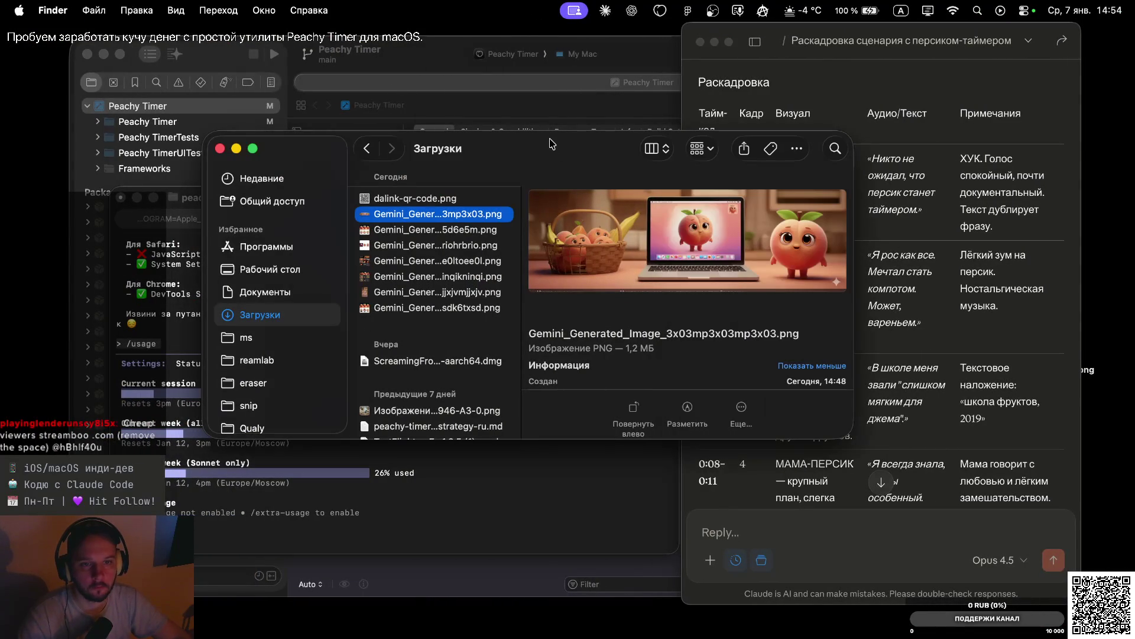
{"action": "left_click", "coordinate": [379, 294]}
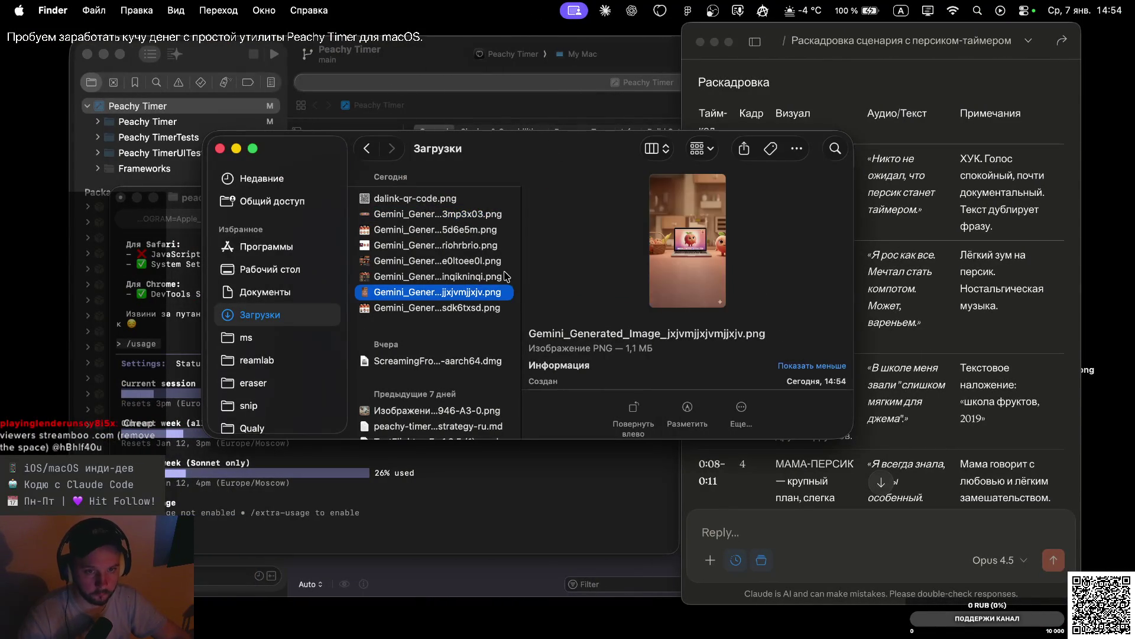
{"action": "key", "text": "ctrl+Right"}
{"action": "key", "text": "ctrl+Right"}
{"action": "scroll", "coordinate": [682, 299], "scroll_direction": "down", "scroll_amount": 5}
{"action": "scroll", "coordinate": [682, 299], "scroll_direction": "down", "scroll_amount": 5}
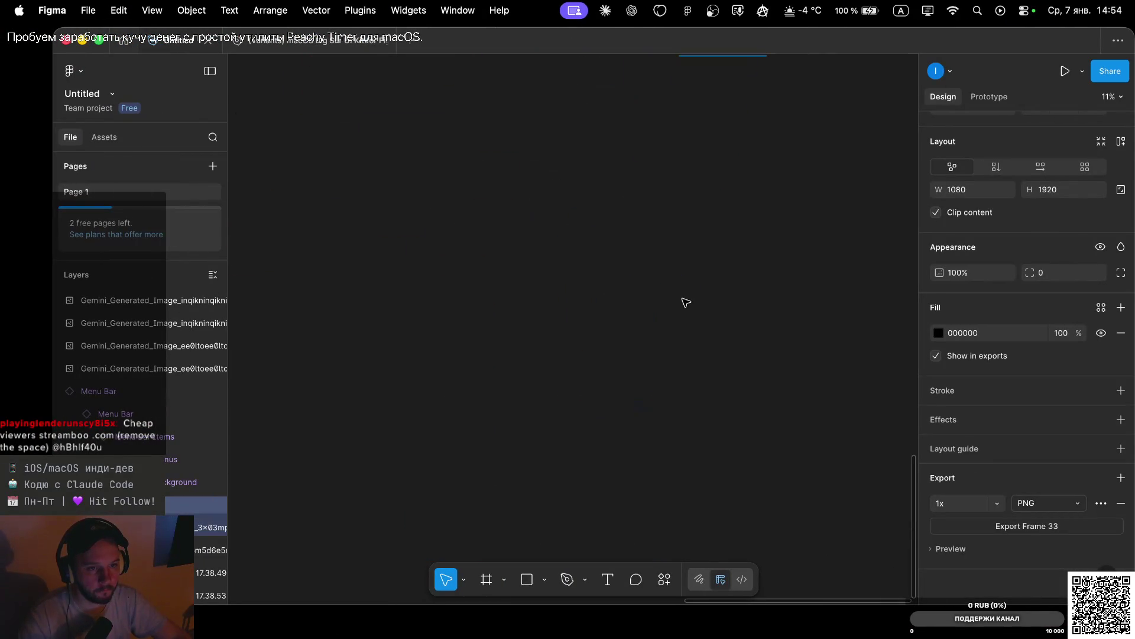
Paste the downloaded 768×1344 peach image onto the Figma canvas
{"action": "left_click", "coordinate": [433, 300]}
{"action": "key", "text": "super+v"}
{"action": "scroll", "coordinate": [512, 303], "scroll_direction": "up", "scroll_amount": 5}
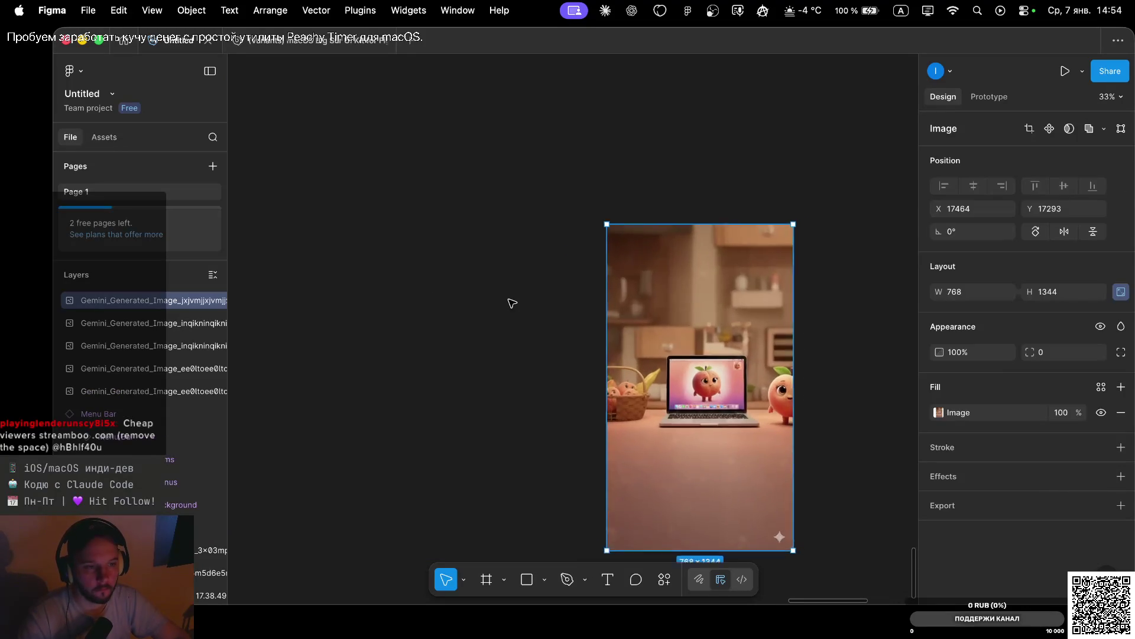
{"action": "scroll", "coordinate": [512, 303], "scroll_direction": "right", "scroll_amount": 5}
{"action": "scroll", "coordinate": [512, 303], "scroll_direction": "up", "scroll_amount": 3}
{"action": "scroll", "coordinate": [512, 303], "scroll_direction": "down", "scroll_amount": 3}
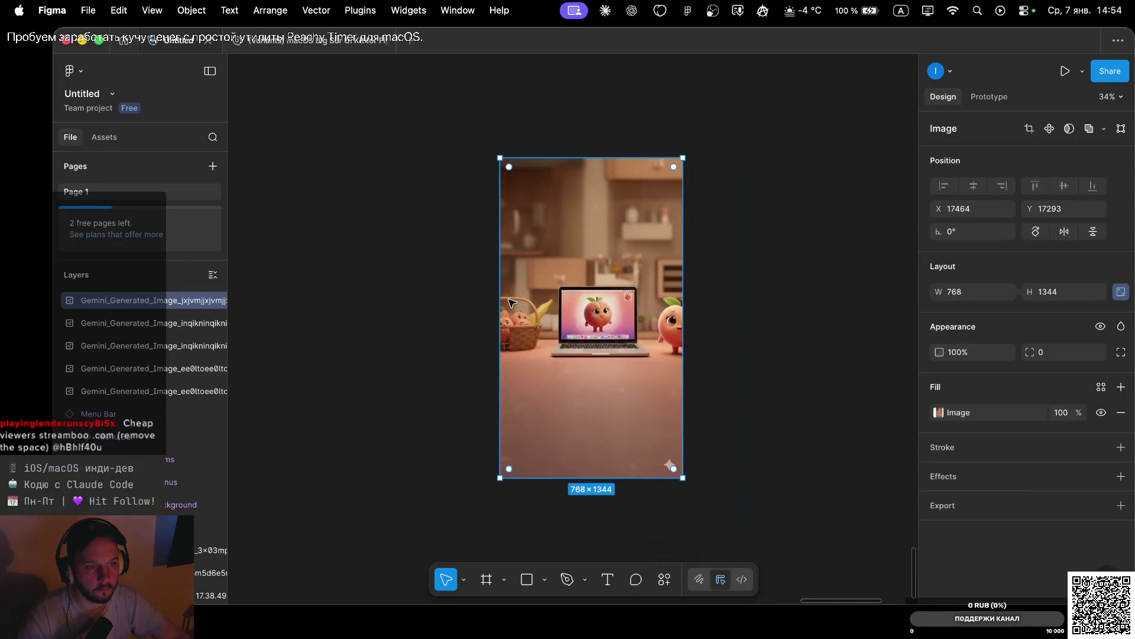
{"action": "scroll", "coordinate": [514, 300], "scroll_direction": "right", "scroll_amount": 2}
{"action": "scroll", "coordinate": [513, 291], "scroll_direction": "down", "scroll_amount": 2}
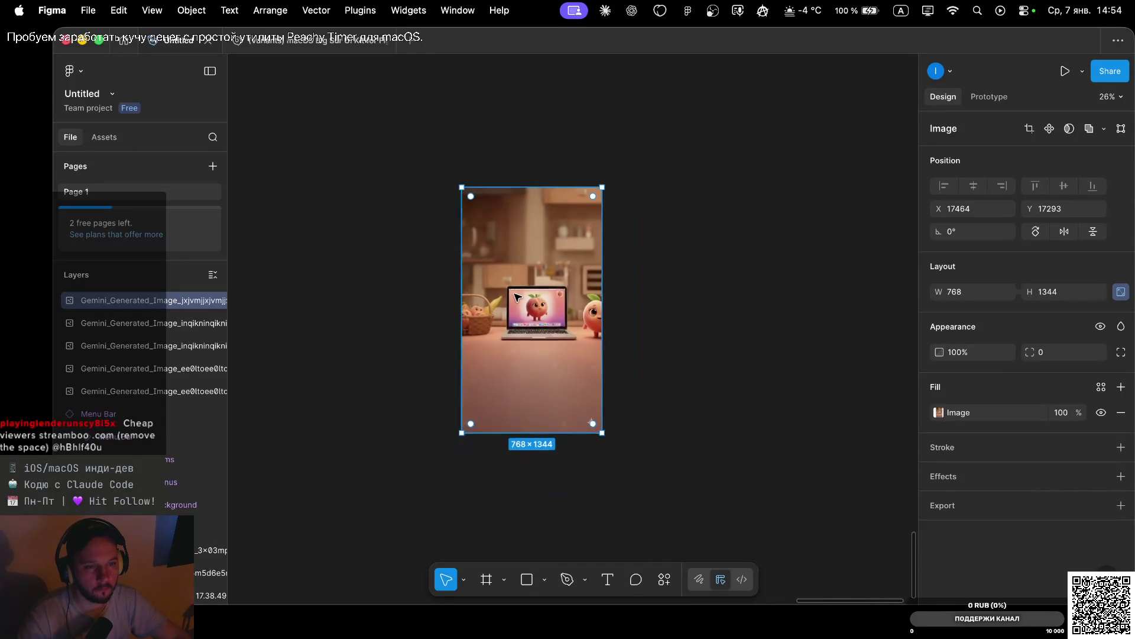
{"action": "scroll", "coordinate": [517, 296], "scroll_direction": "down", "scroll_amount": 5}
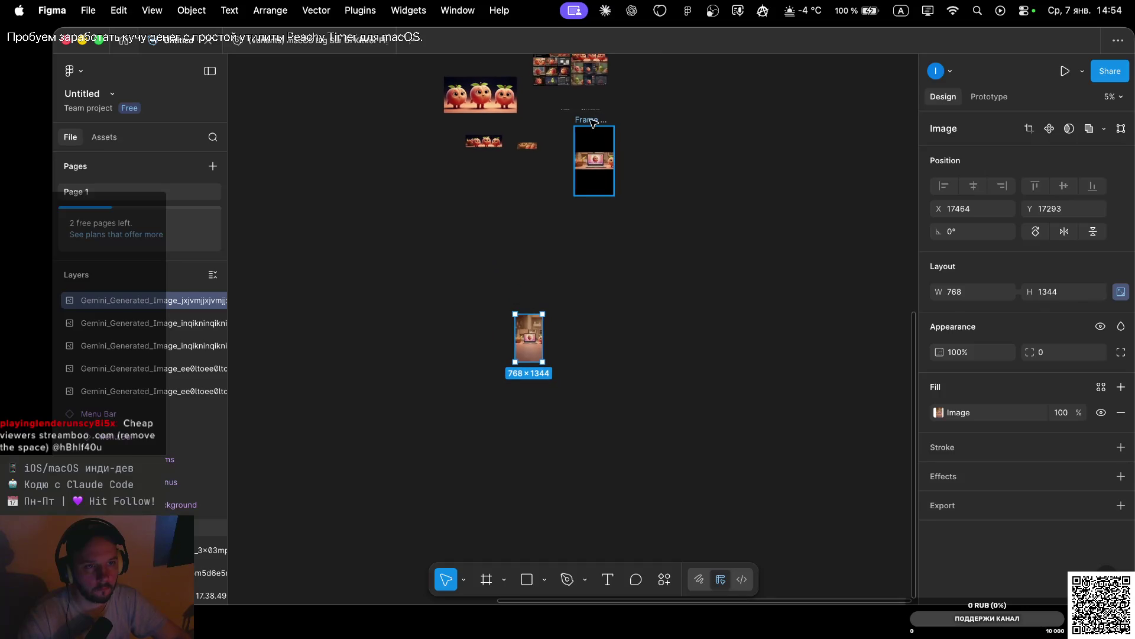
Place the black 1080×1920 frame next to the tall peach image
{"action": "left_click", "coordinate": [592, 121]}
{"action": "left_click_drag", "start_coordinate": [591, 123], "coordinate": [446, 309]}
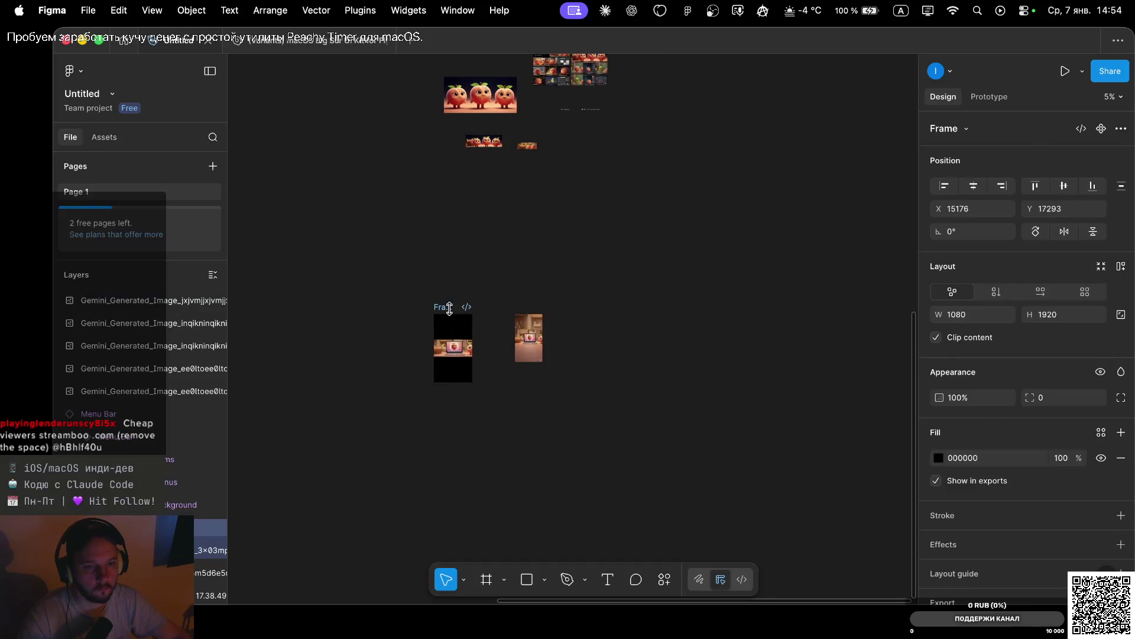
{"action": "scroll", "coordinate": [453, 311], "scroll_direction": "up", "scroll_amount": 5}
{"action": "scroll", "coordinate": [453, 312], "scroll_direction": "up", "scroll_amount": 3}
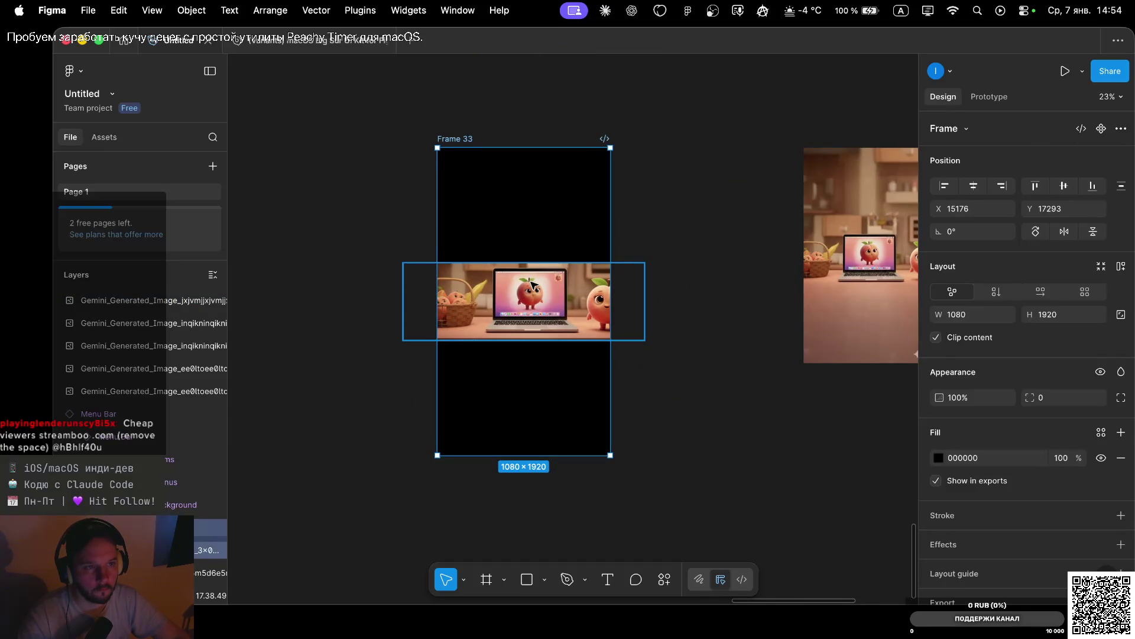
{"action": "scroll", "coordinate": [531, 285], "scroll_direction": "down", "scroll_amount": 8}
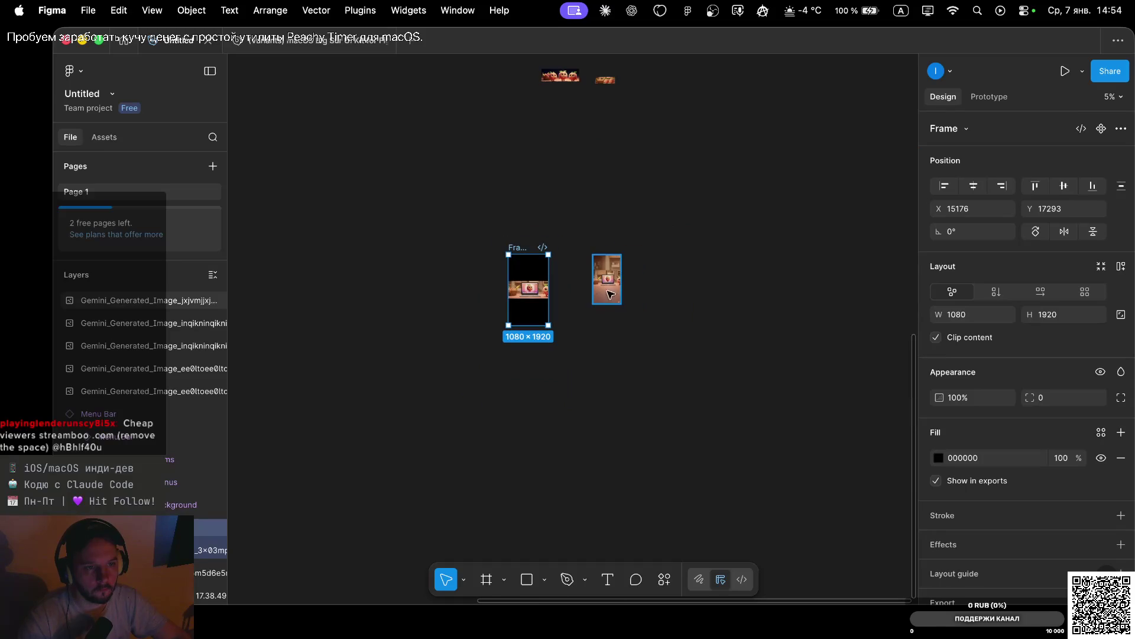
{"action": "scroll", "coordinate": [607, 198], "scroll_direction": "up", "scroll_amount": 5}
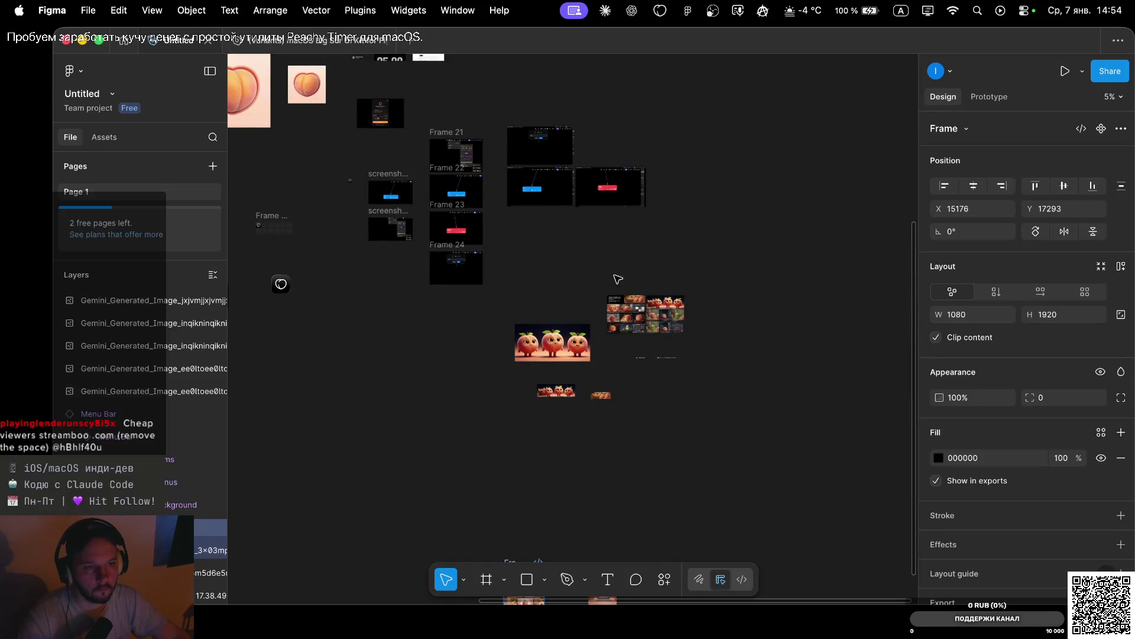
Move the Peachy Timer menu bar just right of the peach image
{"action": "left_click", "coordinate": [642, 358]}
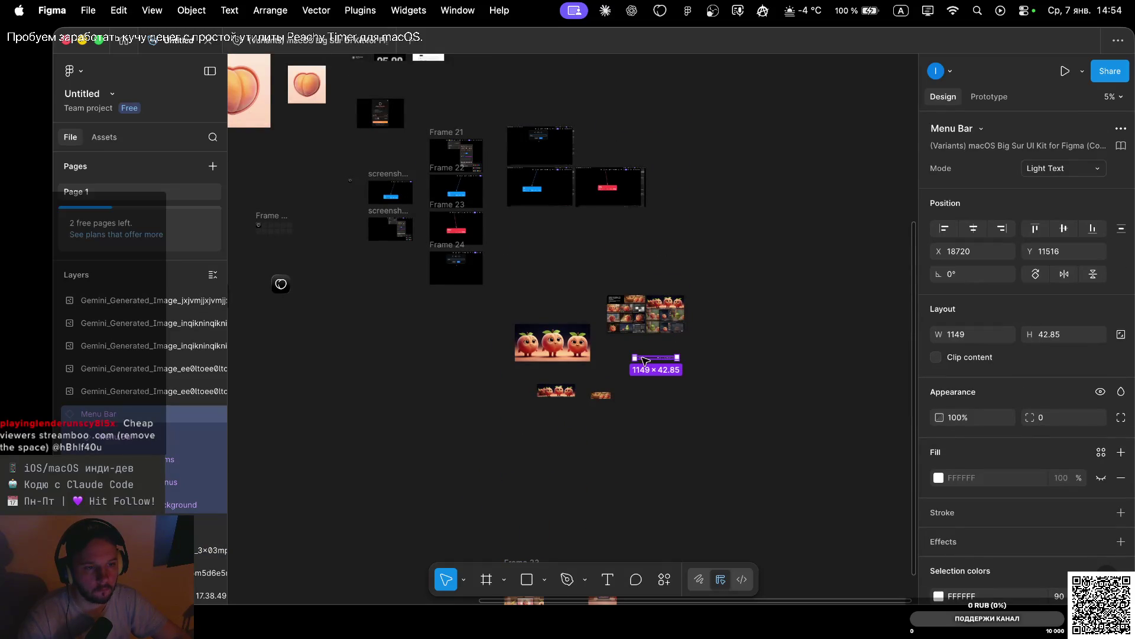
{"action": "scroll", "coordinate": [645, 359], "scroll_direction": "up", "scroll_amount": 3}
{"action": "scroll", "coordinate": [645, 359], "scroll_direction": "up", "scroll_amount": 2}
{"action": "mouse_move", "coordinate": [670, 362]}
{"action": "left_mouse_down"}
{"action": "mouse_move", "coordinate": [393, 603]}
{"action": "mouse_move", "coordinate": [382, 578]}
{"action": "mouse_move", "coordinate": [375, 623]}
{"action": "mouse_move", "coordinate": [397, 379]}
{"action": "mouse_move", "coordinate": [453, 296]}
{"action": "mouse_move", "coordinate": [576, 249]}
{"action": "mouse_move", "coordinate": [649, 246]}
{"action": "mouse_move", "coordinate": [629, 256]}
{"action": "left_mouse_up"}
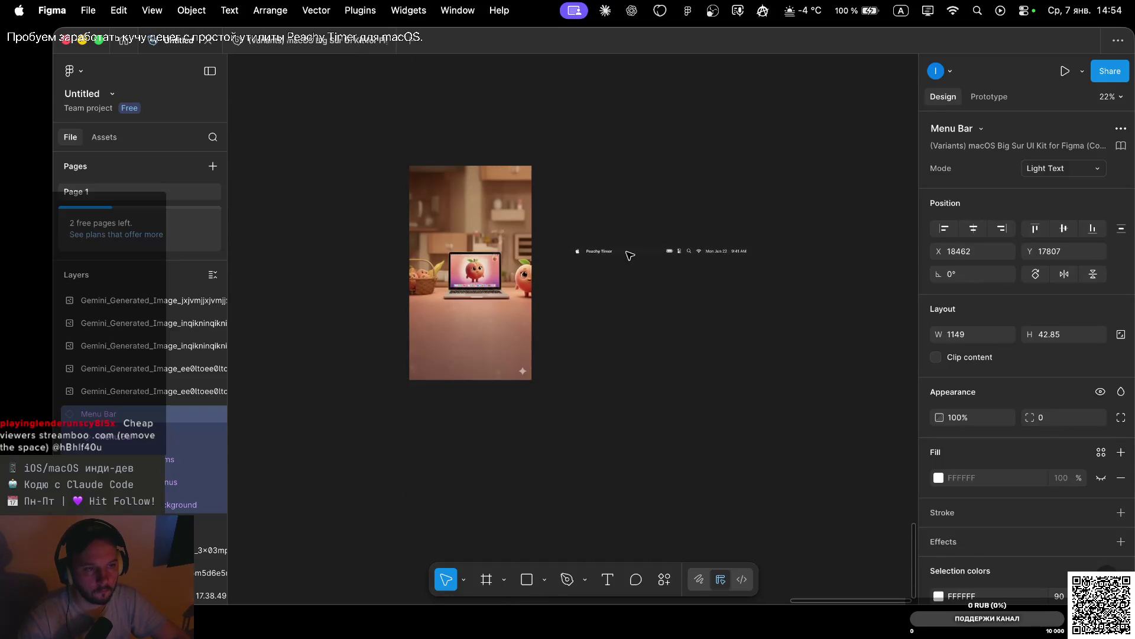
{"action": "scroll", "coordinate": [630, 256], "scroll_direction": "left", "scroll_amount": 3}
{"action": "scroll", "coordinate": [630, 256], "scroll_direction": "up", "scroll_amount": 5}
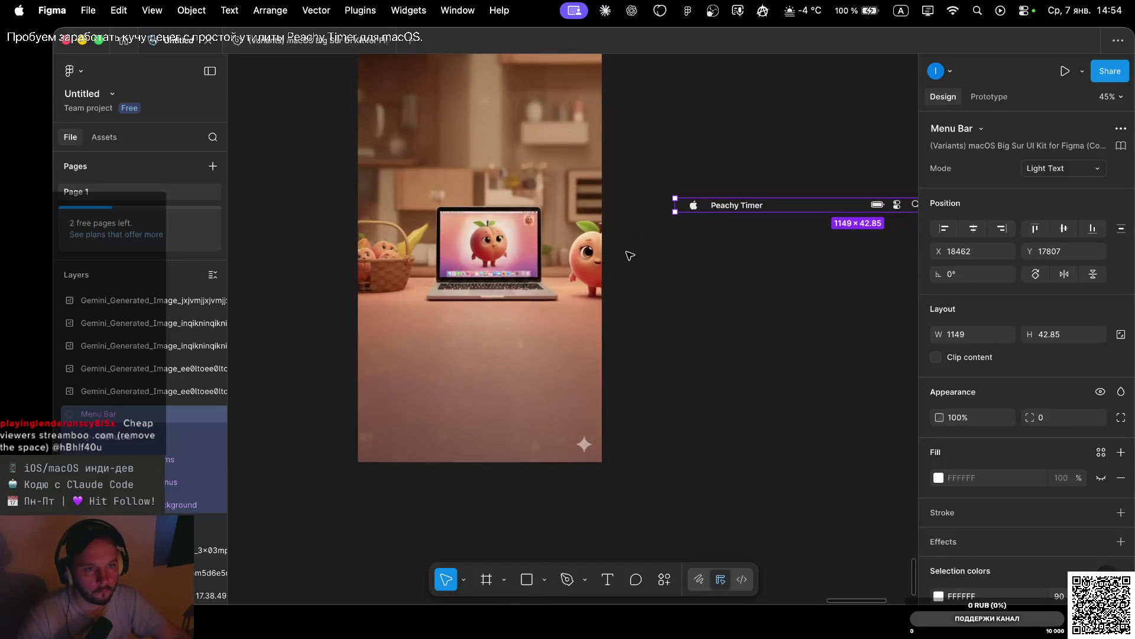
{"action": "scroll", "coordinate": [630, 256], "scroll_direction": "down", "scroll_amount": 4}
Move the Peachy Timer menu bar up above the peach image
{"action": "left_click", "coordinate": [529, 217]}
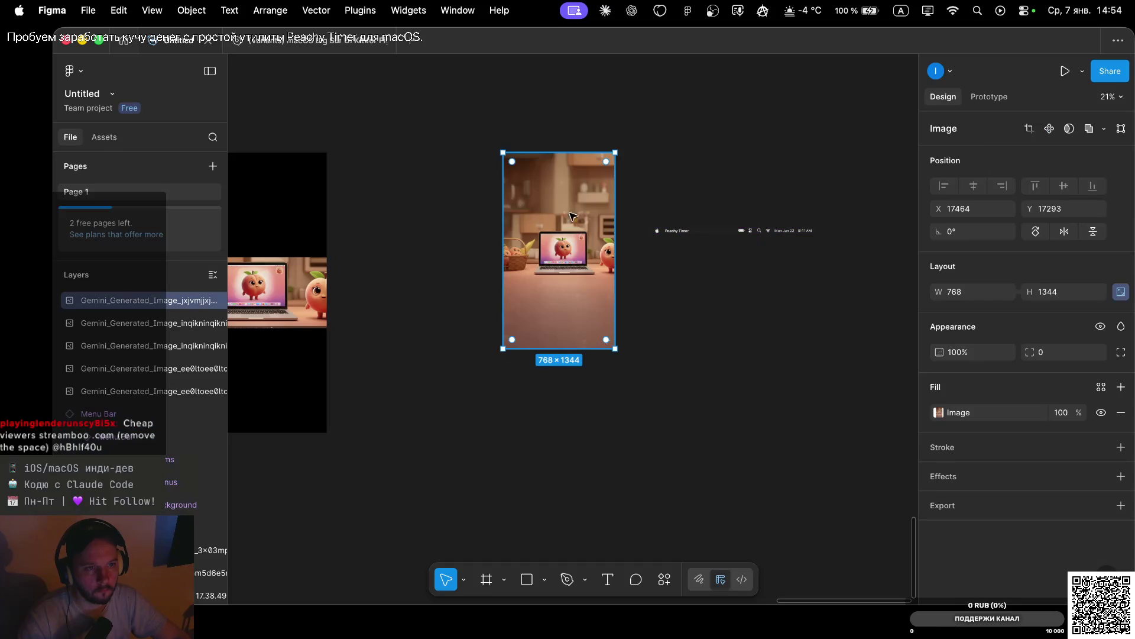
{"action": "mouse_move", "coordinate": [699, 230]}
{"action": "left_mouse_down"}
{"action": "mouse_move", "coordinate": [676, 119]}
{"action": "mouse_move", "coordinate": [657, 114]}
{"action": "left_mouse_up"}
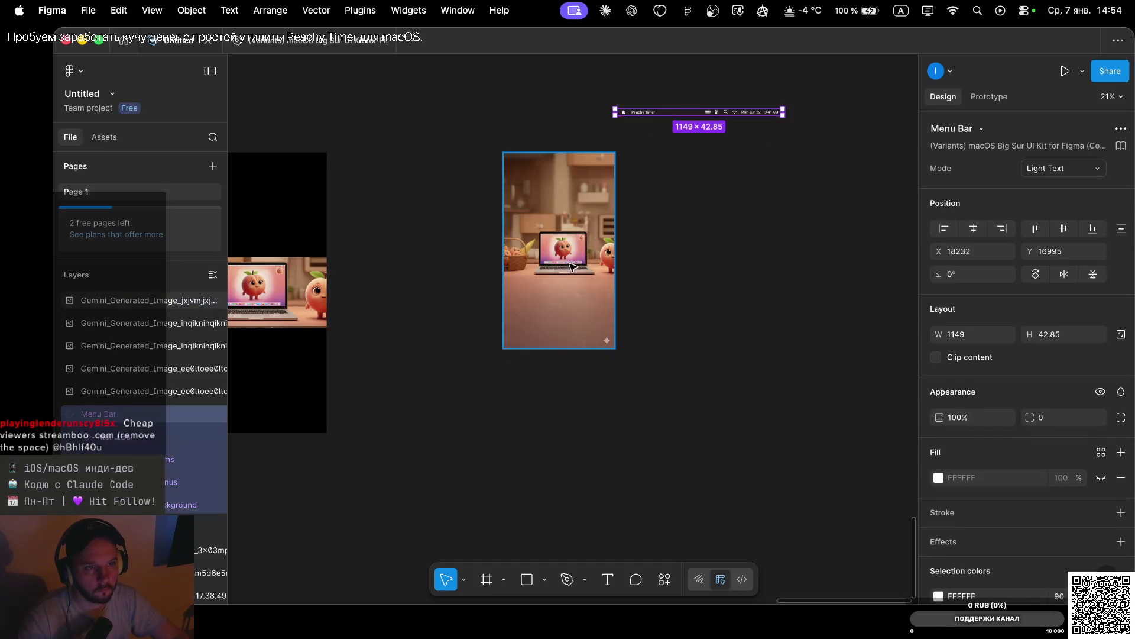
{"action": "double_click", "coordinate": [580, 264]}
{"action": "key", "text": "Escape"}
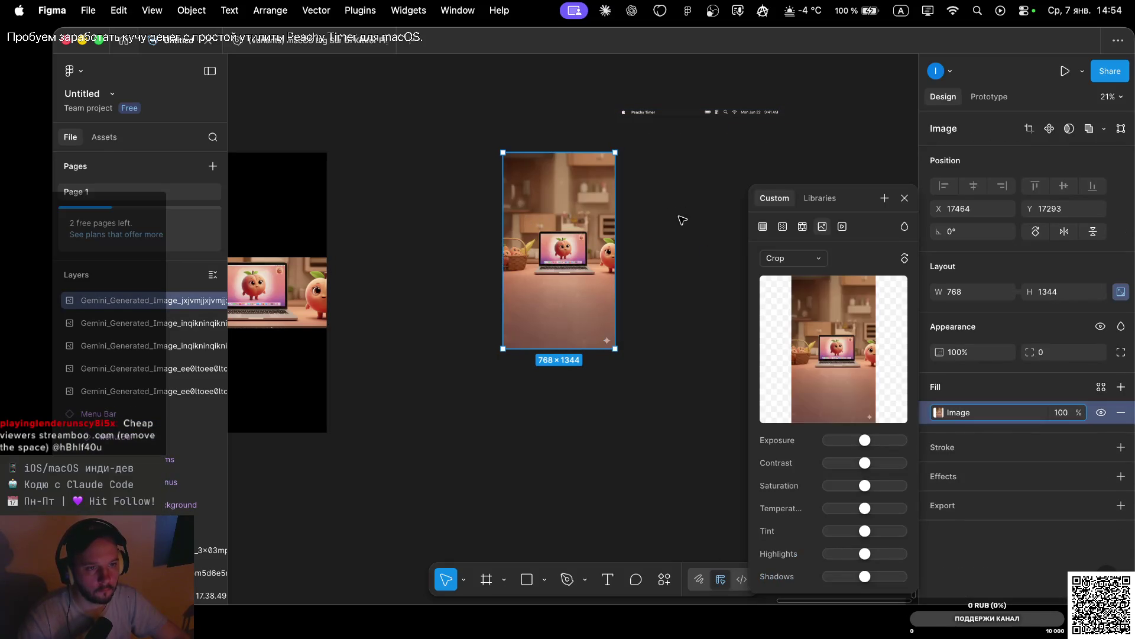
{"action": "left_click", "coordinate": [681, 212]}
{"action": "left_click", "coordinate": [566, 222]}
Alt-drag a copy of the peach image to its right and try enlarging its crop
{"action": "left_click_drag", "start_coordinate": [566, 221], "coordinate": [693, 220]}
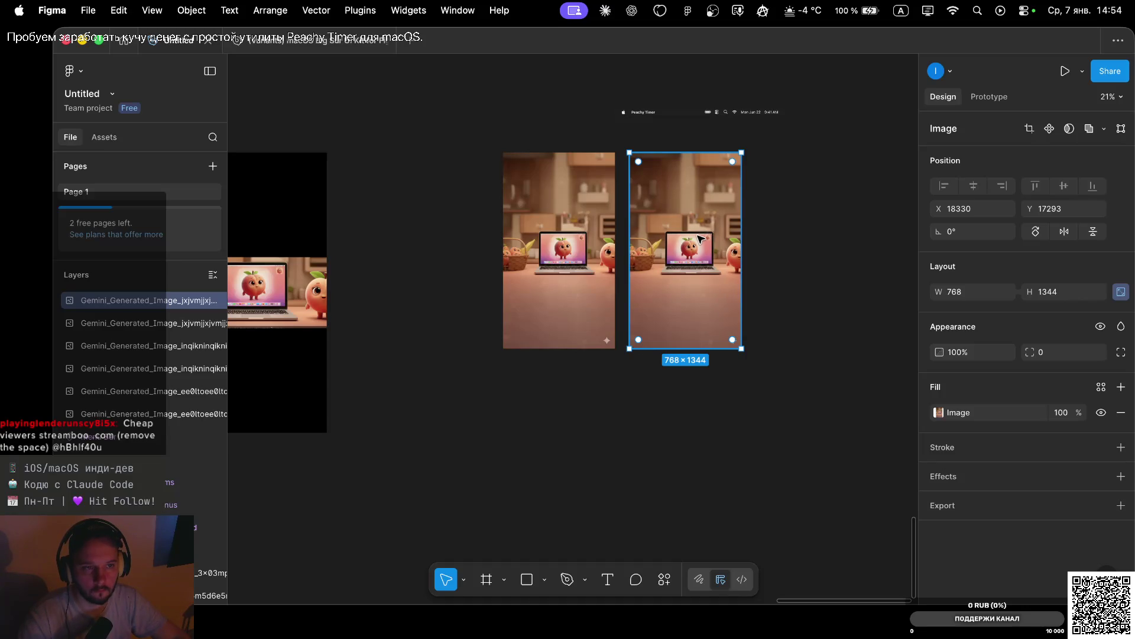
{"action": "double_click", "coordinate": [704, 239]}
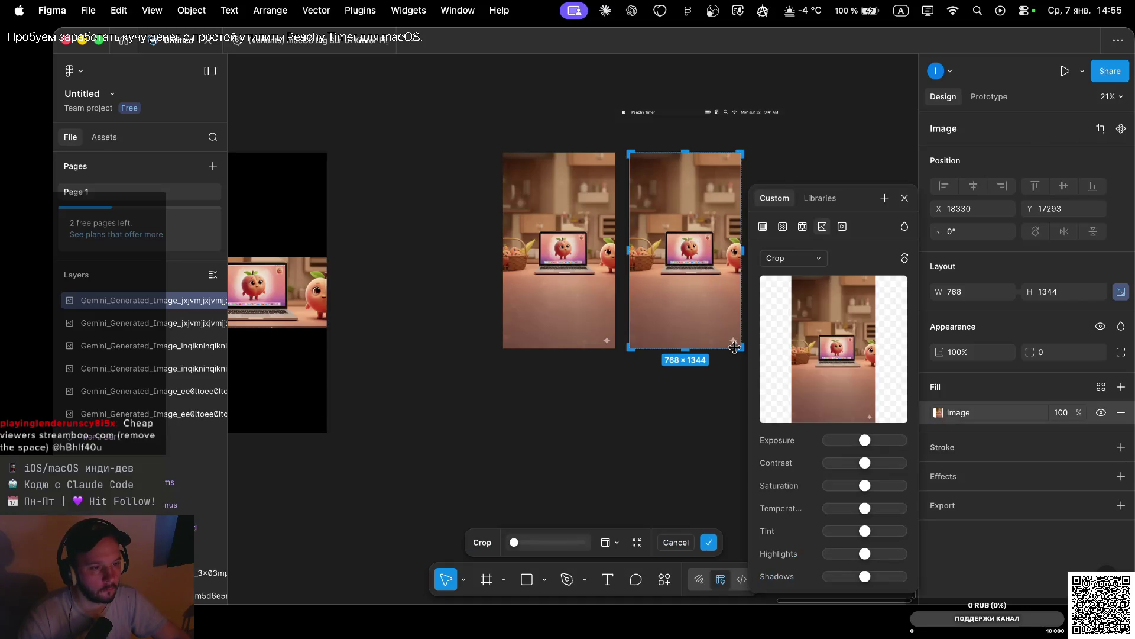
{"action": "left_click_drag", "start_coordinate": [739, 348], "coordinate": [845, 433]}
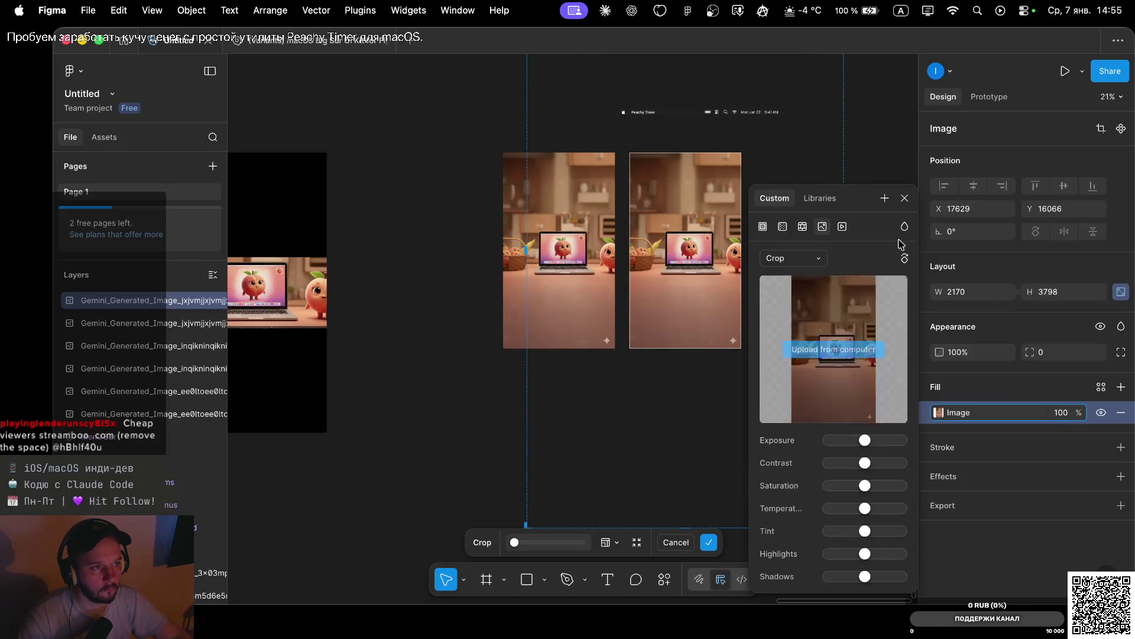
{"action": "left_click", "coordinate": [905, 198]}
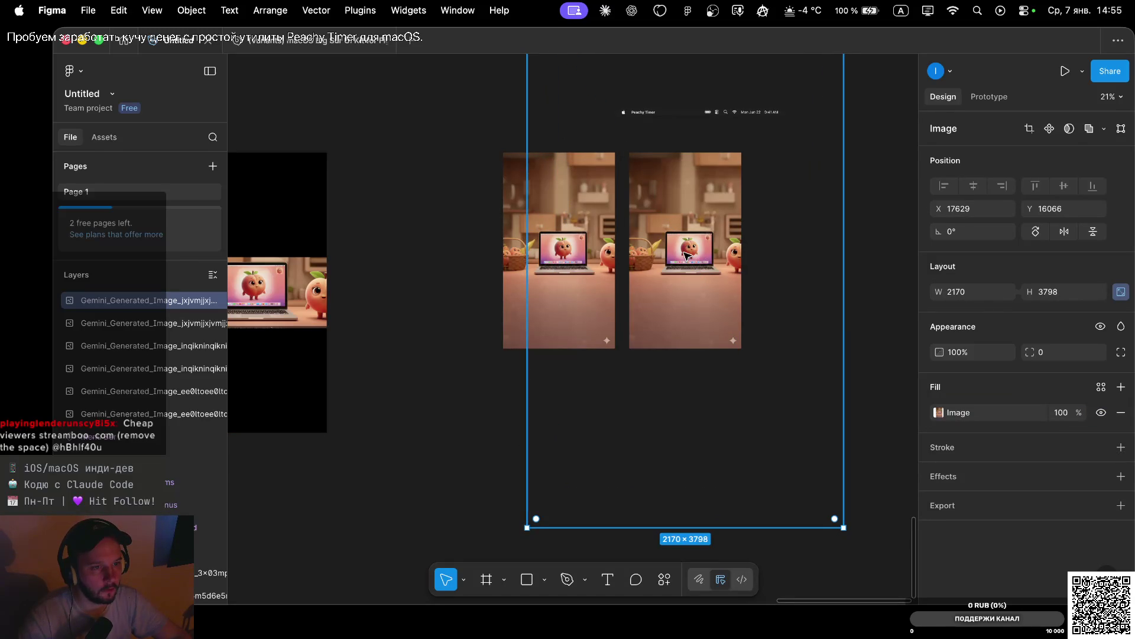
{"action": "left_click", "coordinate": [878, 277]}
{"action": "mouse_move", "coordinate": [681, 227]}
{"action": "left_mouse_down"}
{"action": "mouse_move", "coordinate": [736, 252]}
{"action": "mouse_move", "coordinate": [694, 218]}
{"action": "mouse_move", "coordinate": [693, 227]}
{"action": "left_mouse_up"}
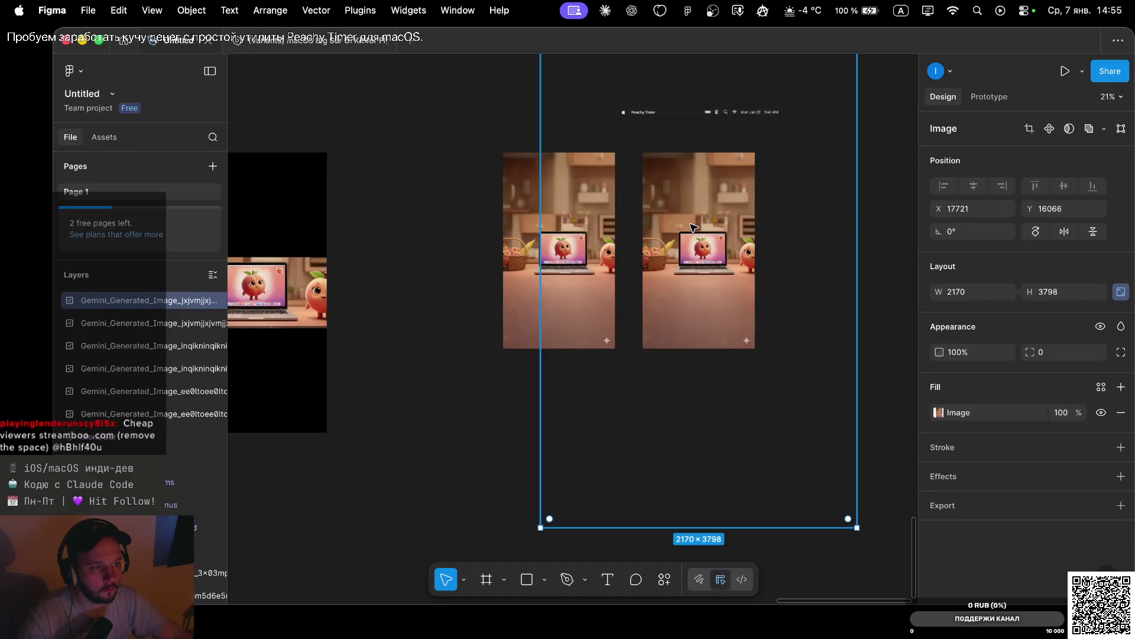
Try Fit image scaling on the copy, then switch it back to Crop
{"action": "double_click", "coordinate": [694, 229]}
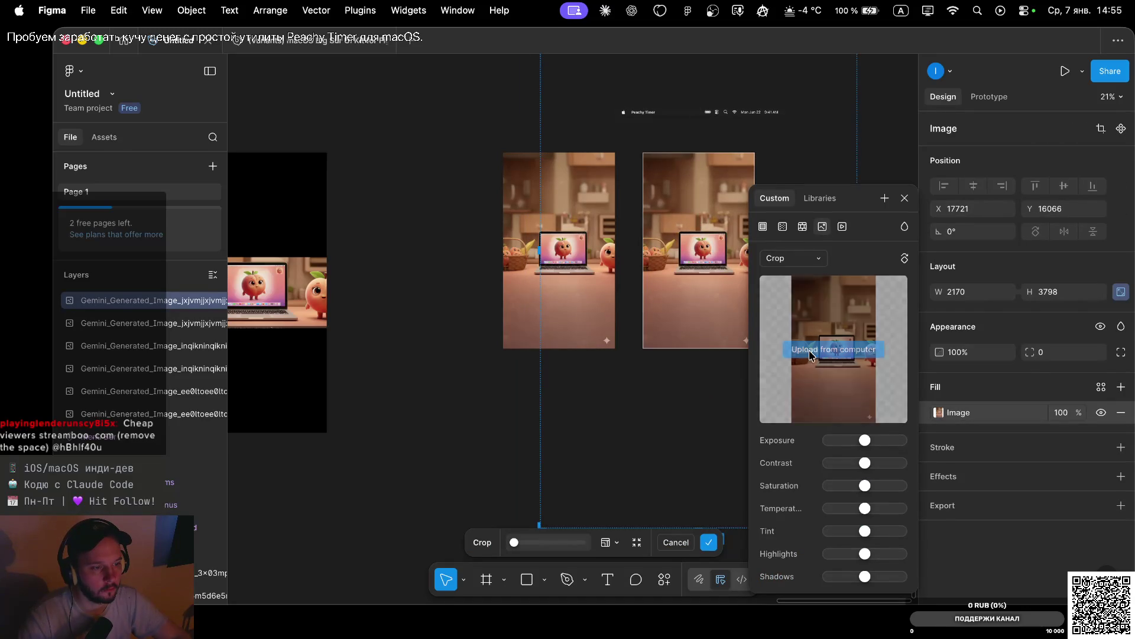
{"action": "left_click", "coordinate": [791, 258]}
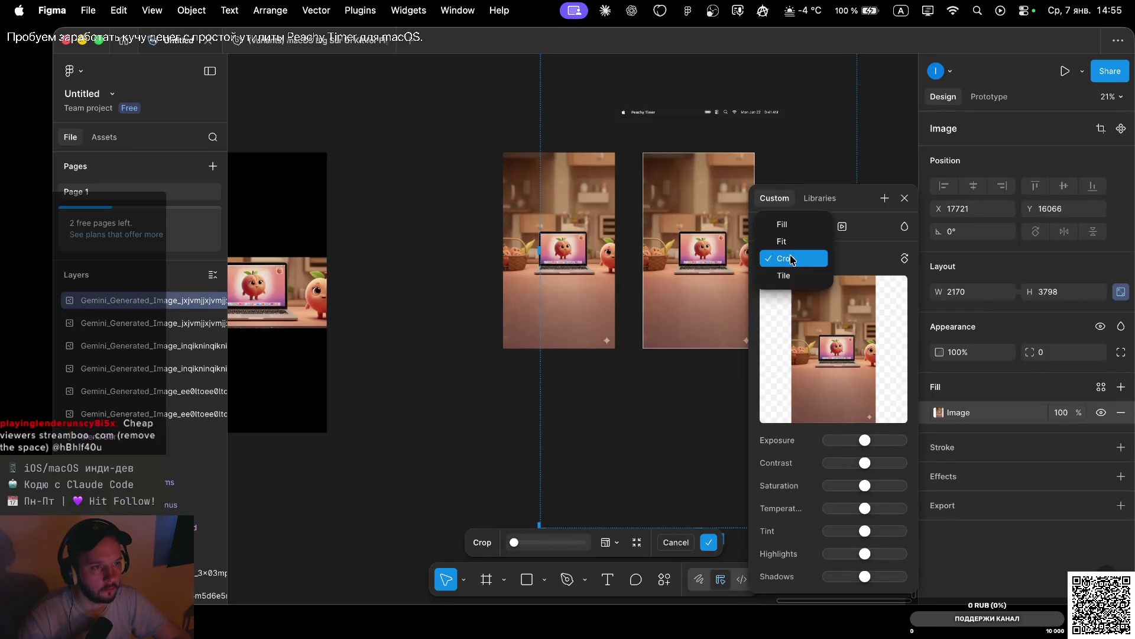
{"action": "left_click", "coordinate": [782, 238]}
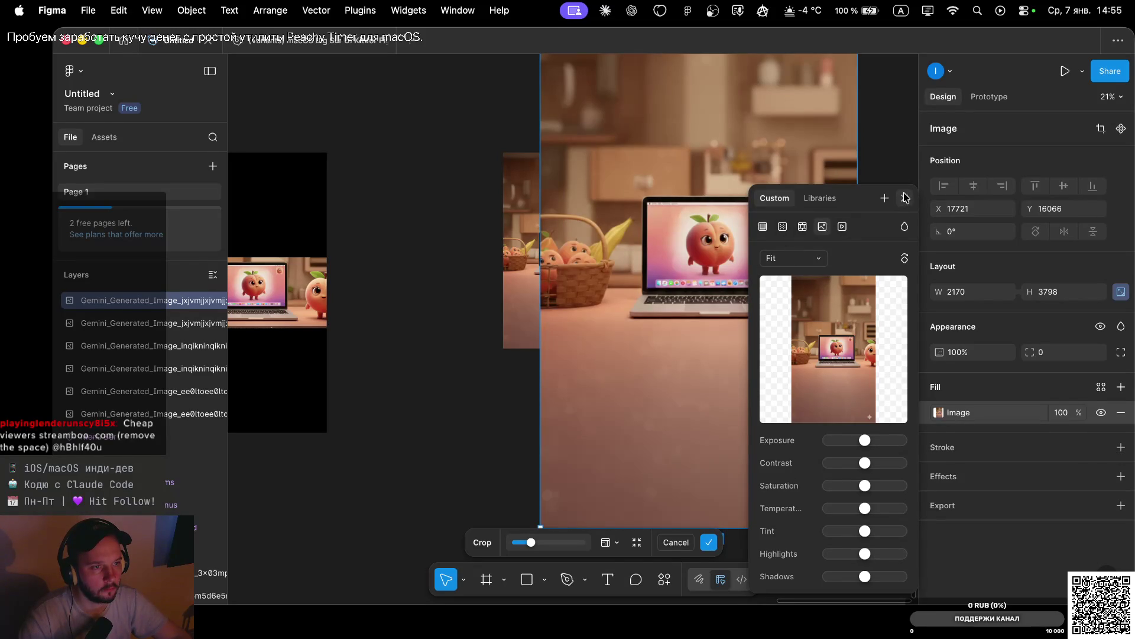
{"action": "left_click", "coordinate": [792, 259]}
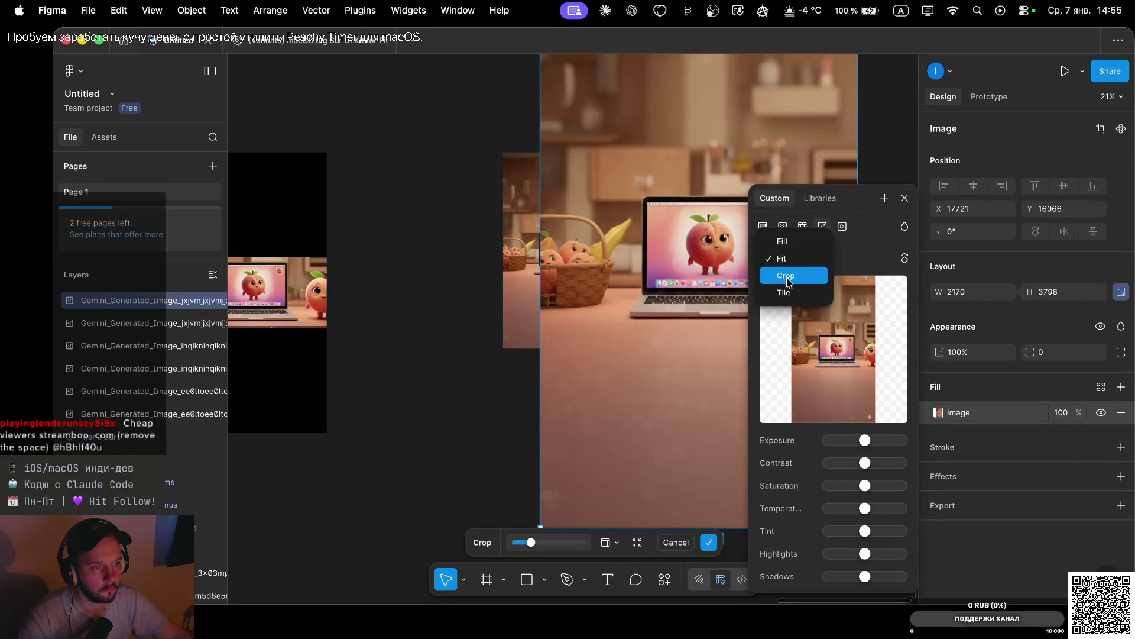
{"action": "left_click", "coordinate": [787, 282]}
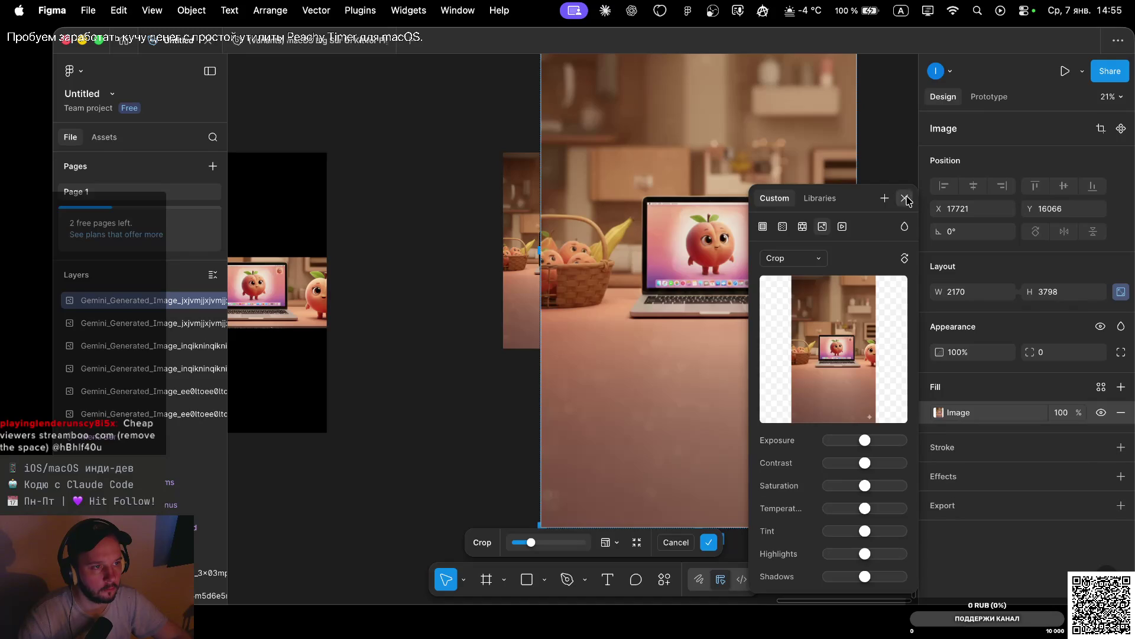
{"action": "left_click", "coordinate": [905, 198]}
{"action": "left_click", "coordinate": [881, 228]}
Undo the crop experiments so the copy returns to 768×1344
{"action": "key", "text": "super+z"}
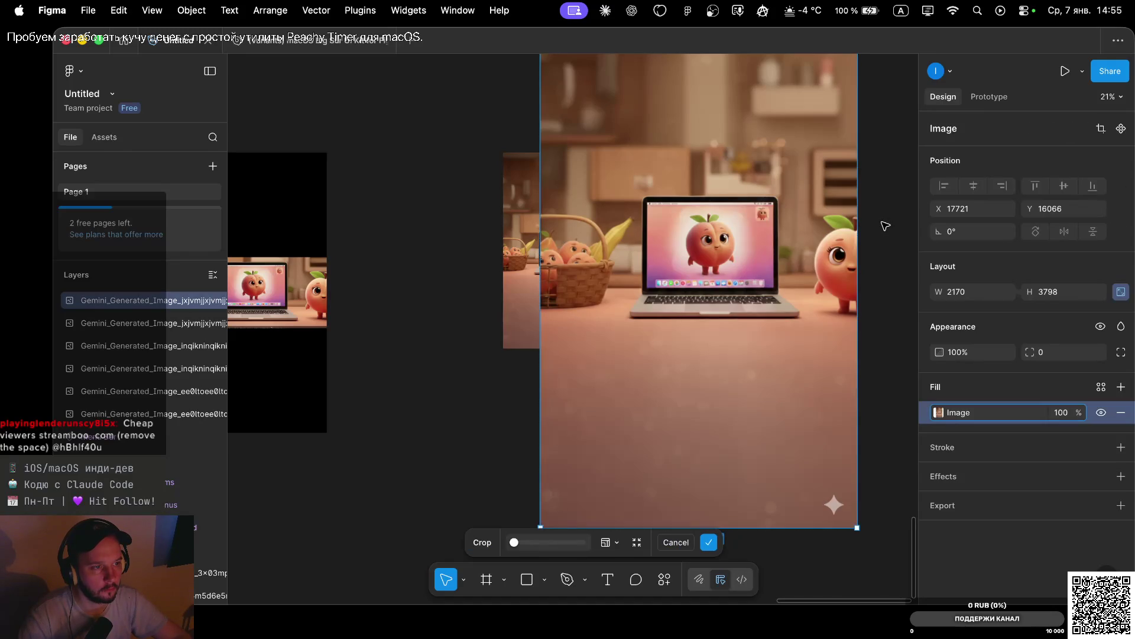
{"action": "key", "text": "super+z"}
{"action": "key", "text": "super+z"}
{"action": "key", "text": "super+z"}
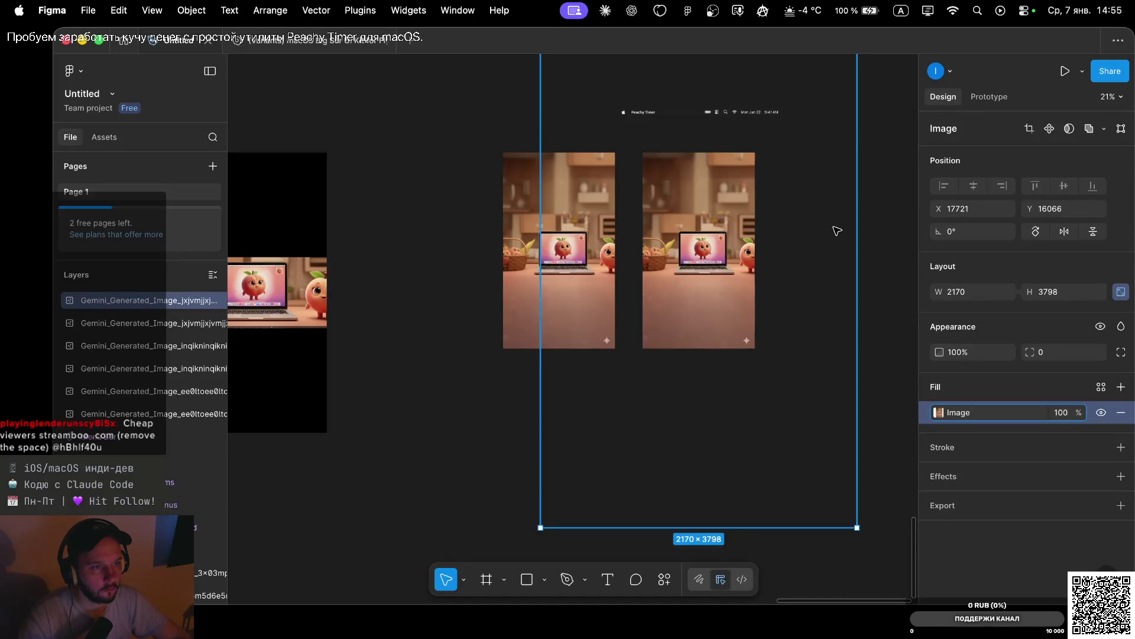
{"action": "key", "text": "super+z"}
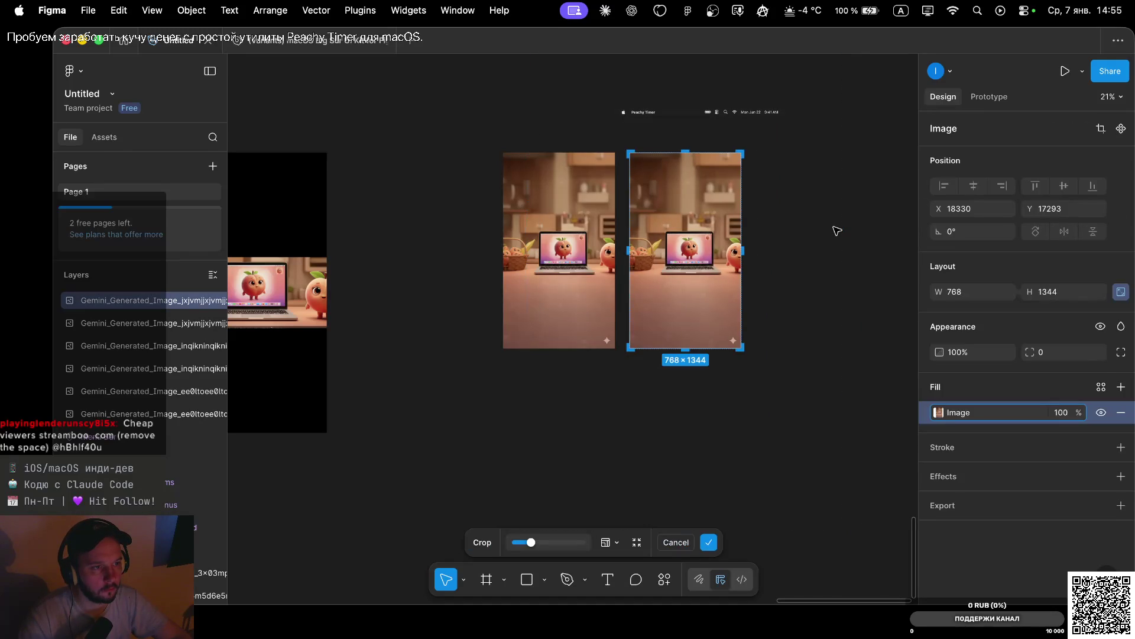
{"action": "mouse_move", "coordinate": [742, 250]}
{"action": "left_mouse_down"}
{"action": "mouse_move", "coordinate": [712, 250]}
{"action": "mouse_move", "coordinate": [741, 248]}
{"action": "left_mouse_up"}
{"action": "left_click_drag", "start_coordinate": [743, 353], "coordinate": [769, 372]}
{"action": "key", "text": "Return"}
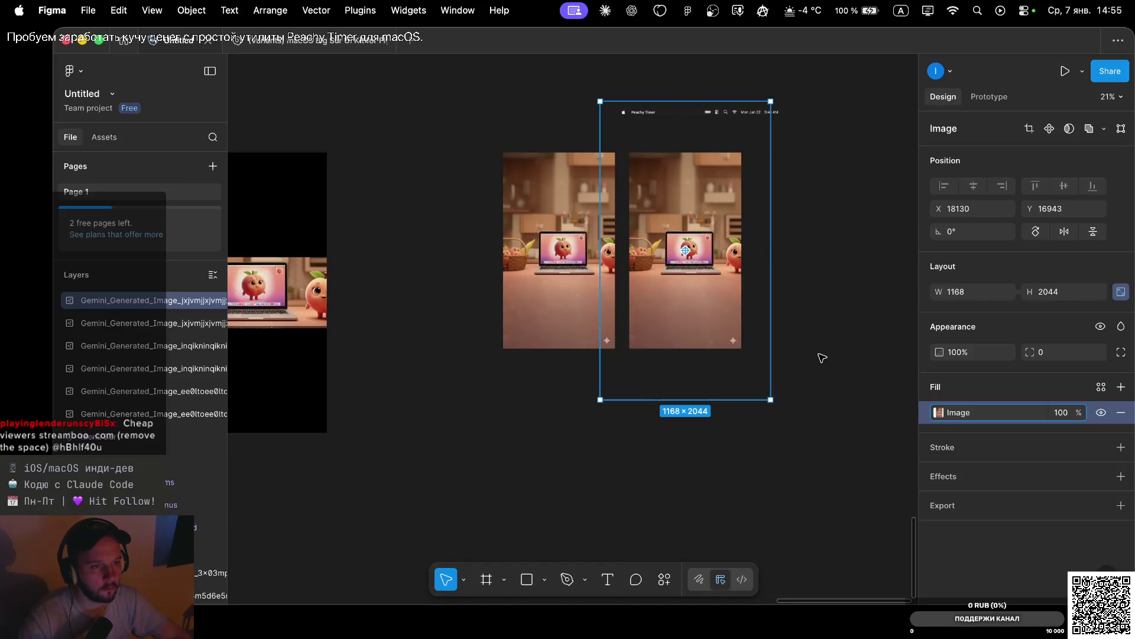
{"action": "key", "text": "super+z"}
{"action": "key", "text": "super+z"}
{"action": "key", "text": "Escape"}
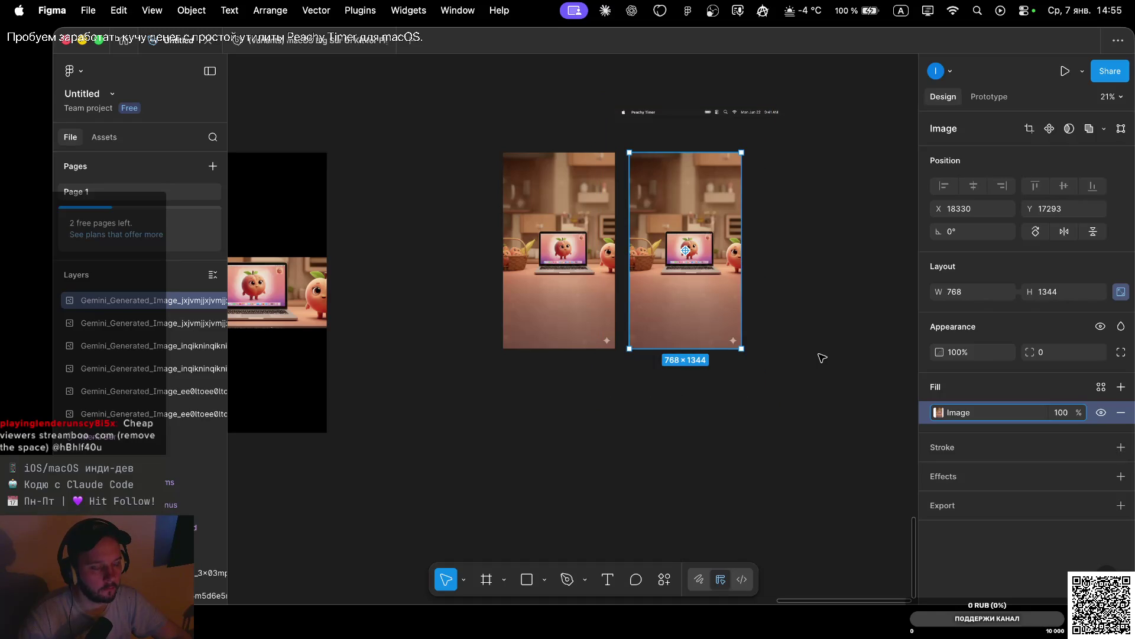
{"action": "key", "text": "Escape"}
Group the right-hand peach image into Group 5
{"action": "left_click", "coordinate": [681, 227]}
{"action": "scroll", "coordinate": [682, 228], "scroll_direction": "up", "scroll_amount": 5}
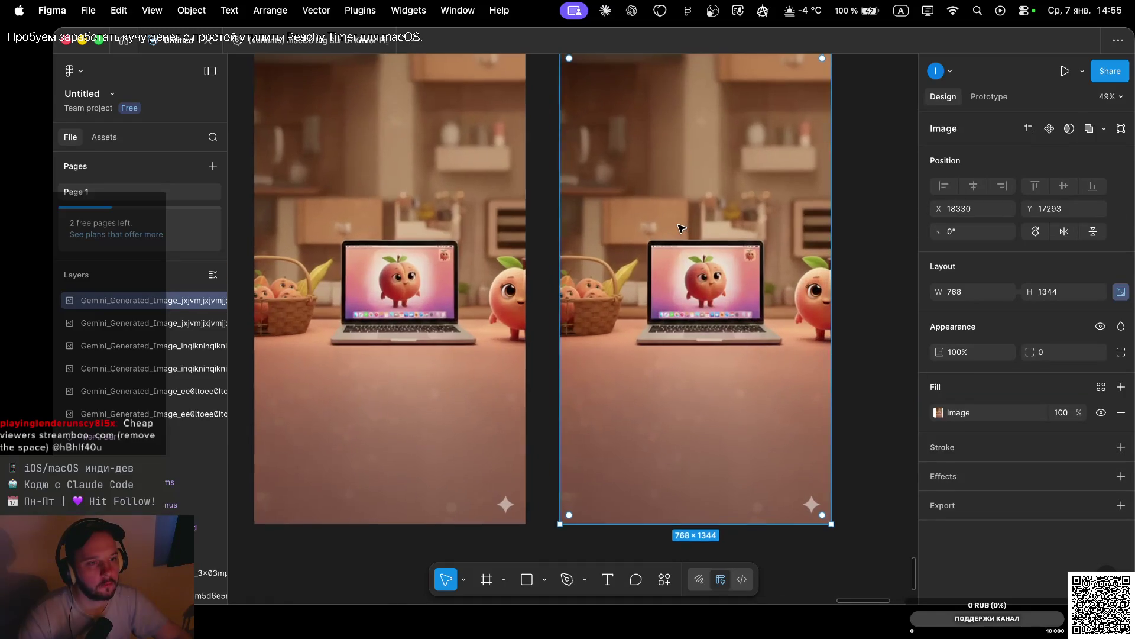
{"action": "scroll", "coordinate": [682, 228], "scroll_direction": "down", "scroll_amount": 3}
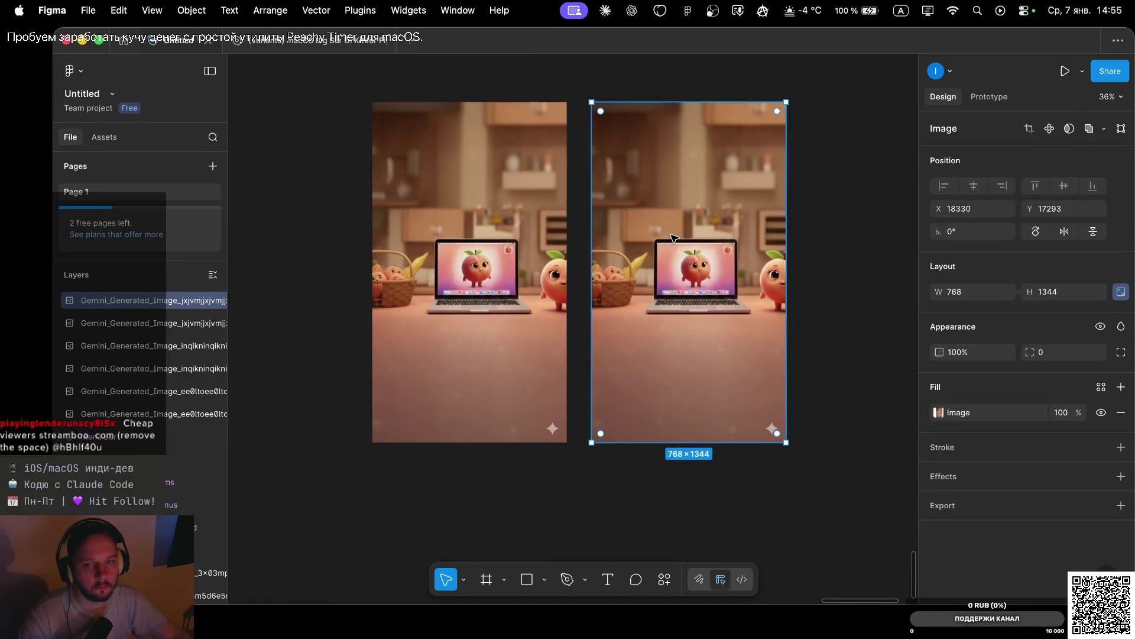
{"action": "key", "text": "super+g"}
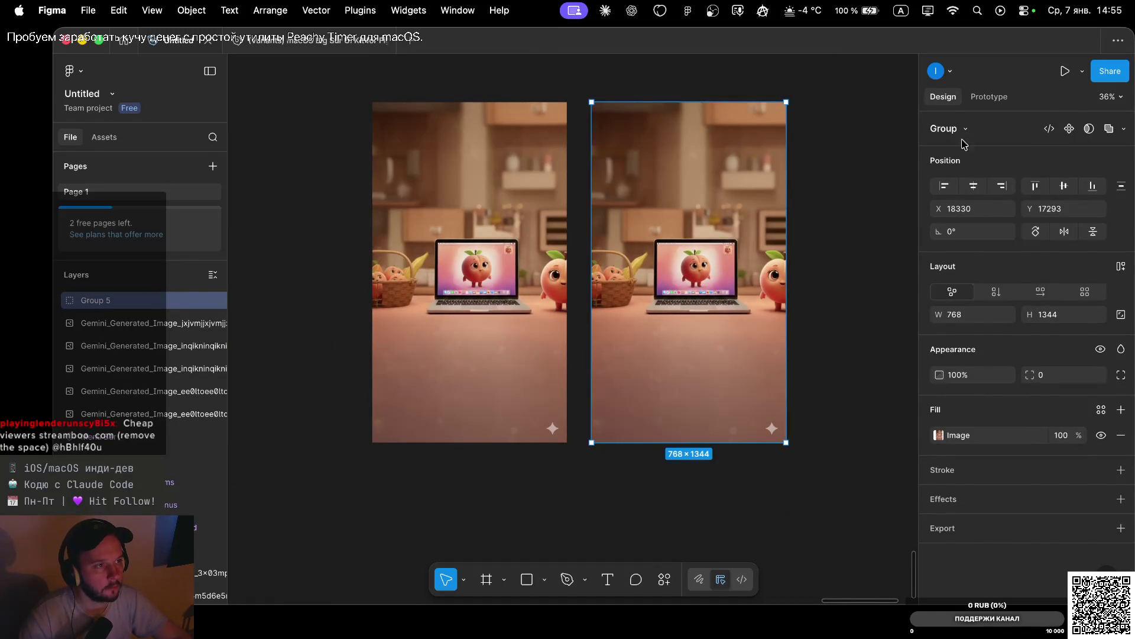
Convert Group 5 into Frame 5 and enlarge its image to 2456×4298
{"action": "left_click", "coordinate": [962, 129]}
{"action": "left_click", "coordinate": [959, 171]}
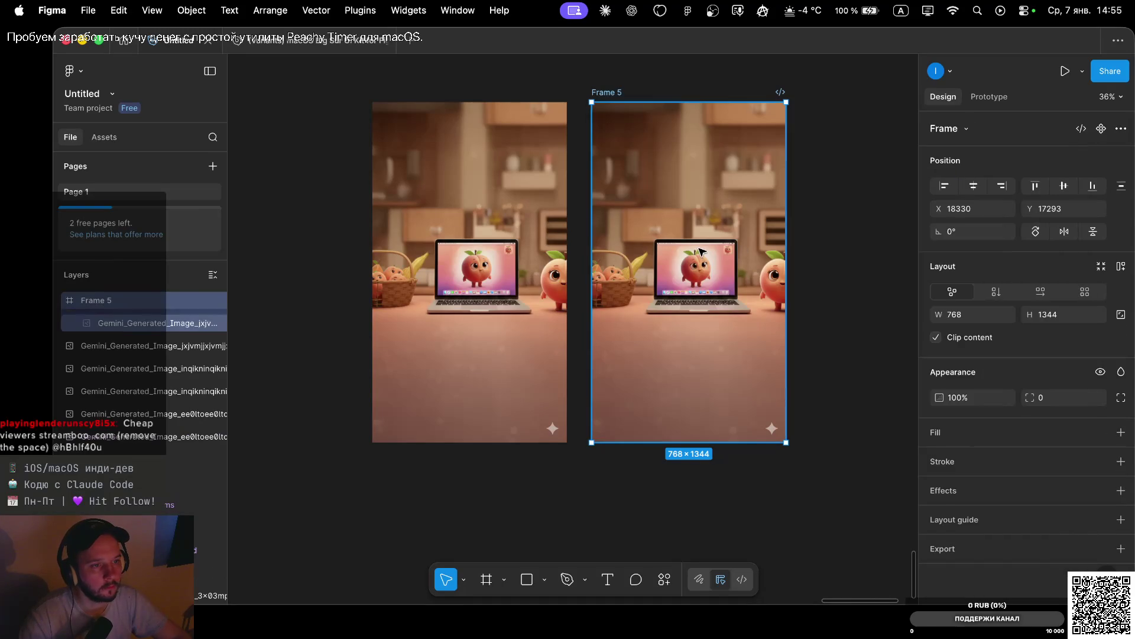
{"action": "left_click", "coordinate": [702, 254]}
{"action": "mouse_move", "coordinate": [788, 445]}
{"action": "left_mouse_down"}
{"action": "mouse_move", "coordinate": [870, 515]}
{"action": "mouse_move", "coordinate": [916, 530]}
{"action": "mouse_move", "coordinate": [827, 526]}
{"action": "left_mouse_up"}
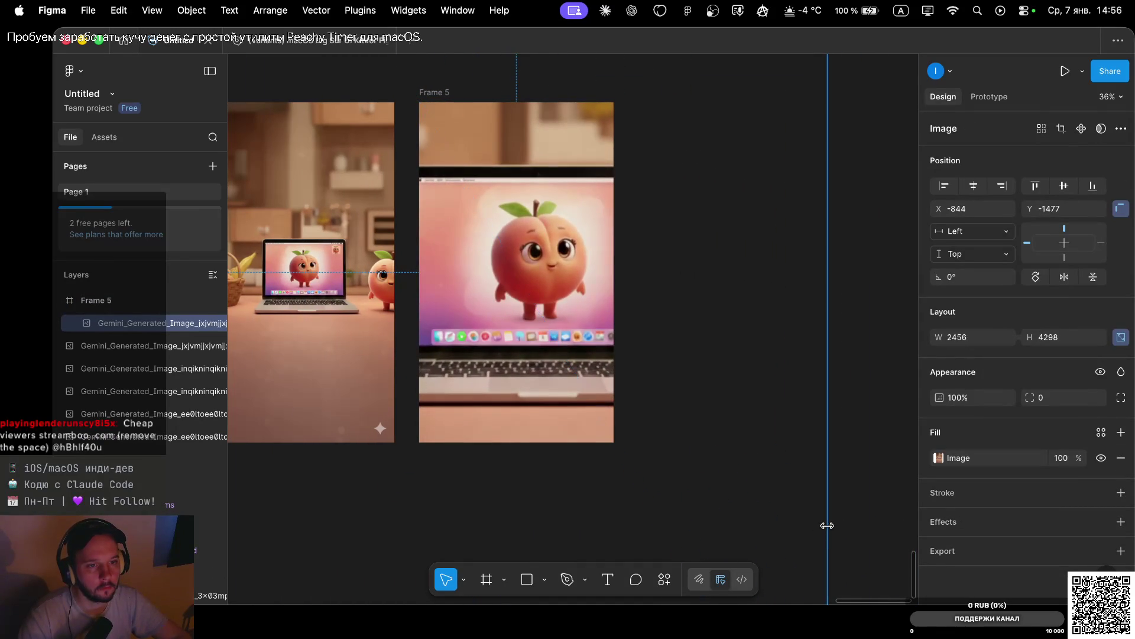
Pan and zoom around Frame 5 to inspect the two peach images
{"action": "scroll", "coordinate": [573, 245], "scroll_direction": "down", "scroll_amount": 5}
{"action": "scroll", "coordinate": [603, 230], "scroll_direction": "left", "scroll_amount": 3}
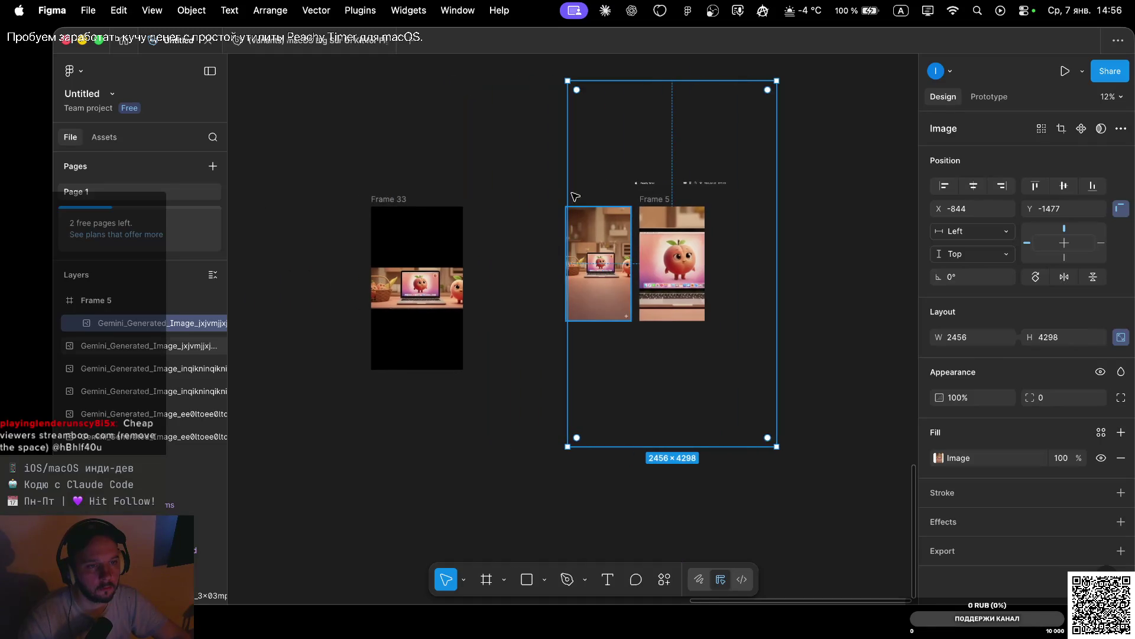
{"action": "left_click", "coordinate": [532, 162]}
{"action": "scroll", "coordinate": [647, 248], "scroll_direction": "up", "scroll_amount": 5}
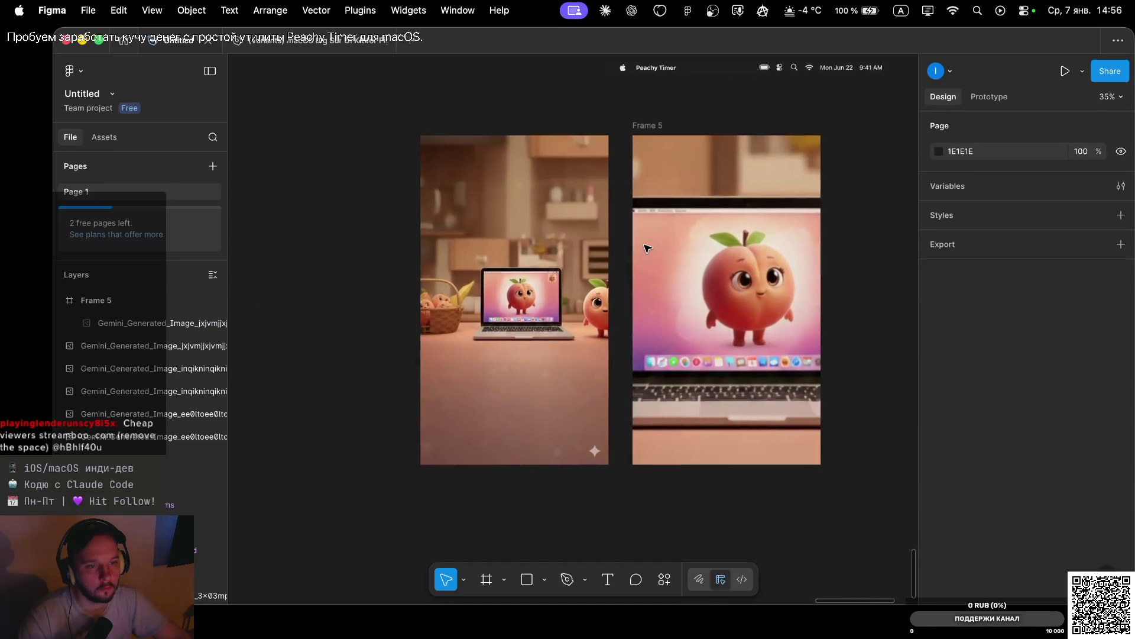
{"action": "scroll", "coordinate": [647, 248], "scroll_direction": "left", "scroll_amount": 2}
{"action": "scroll", "coordinate": [632, 251], "scroll_direction": "up", "scroll_amount": 3}
{"action": "scroll", "coordinate": [632, 250], "scroll_direction": "down", "scroll_amount": 3}
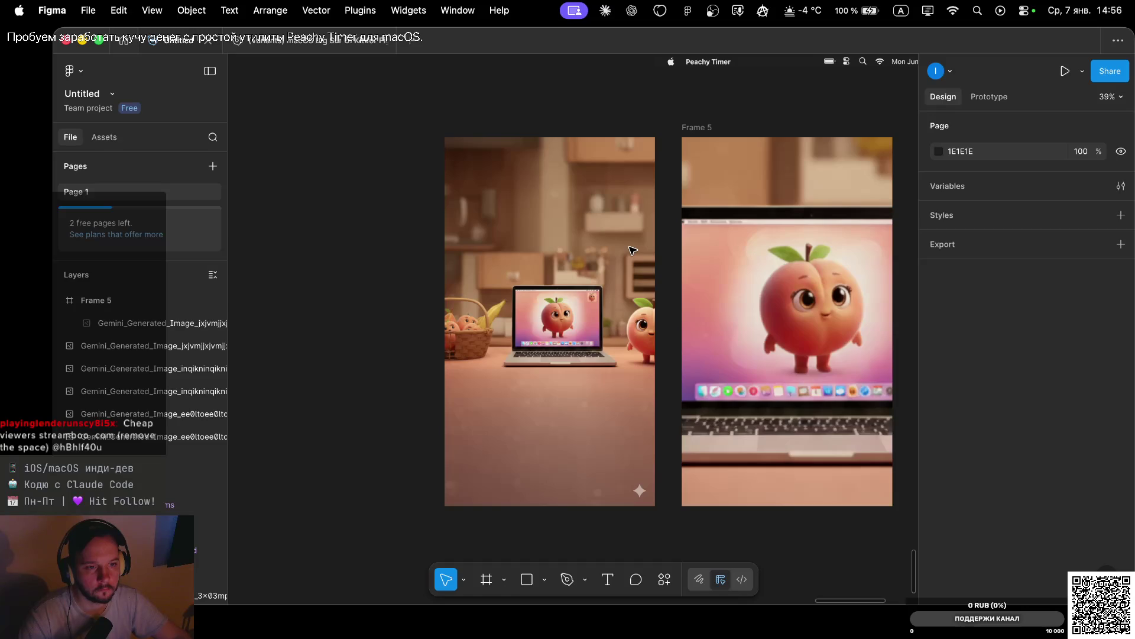
{"action": "scroll", "coordinate": [632, 250], "scroll_direction": "down", "scroll_amount": 2}
{"action": "scroll", "coordinate": [631, 250], "scroll_direction": "up", "scroll_amount": 4}
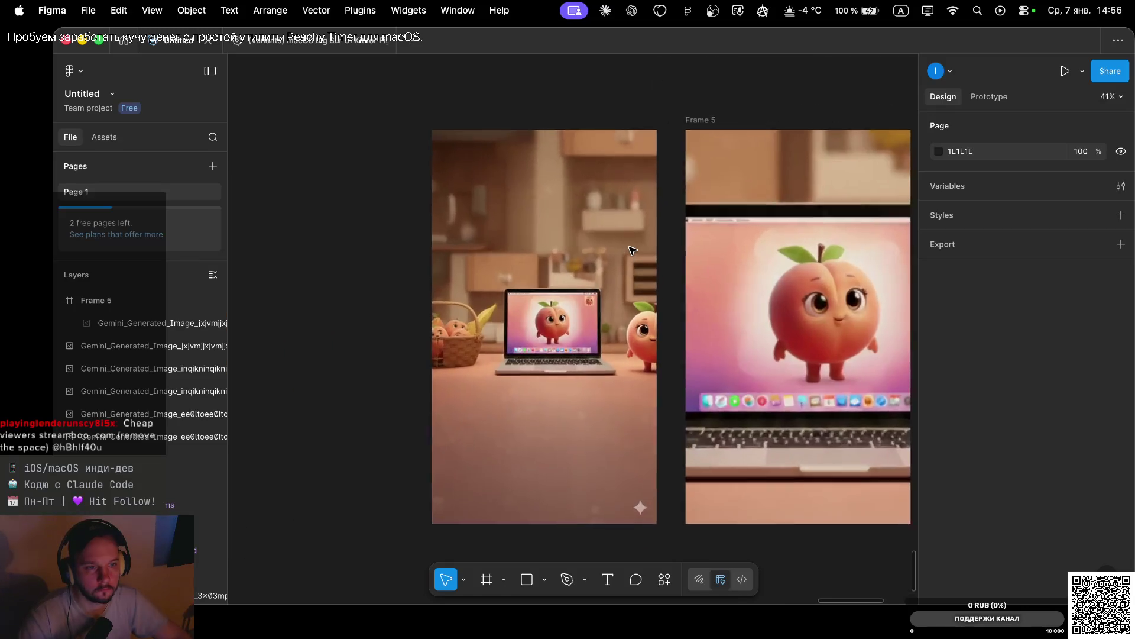
{"action": "scroll", "coordinate": [630, 249], "scroll_direction": "down", "scroll_amount": 3}
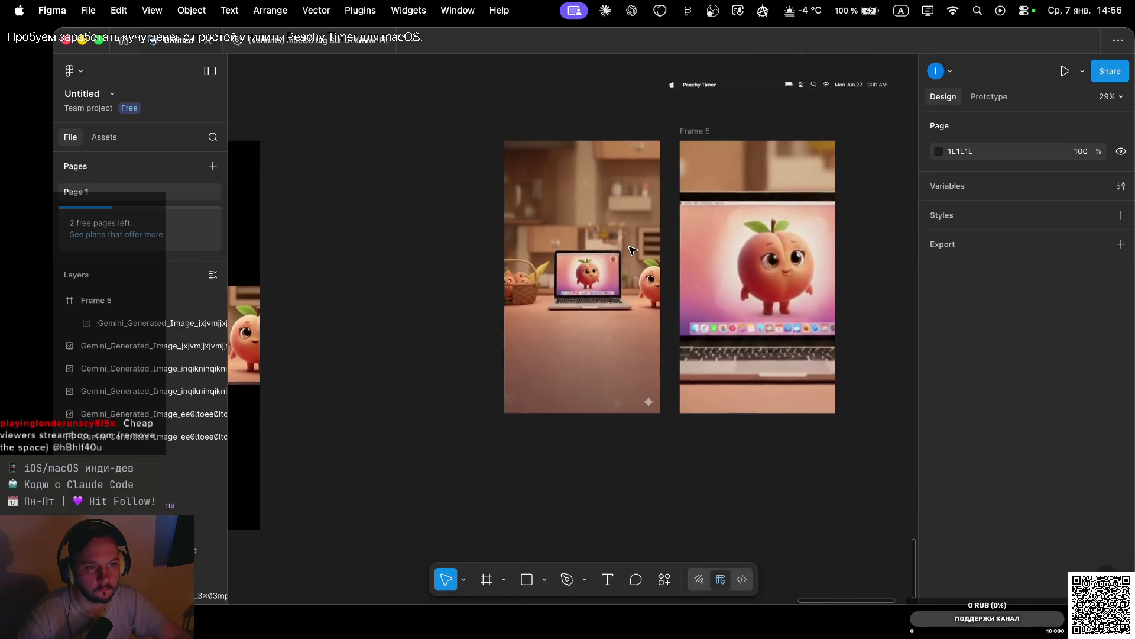
{"action": "scroll", "coordinate": [632, 250], "scroll_direction": "right", "scroll_amount": 3}
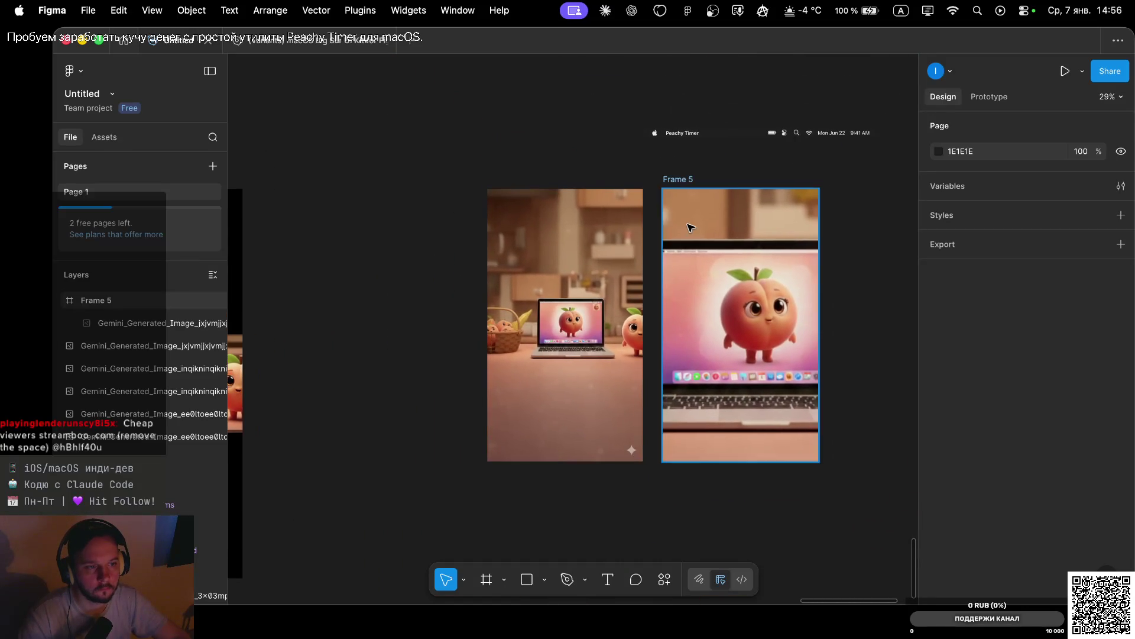
{"action": "scroll", "coordinate": [690, 227], "scroll_direction": "down", "scroll_amount": 1}
{"action": "left_click", "coordinate": [697, 291]}
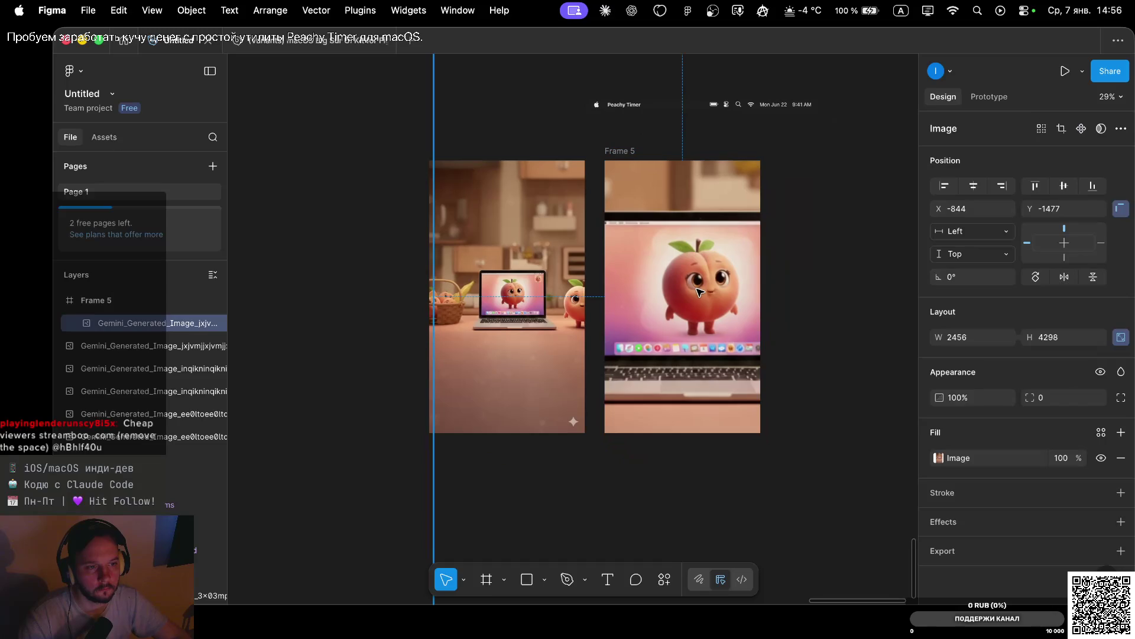
{"action": "scroll", "coordinate": [698, 291], "scroll_direction": "down", "scroll_amount": 5}
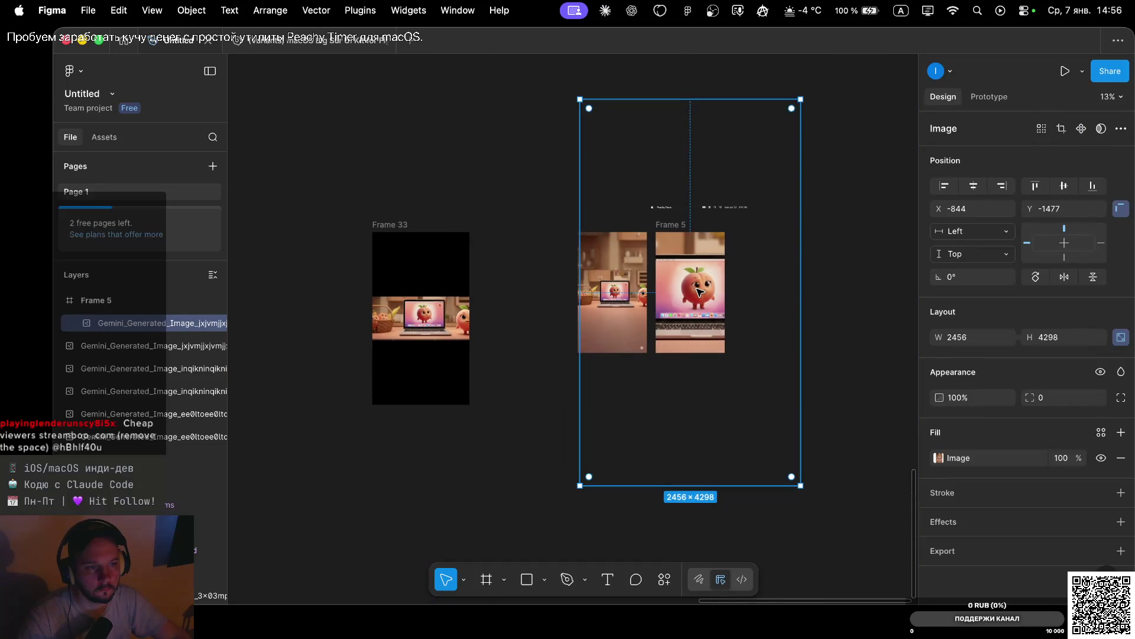
{"action": "left_click", "coordinate": [847, 293]}
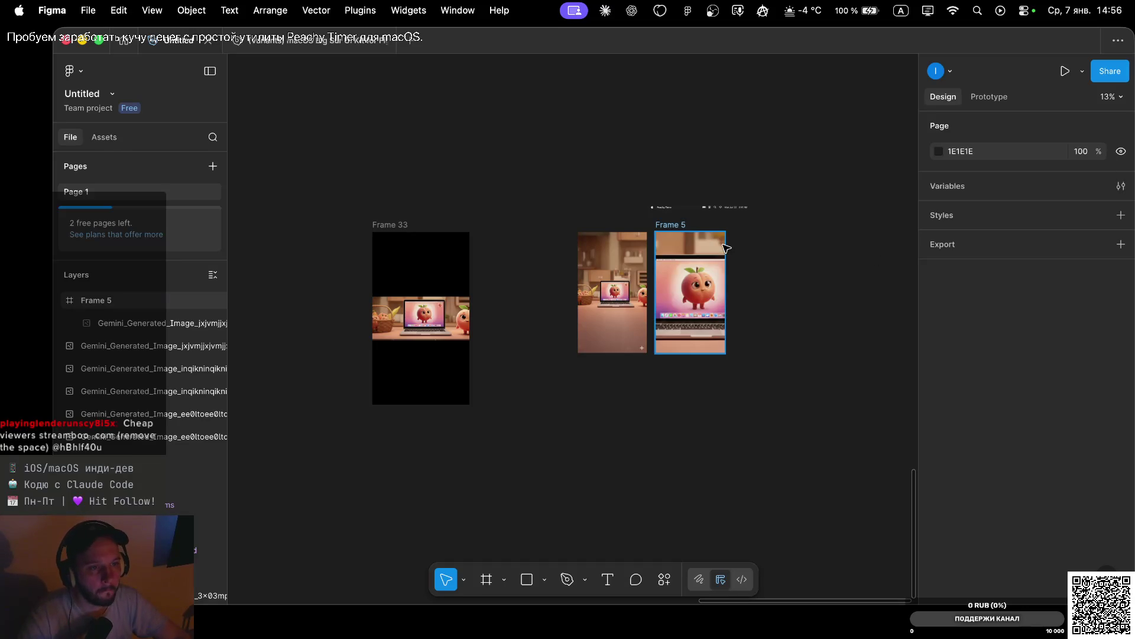
{"action": "scroll", "coordinate": [708, 253], "scroll_direction": "up", "scroll_amount": 5}
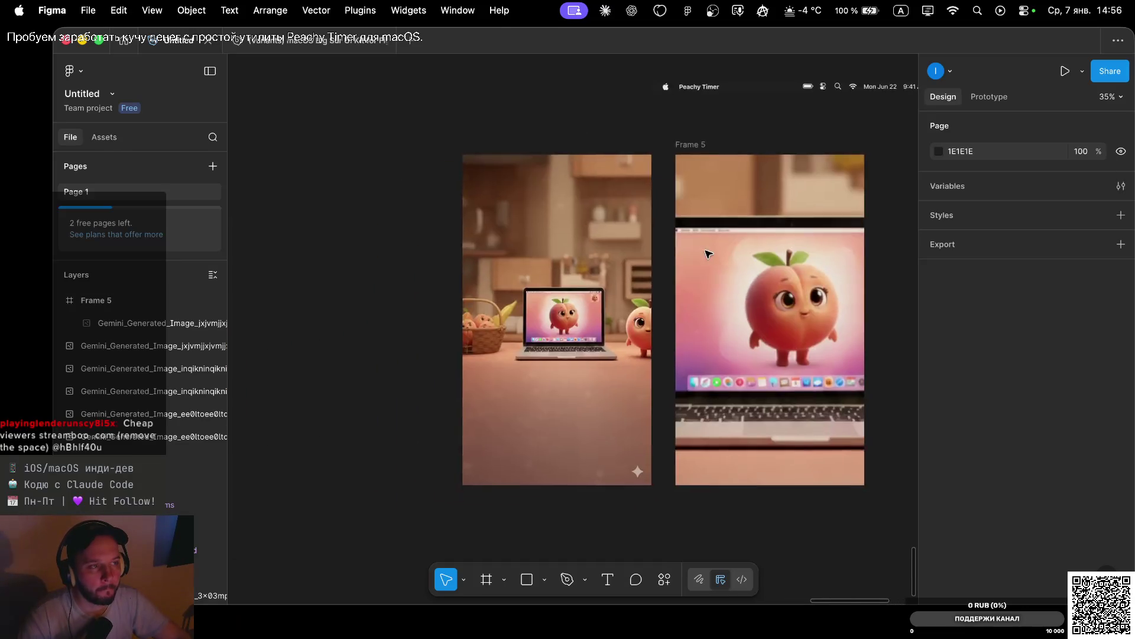
{"action": "key", "text": "ctrl+Left"}
{"action": "key", "text": "ctrl+Left"}
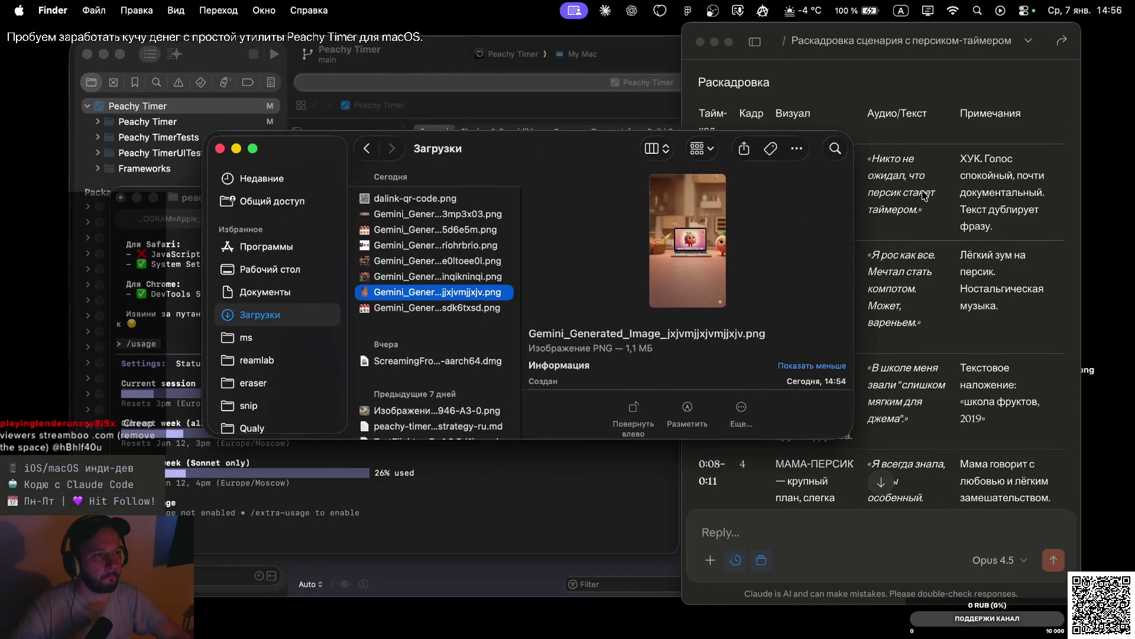
Glance at Claude's peach-timer storyboard, then return to the Gemini chat in Safari
{"action": "left_click", "coordinate": [854, 107]}
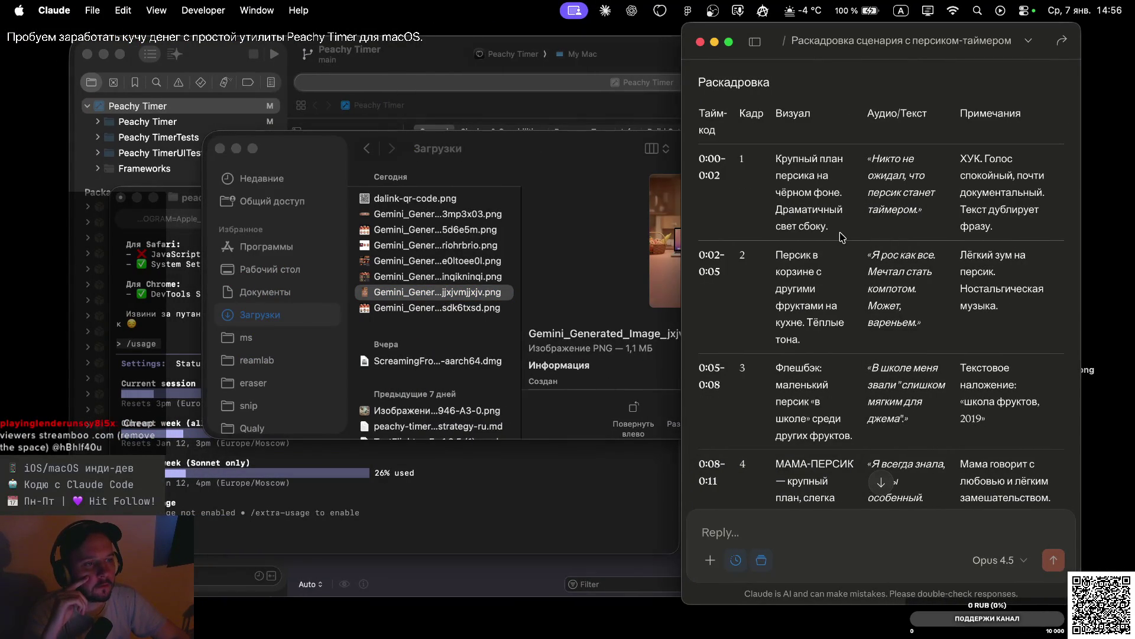
{"action": "key", "text": "ctrl+Right"}
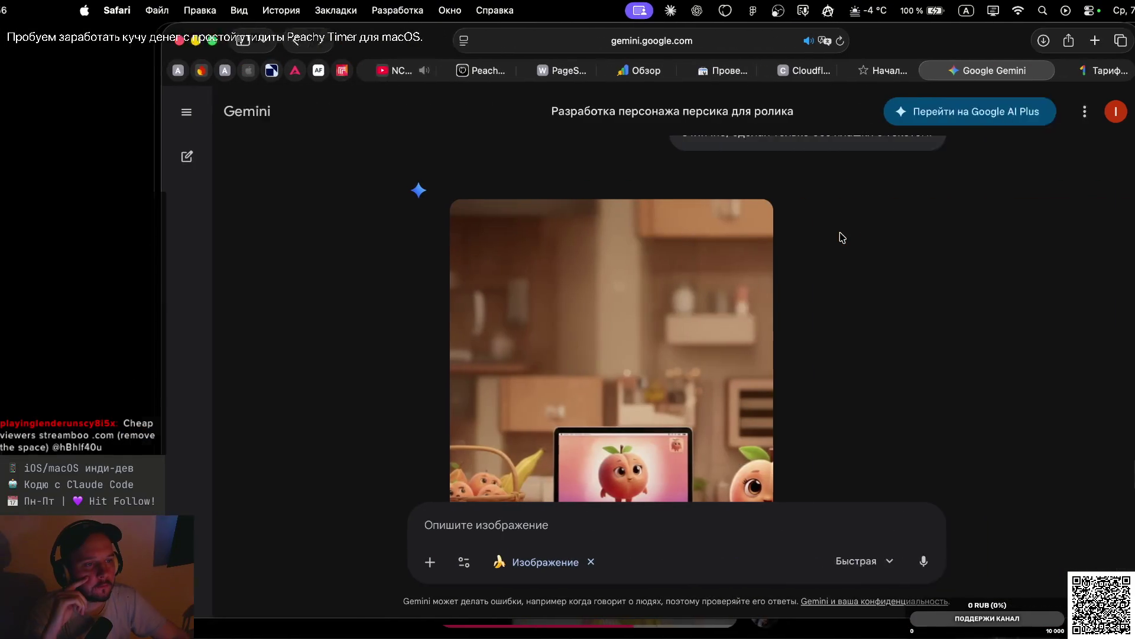
Look over the generated peach-beside-laptop image, then return to Claude's storyboard
{"action": "scroll", "coordinate": [703, 264], "scroll_direction": "down", "scroll_amount": 2}
{"action": "scroll", "coordinate": [703, 265], "scroll_direction": "down", "scroll_amount": 3}
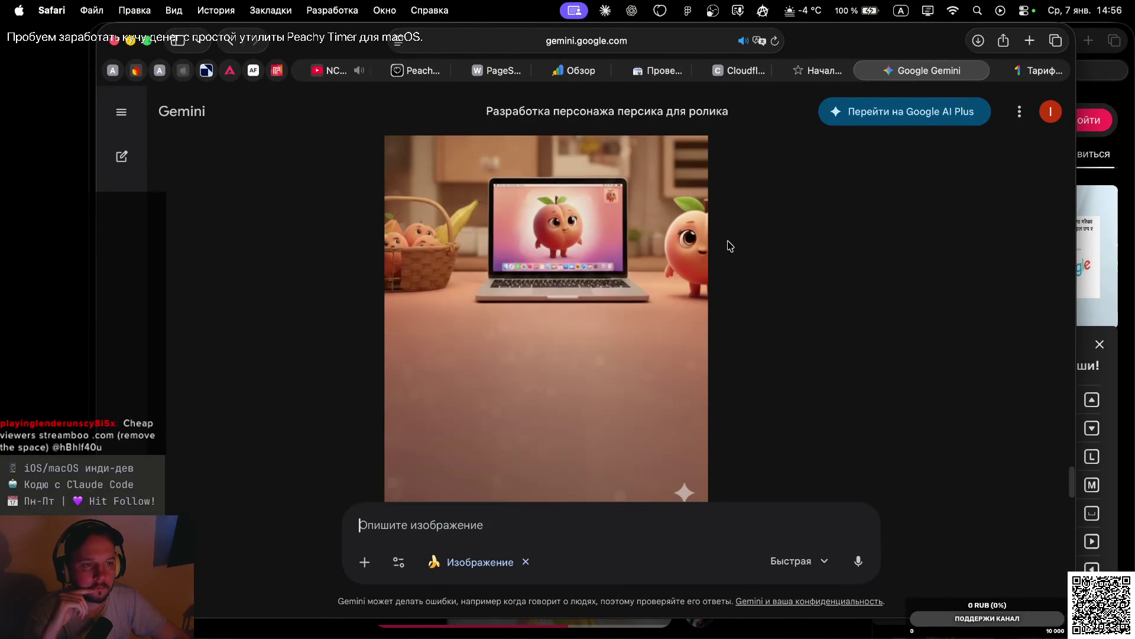
{"action": "scroll", "coordinate": [730, 245], "scroll_direction": "up", "scroll_amount": 2}
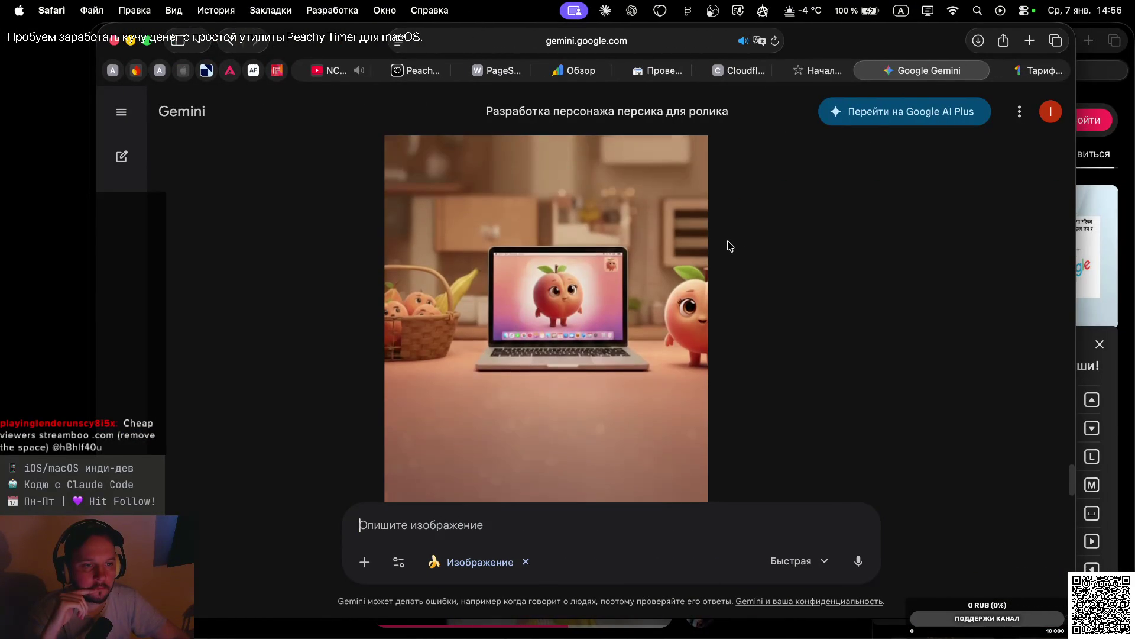
{"action": "key", "text": "ctrl+Left"}
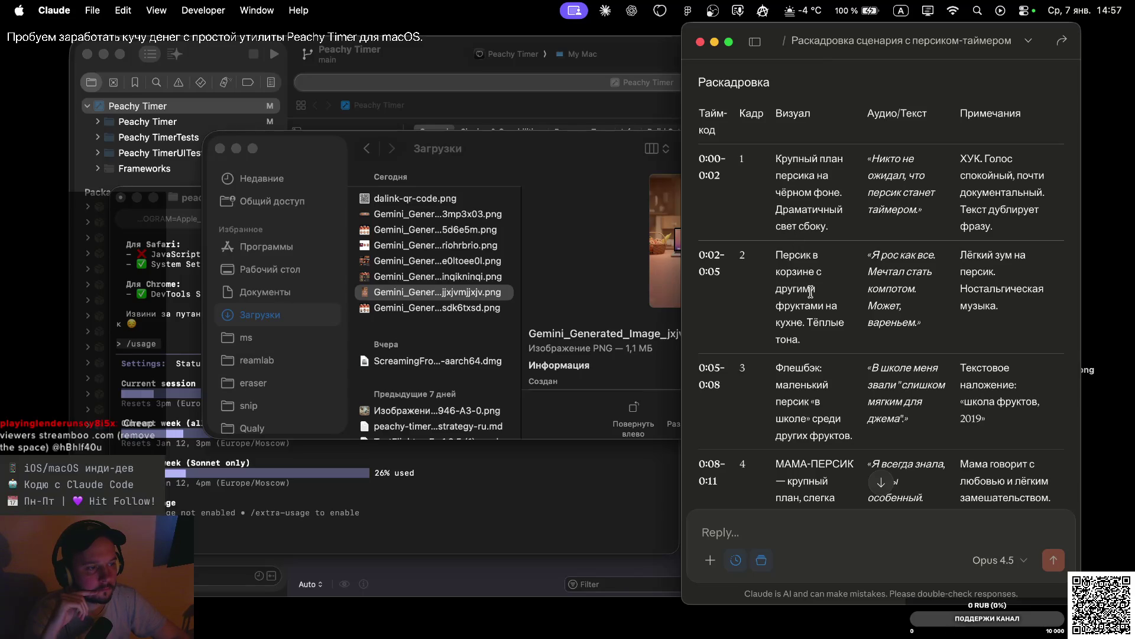
Read Claude's storyboard rows down to frame 5, then bring the Gemini chat forward
{"action": "scroll", "coordinate": [802, 262], "scroll_direction": "down", "scroll_amount": 3}
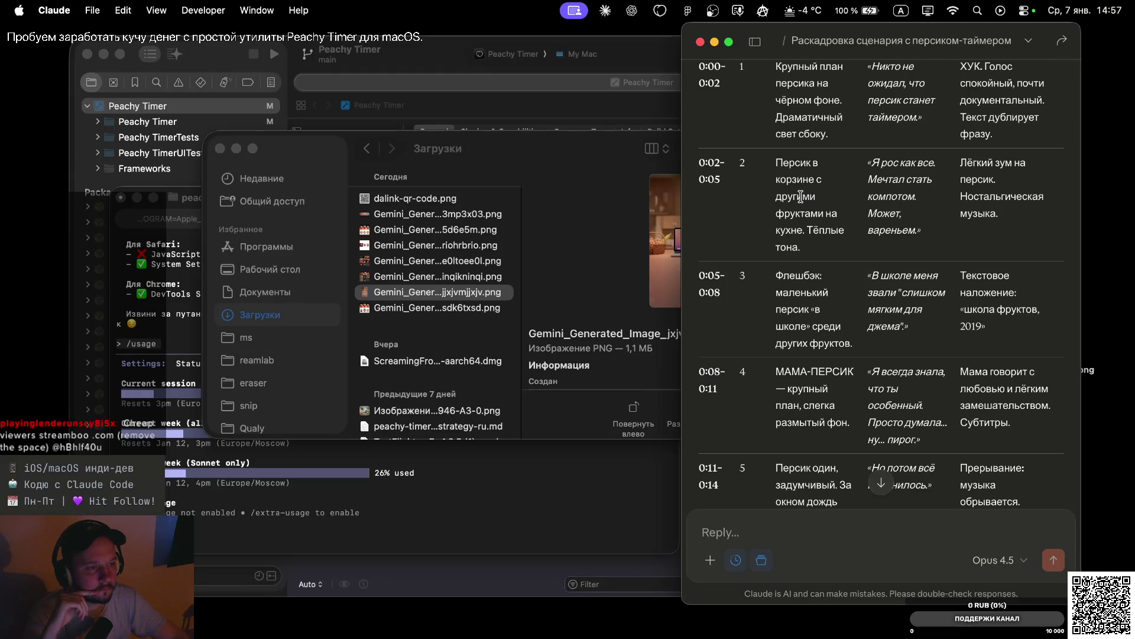
{"action": "scroll", "coordinate": [825, 271], "scroll_direction": "down", "scroll_amount": 2}
{"action": "scroll", "coordinate": [825, 270], "scroll_direction": "up", "scroll_amount": 2}
{"action": "key", "text": "super+Tab"}
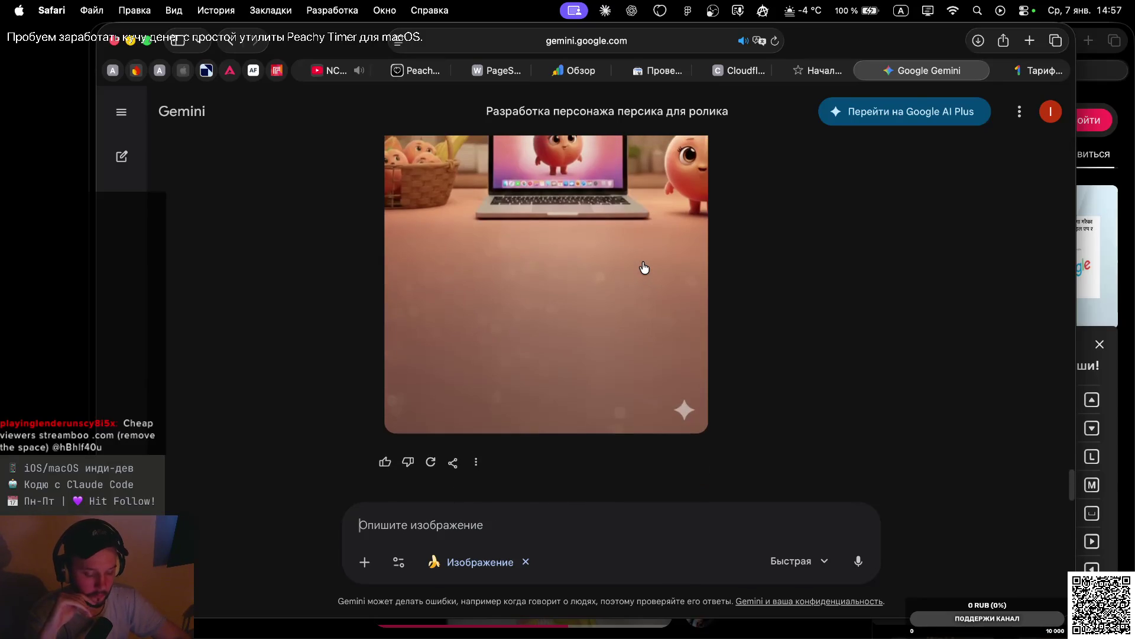
Dictate and send a request for a black Mac desktop wallpaper on the laptop
{"action": "key", "text": "fn"}
{"action": "key", "text": "fn"}
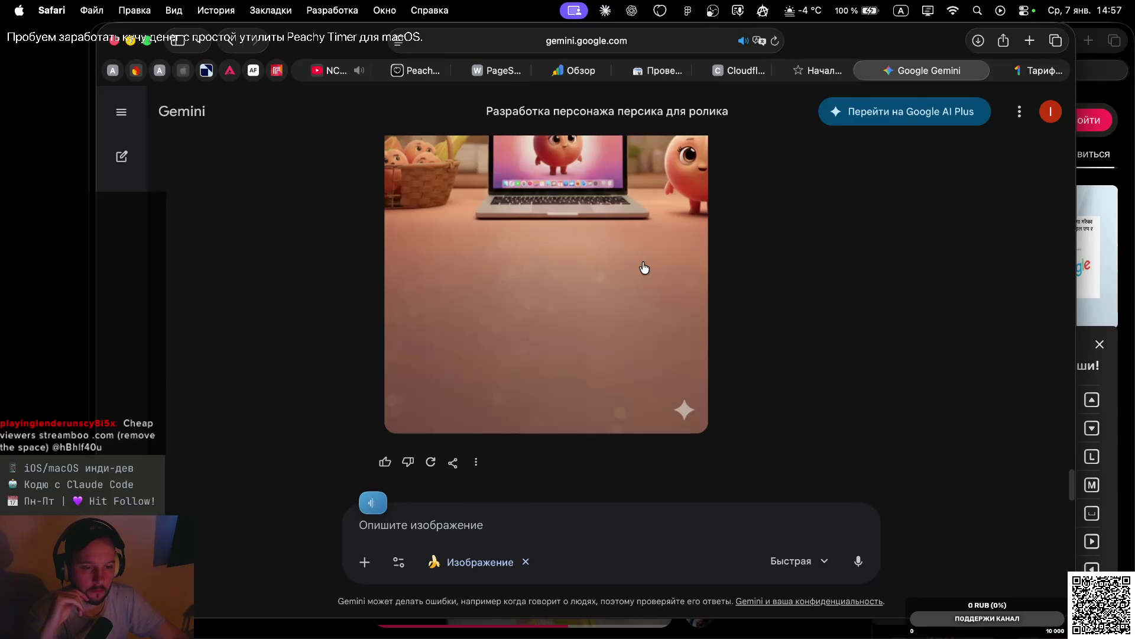
{"action": "key", "text": "Return"}
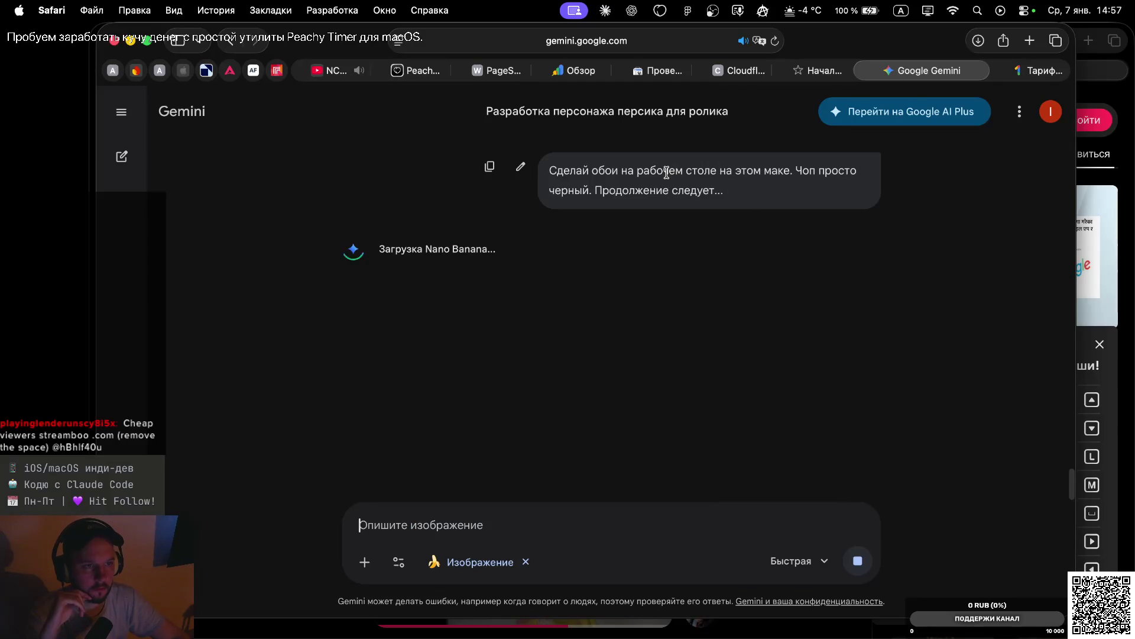
{"action": "scroll", "coordinate": [677, 165], "scroll_direction": "up", "scroll_amount": 2}
{"action": "scroll", "coordinate": [680, 165], "scroll_direction": "up", "scroll_amount": 5}
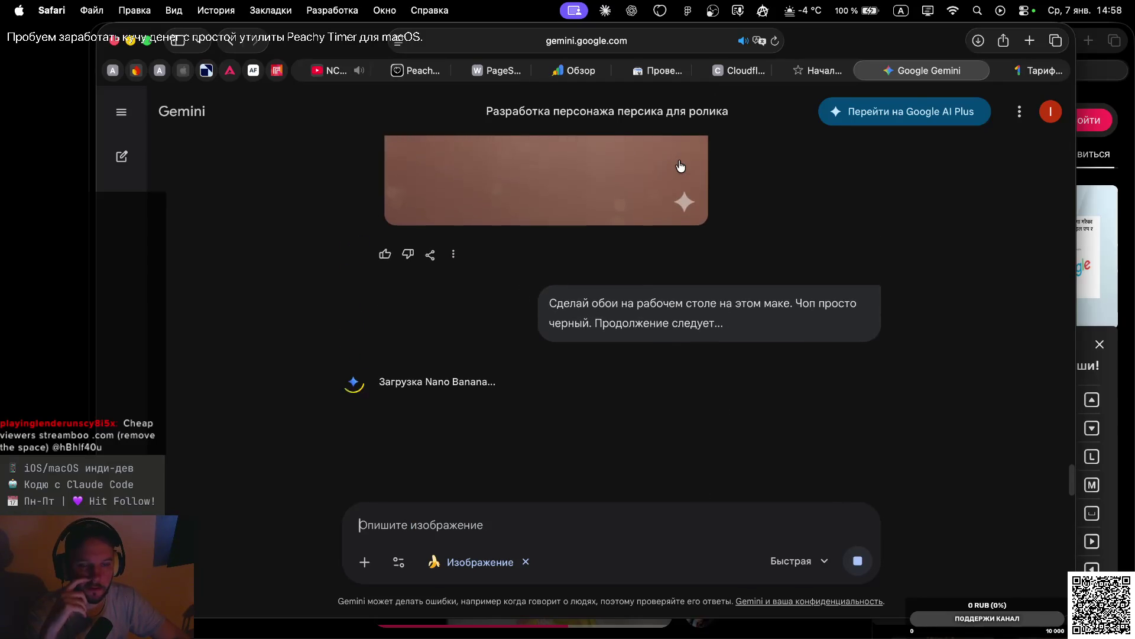
{"action": "scroll", "coordinate": [680, 166], "scroll_direction": "up", "scroll_amount": 4}
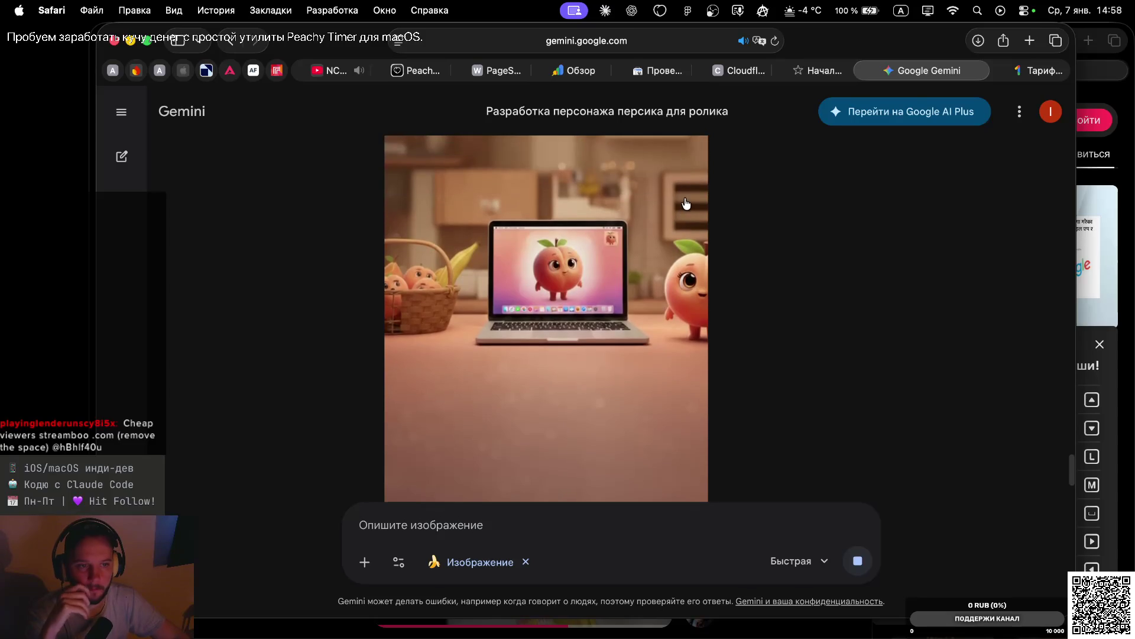
{"action": "scroll", "coordinate": [698, 288], "scroll_direction": "down", "scroll_amount": 10}
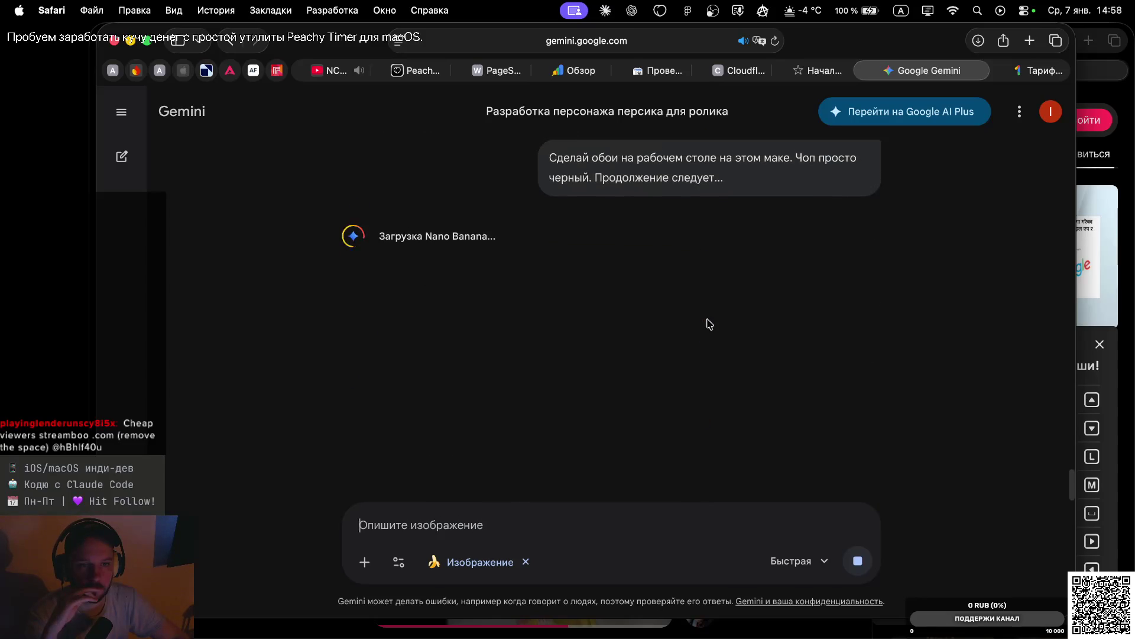
{"action": "scroll", "coordinate": [655, 195], "scroll_direction": "up", "scroll_amount": 5}
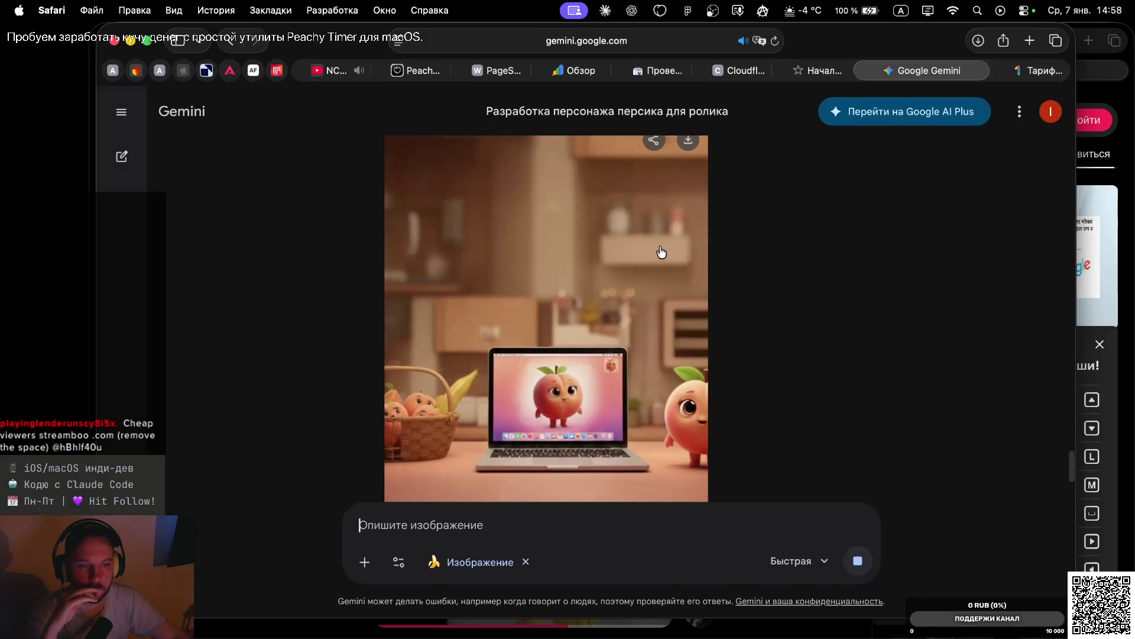
{"action": "scroll", "coordinate": [659, 251], "scroll_direction": "down", "scroll_amount": 5}
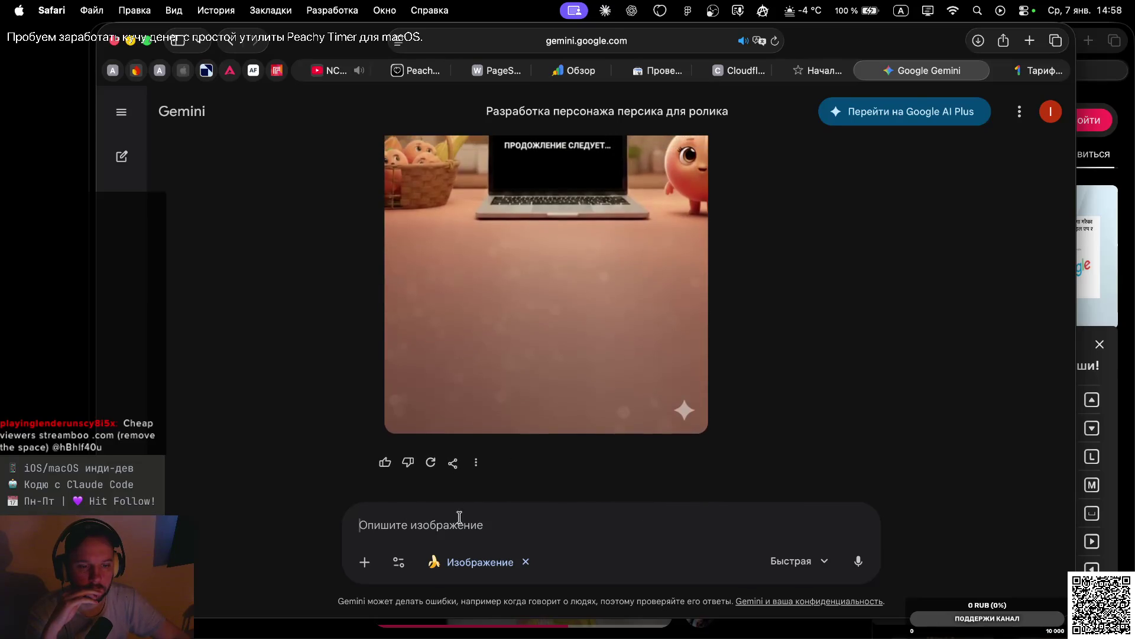
Dictate and send the correction: plain black wallpaper, keeping the dock along the bottom
{"action": "key", "text": "ctrl+space"}
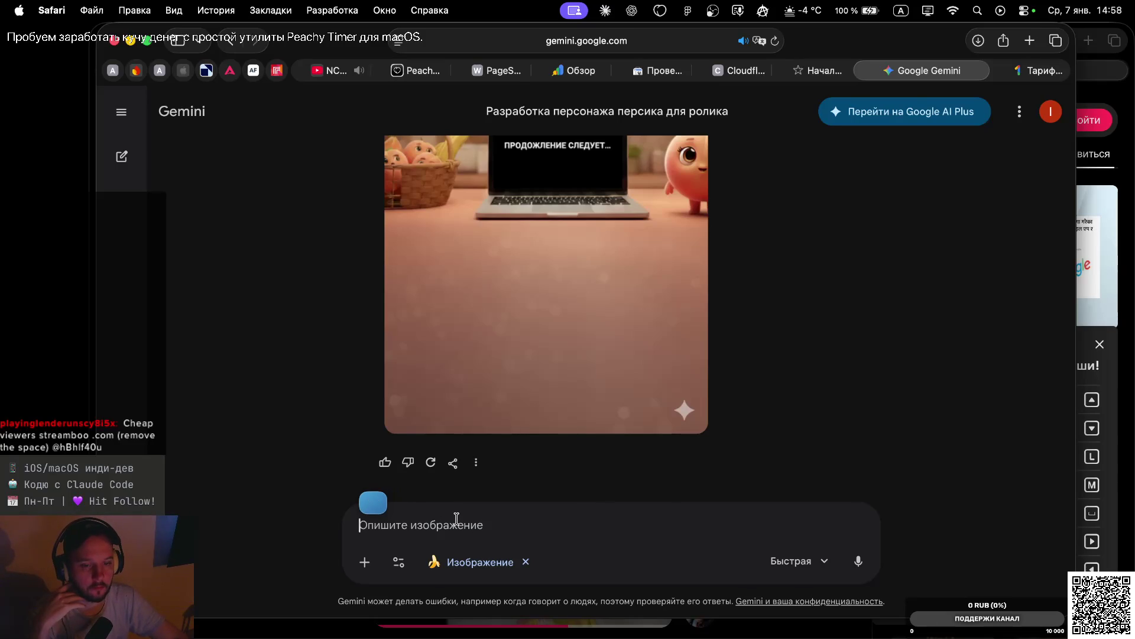
{"action": "key", "text": "Return"}
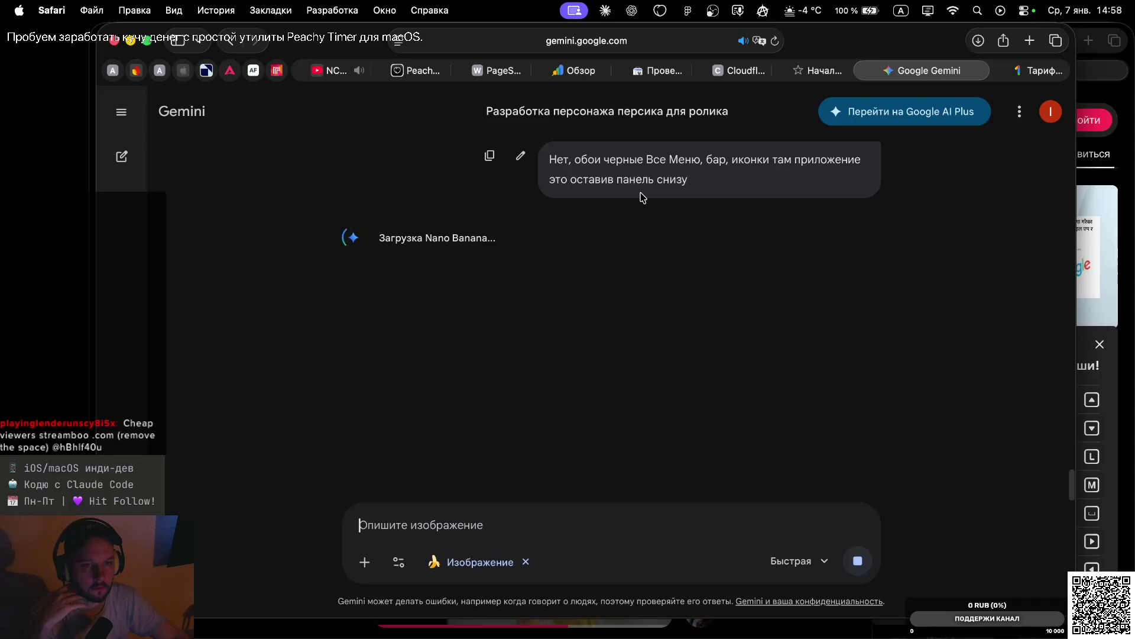
{"action": "scroll", "coordinate": [640, 198], "scroll_direction": "up", "scroll_amount": 10}
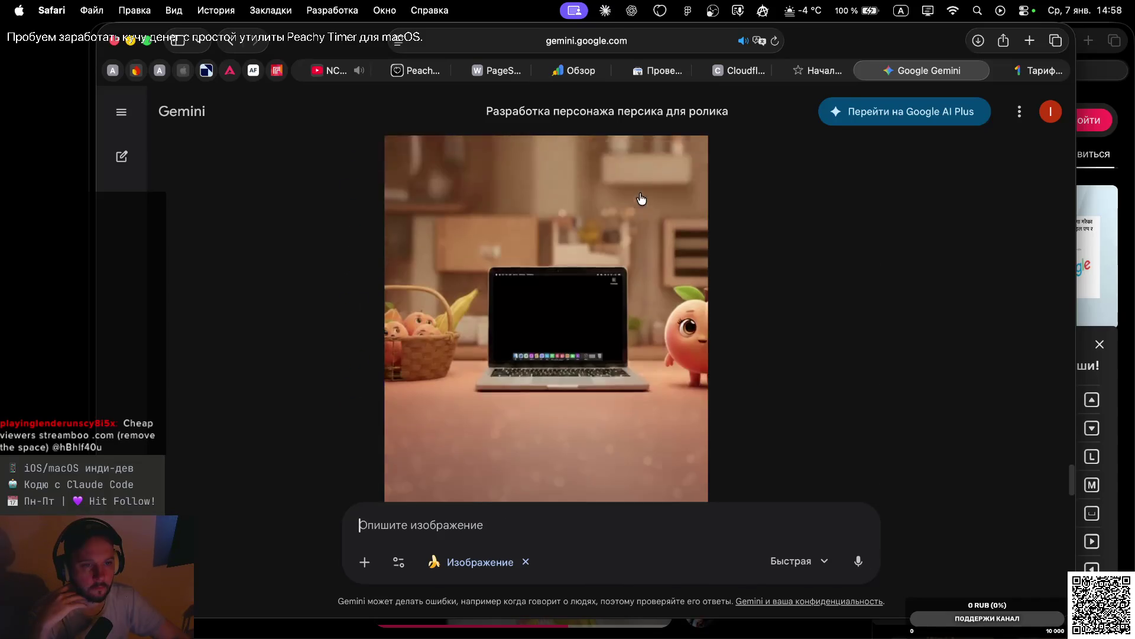